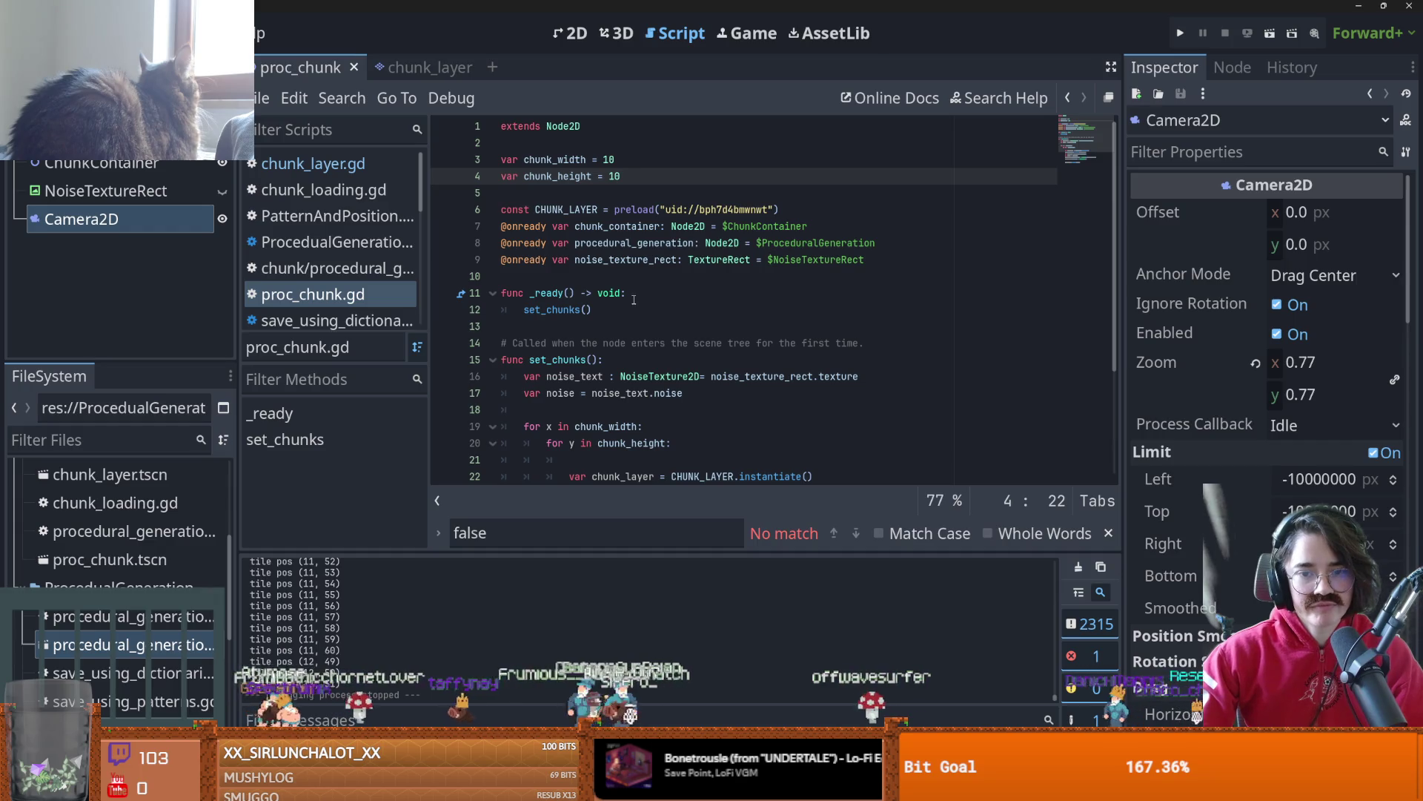
- In chunk_layer.gd, remove the blank line in the tile loop and open a new line after set_proper_tile
{"action": "scroll", "coordinate": [635, 297], "scroll_direction": "down", "scroll_amount": 2}
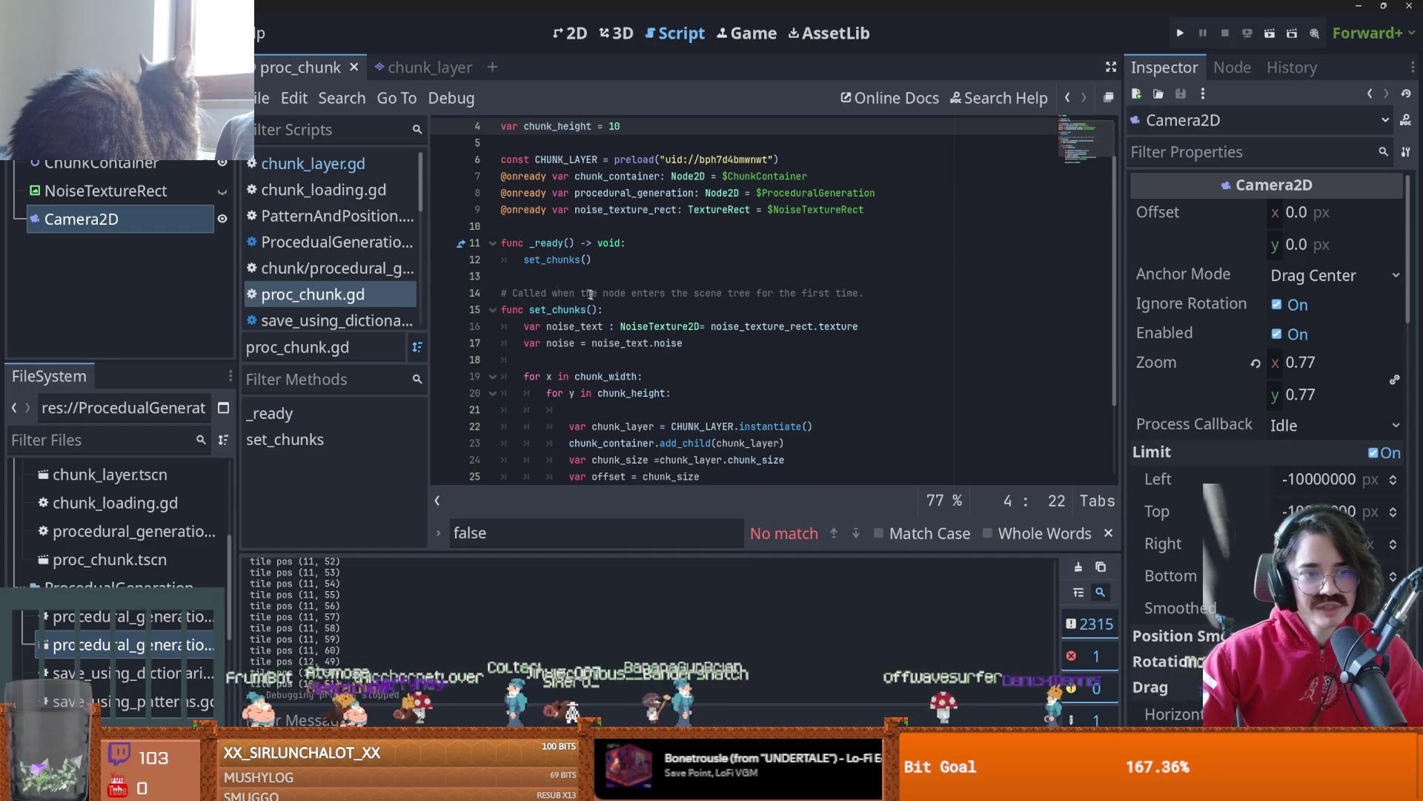
{"action": "scroll", "coordinate": [556, 323], "scroll_direction": "down", "scroll_amount": 1}
{"action": "scroll", "coordinate": [600, 314], "scroll_direction": "up", "scroll_amount": 1}
{"action": "scroll", "coordinate": [601, 315], "scroll_direction": "down", "scroll_amount": 1}
{"action": "left_click", "coordinate": [419, 68]}
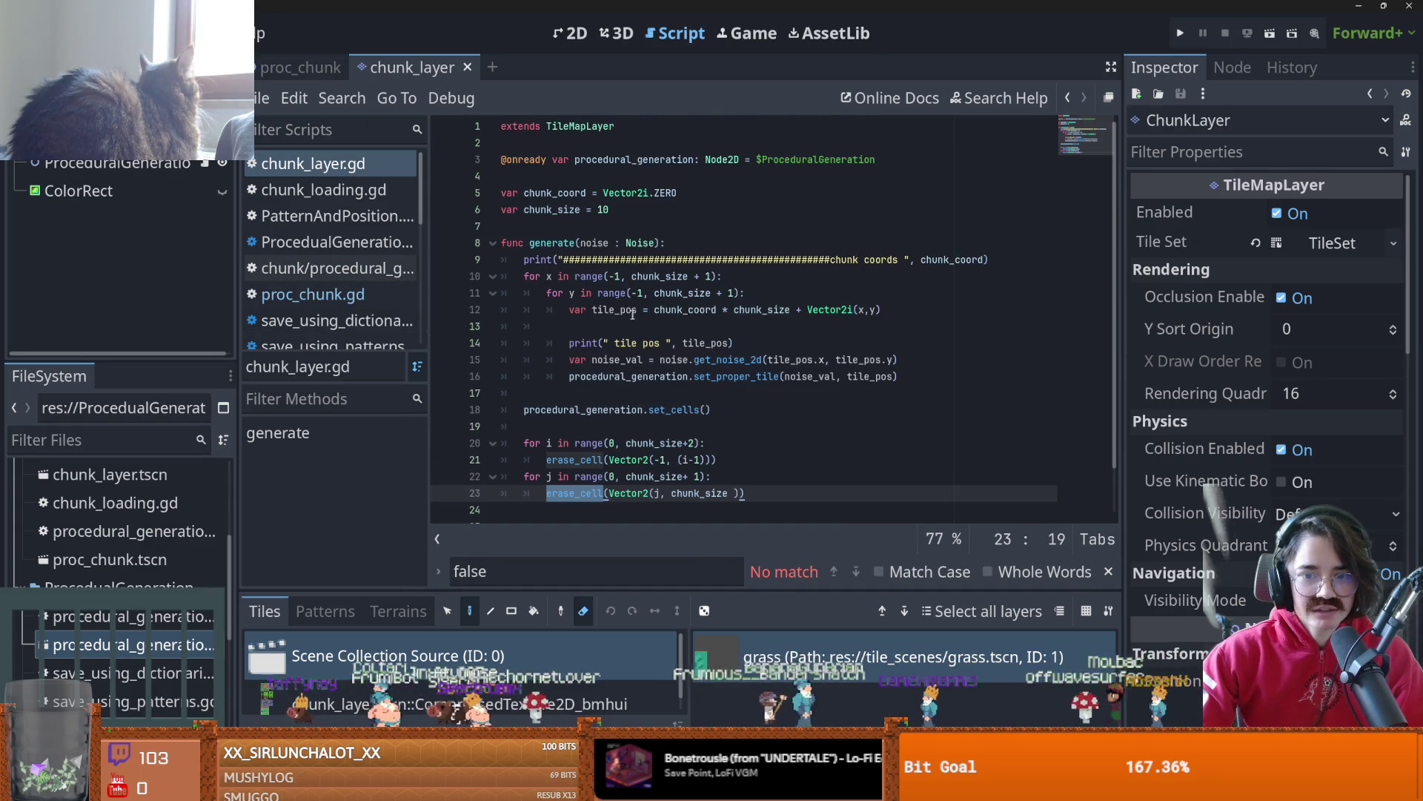
{"action": "scroll", "coordinate": [632, 315], "scroll_direction": "down", "scroll_amount": 1}
{"action": "left_click", "coordinate": [815, 275]}
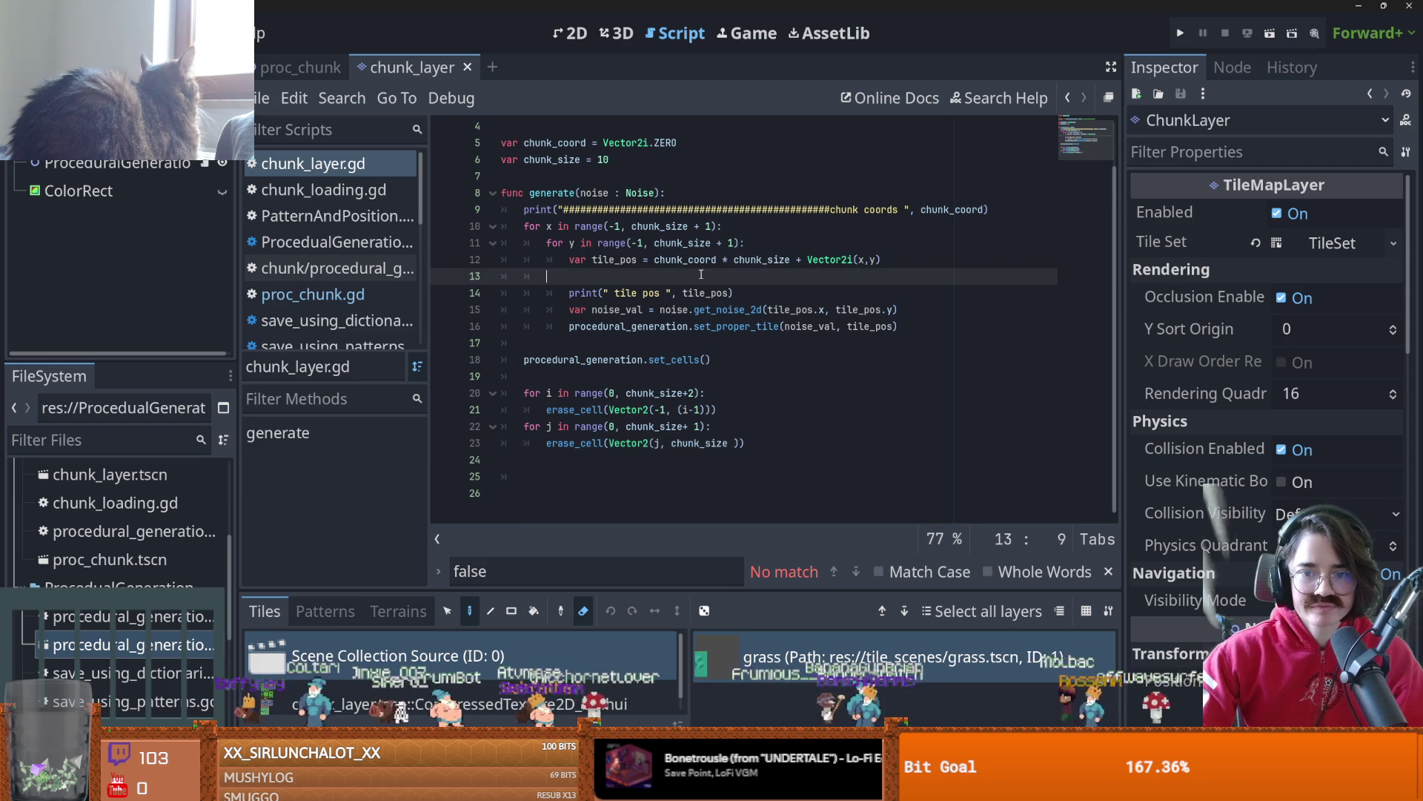
{"action": "key", "text": "BackSpace"}
{"action": "left_click", "coordinate": [914, 310]}
{"action": "key", "text": "Return"}
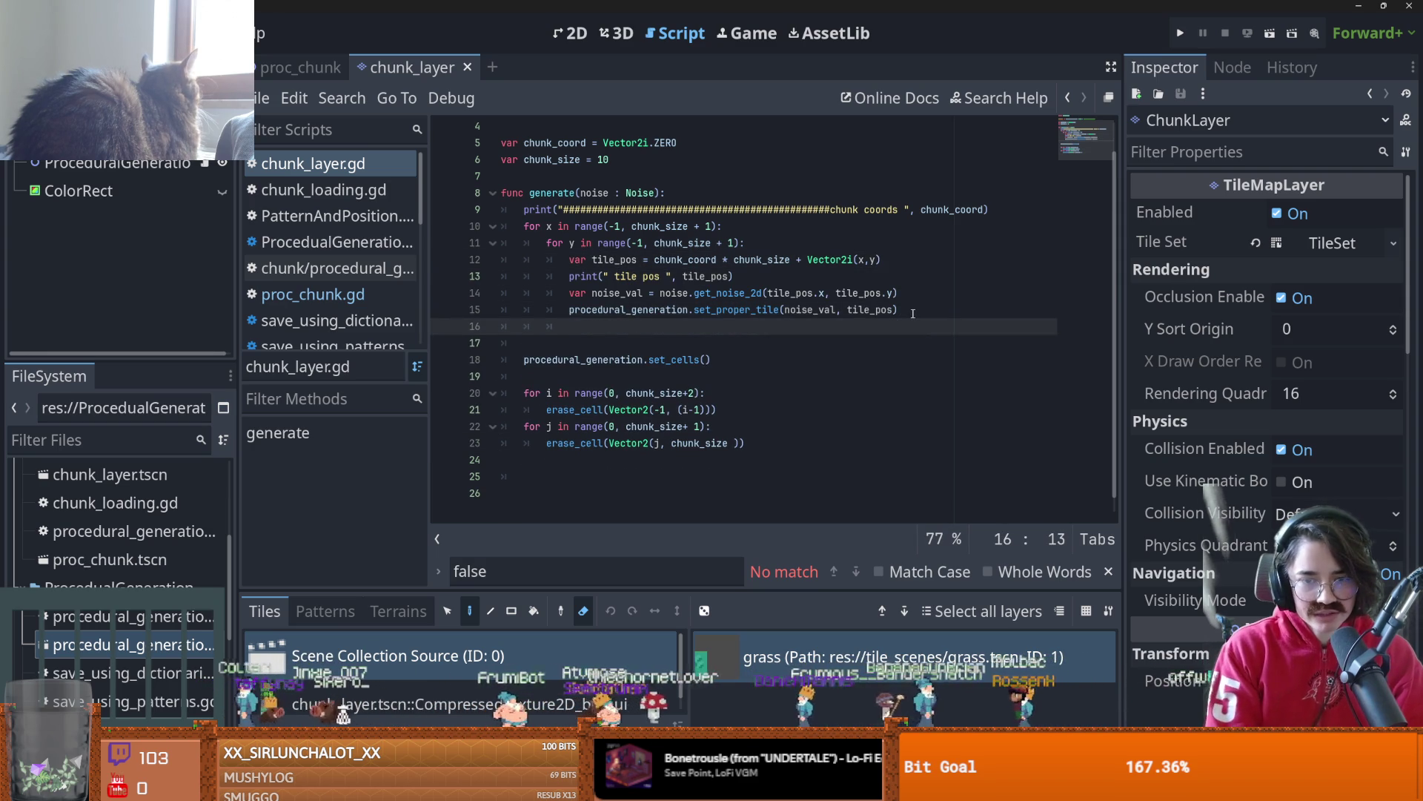
- Write 'await get_tree().create_timer(0.1).timeout' on the new line after set_proper_tile
{"action": "type", "text": "get"}
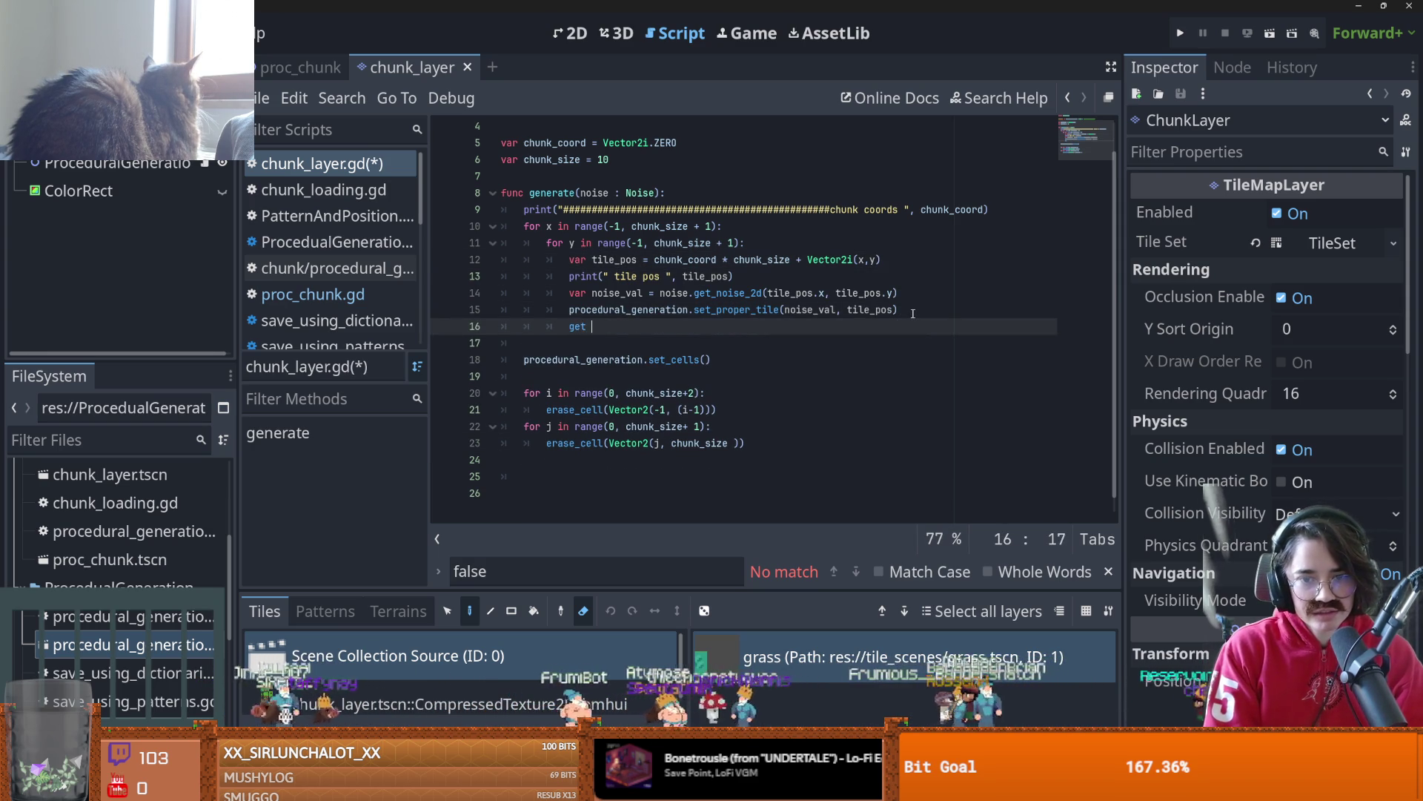
{"action": "type", "text": "_tree(."}
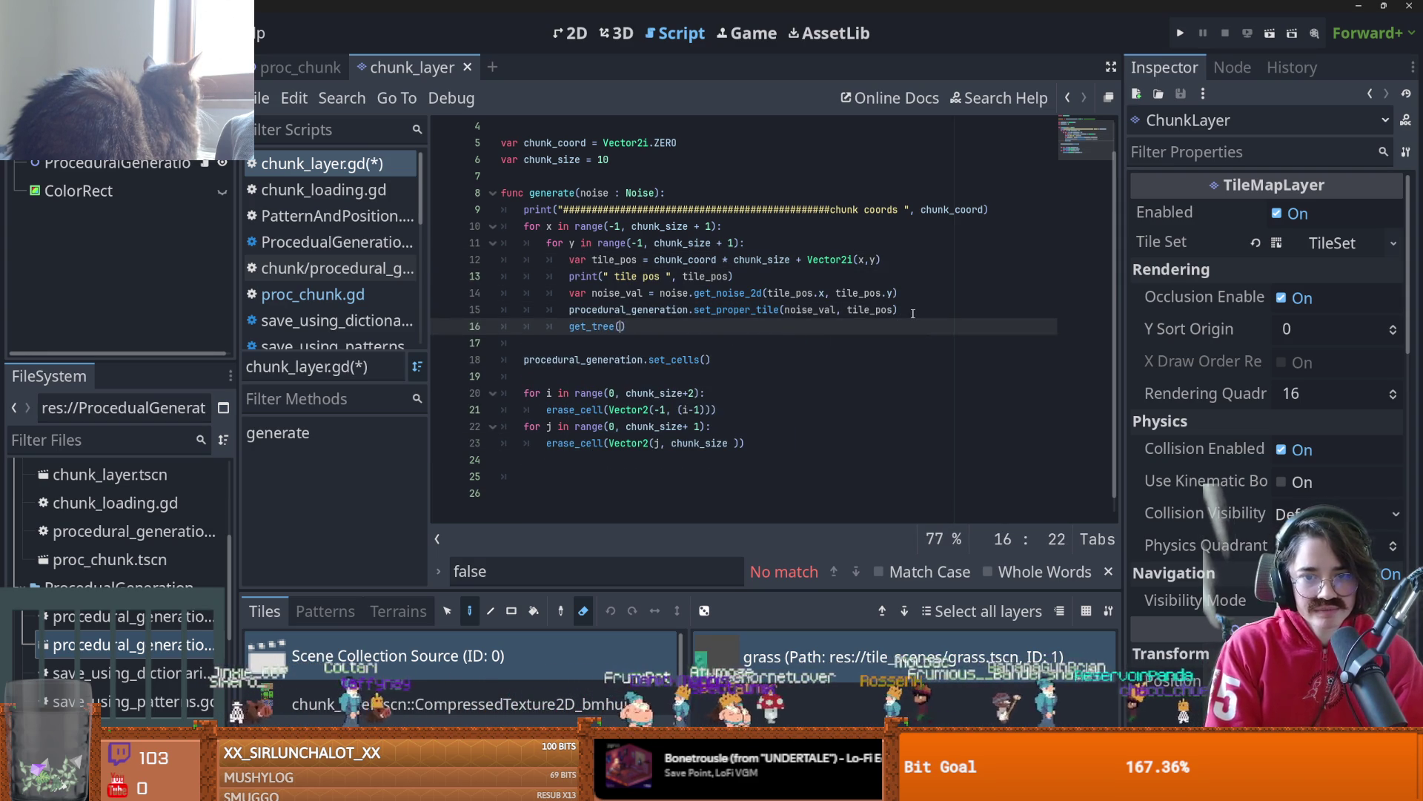
{"action": "key", "text": "BackSpace"}
{"action": "type", "text": ").crea"}
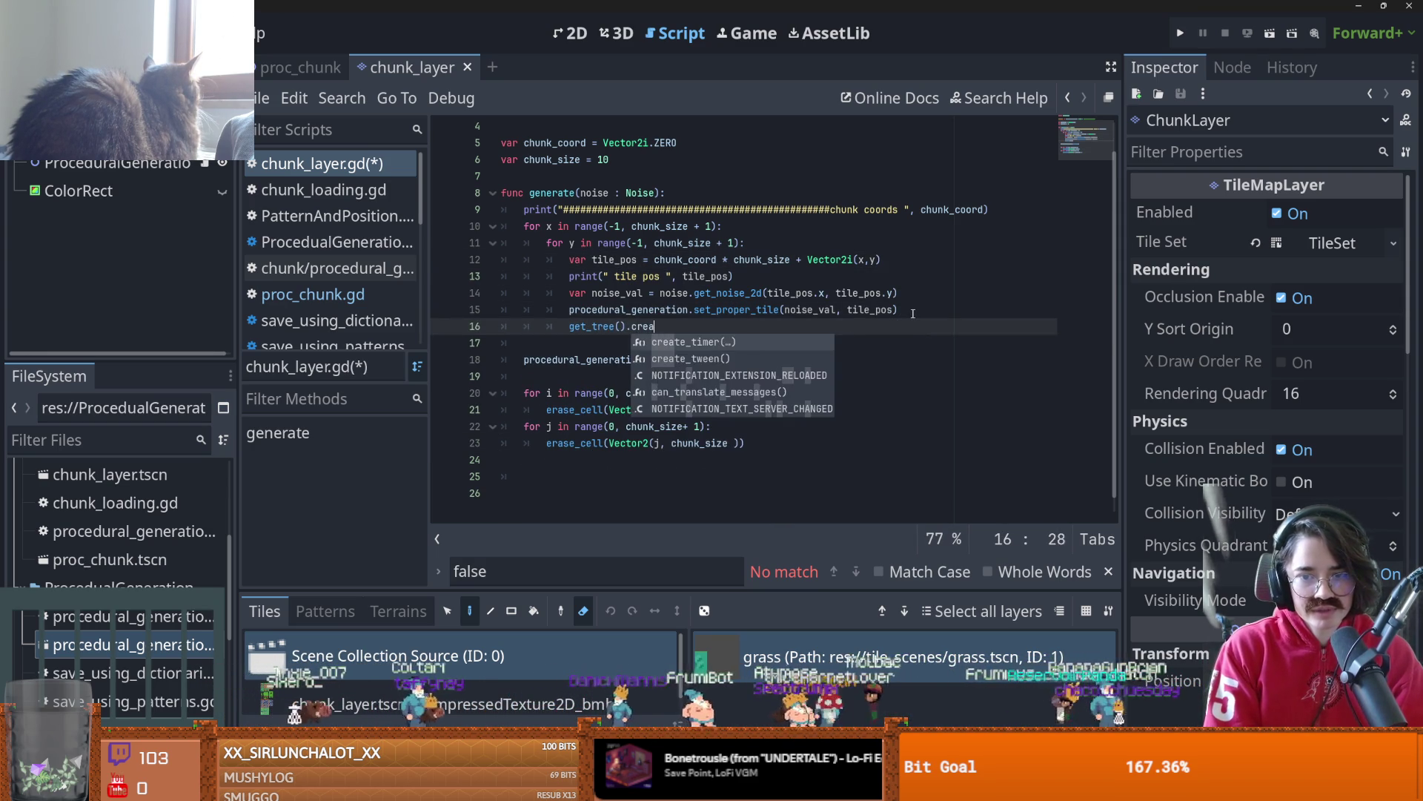
{"action": "key", "text": "Return"}
{"action": "type", "text": "0."}
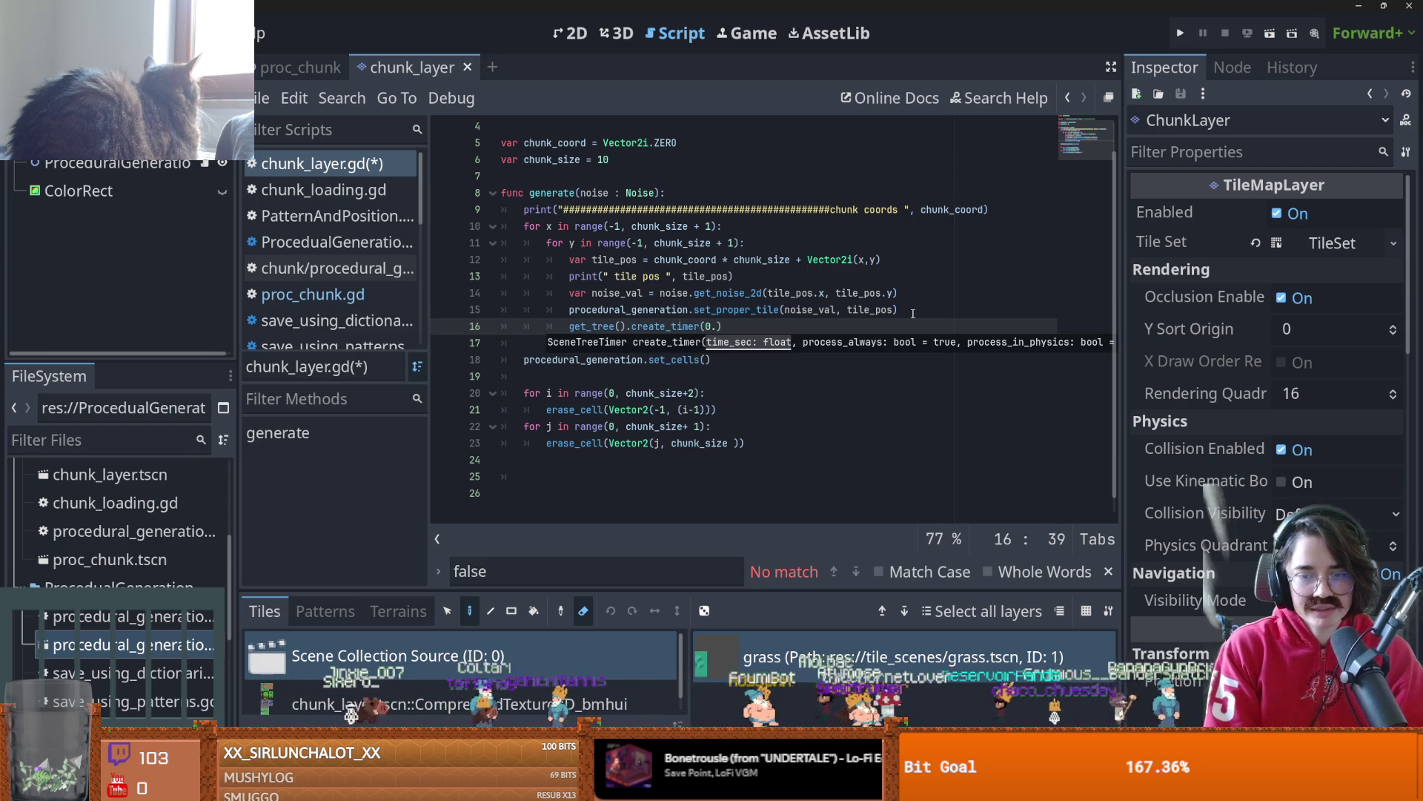
{"action": "type", "text": "1).timeout"}
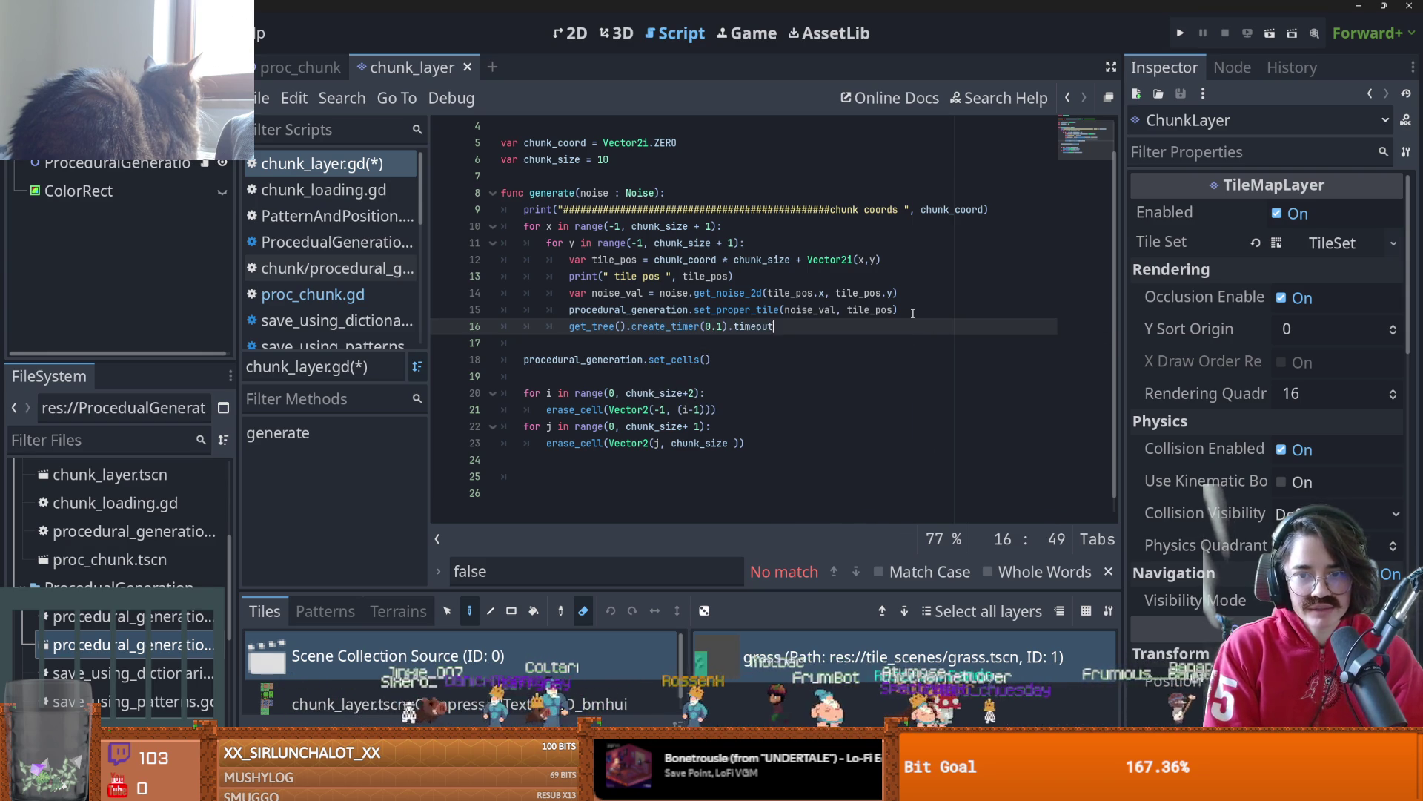
{"action": "left_click", "coordinate": [571, 326]}
{"action": "type", "text": "await"}
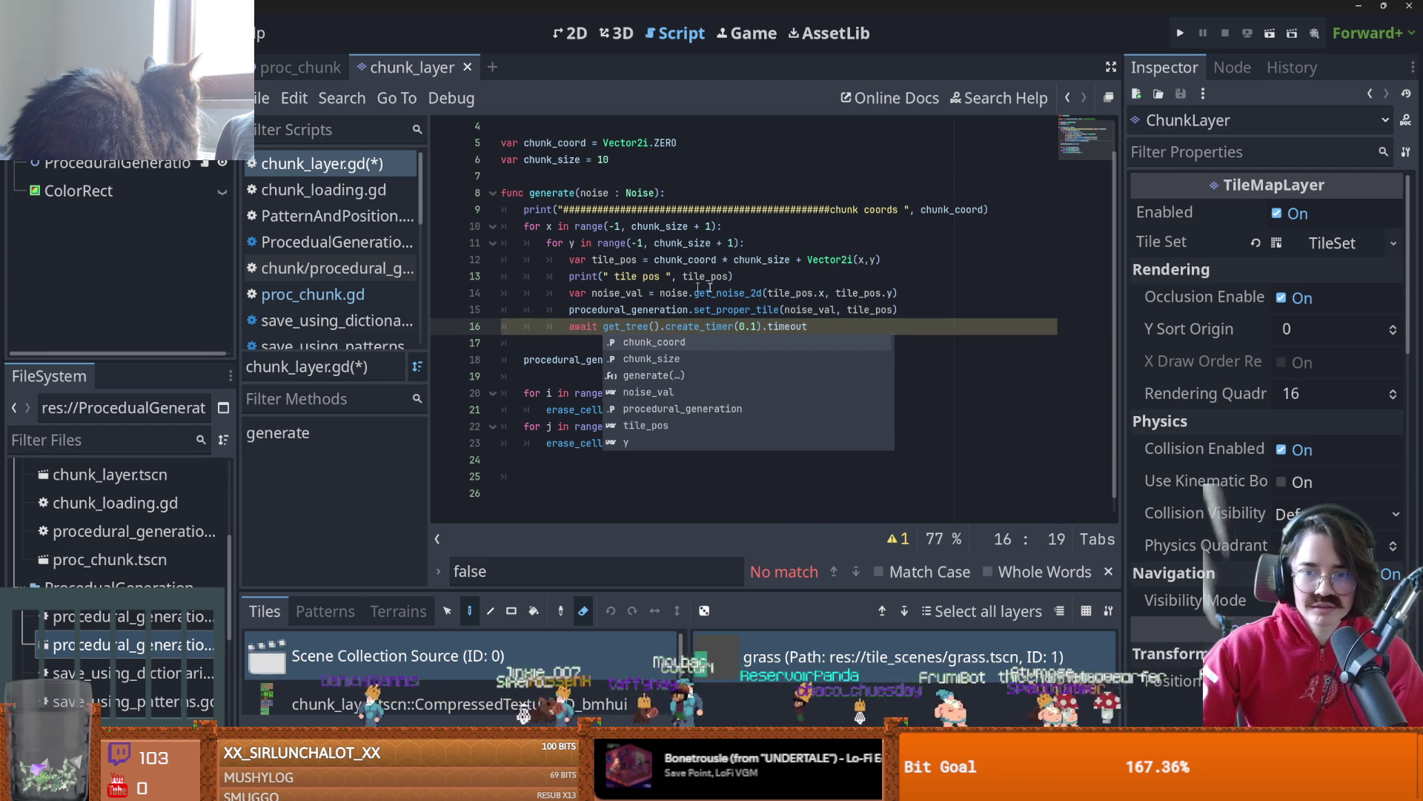
- Copy the await timer line to after set_cells(), save, and run the proc_chunk scene
{"action": "mouse_move", "coordinate": [839, 325]}
{"action": "left_mouse_down"}
{"action": "mouse_move", "coordinate": [571, 328]}
{"action": "mouse_move", "coordinate": [838, 329]}
{"action": "left_mouse_up"}
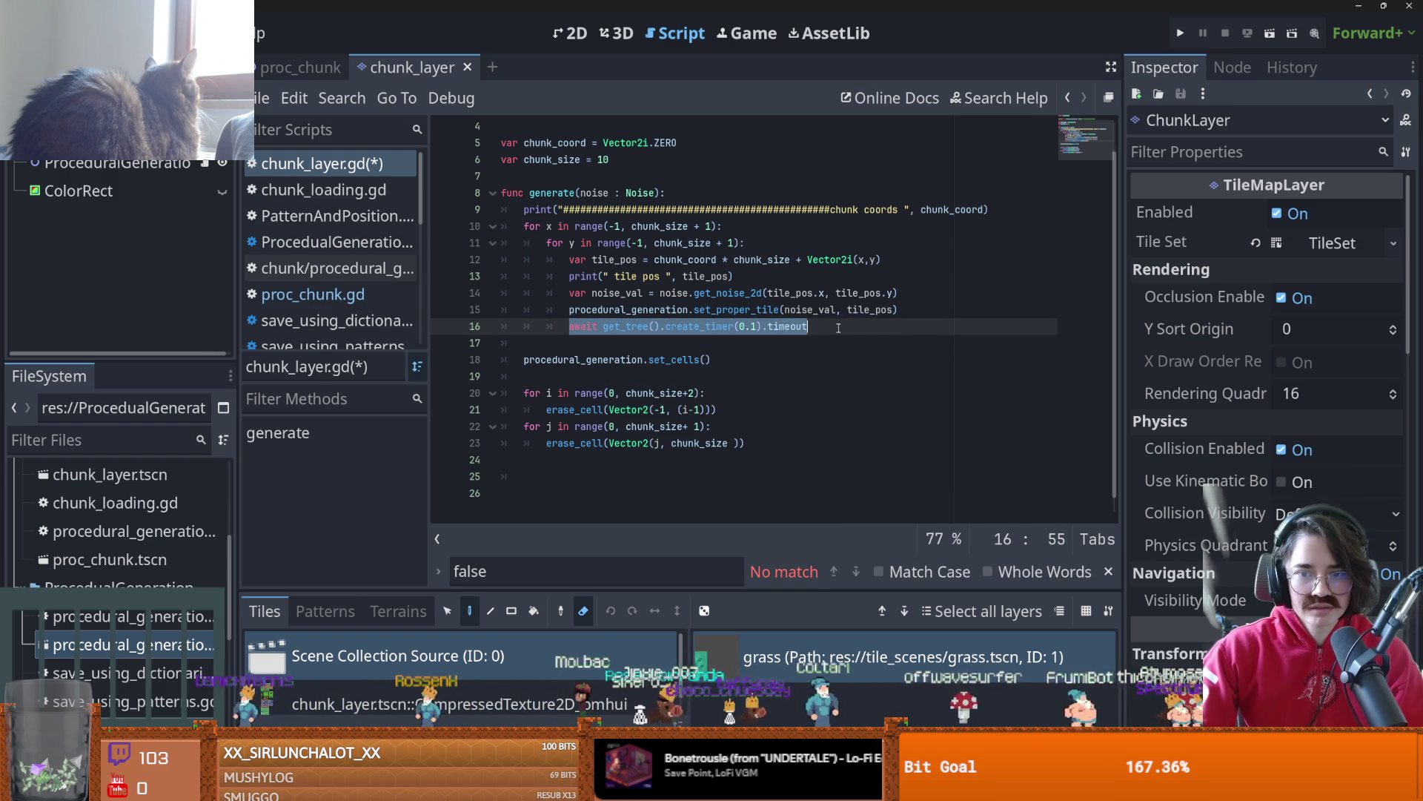
{"action": "key", "text": "ctrl+c"}
{"action": "left_click", "coordinate": [538, 364]}
{"action": "key", "text": "Down"}
{"action": "key", "text": "ctrl+v"}
{"action": "key", "text": "ctrl+s"}
{"action": "left_click", "coordinate": [654, 377]}
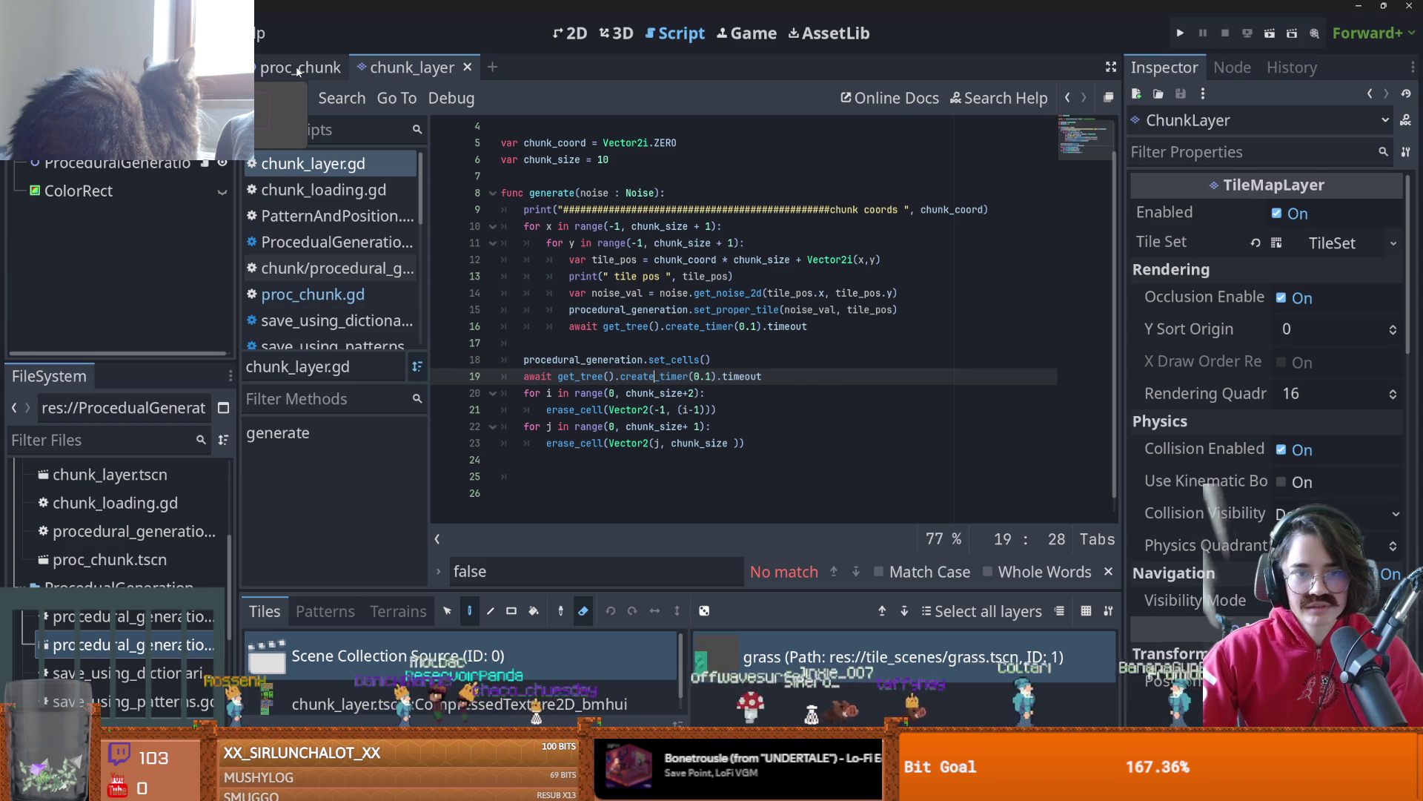
{"action": "left_click", "coordinate": [296, 70]}
{"action": "left_click", "coordinate": [1266, 34]}
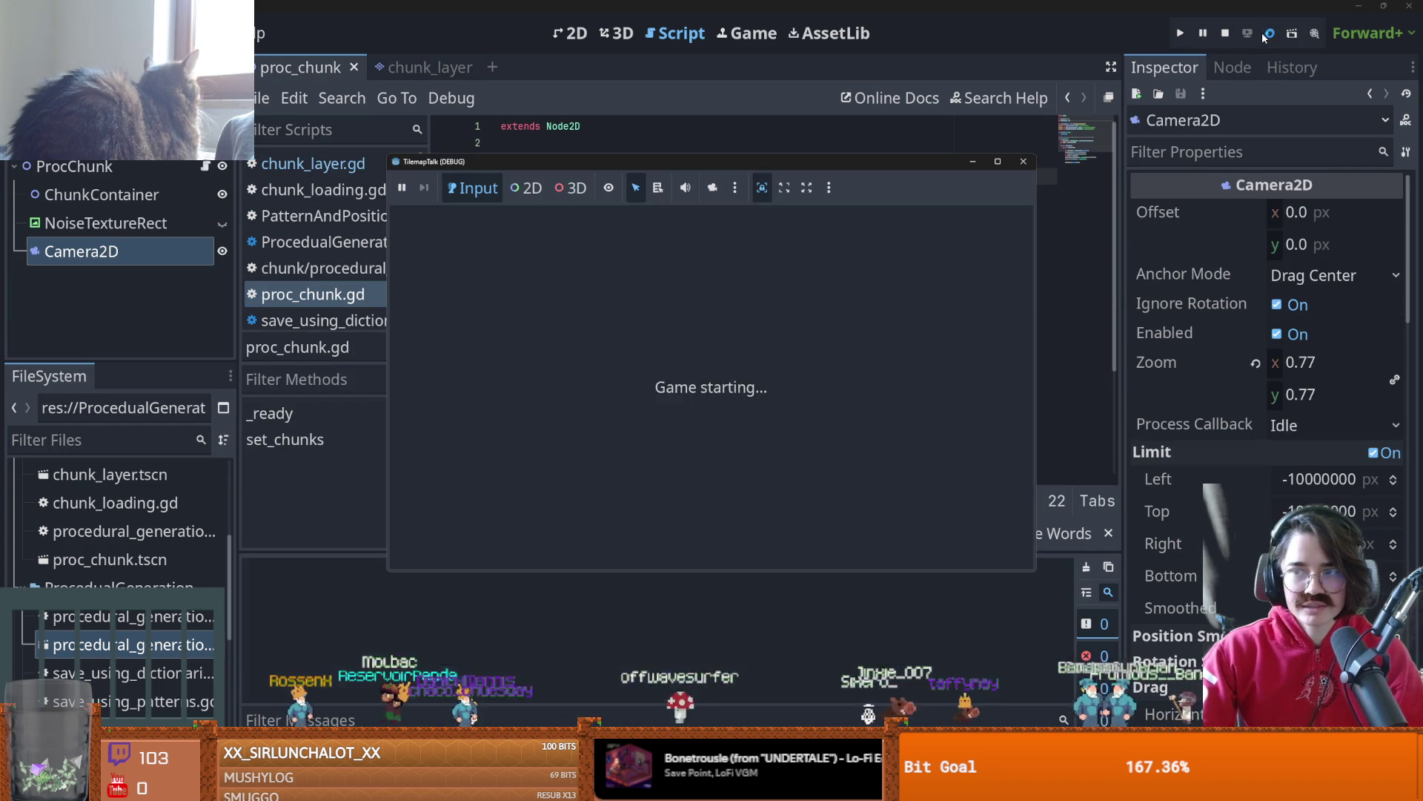
- Close the game and drag the Camera2D up and to the left in the 2D view
{"action": "mouse_move", "coordinate": [1002, 162]}
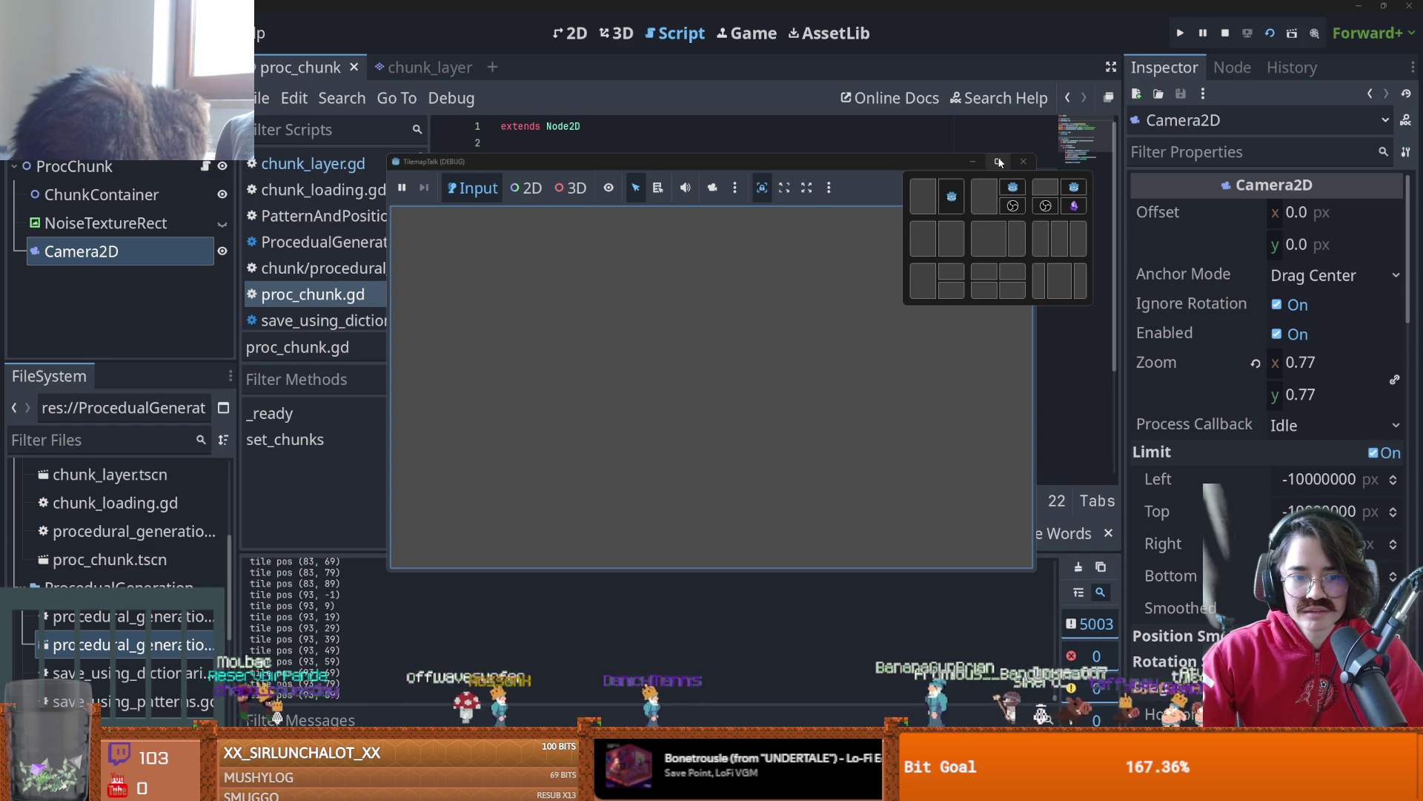
{"action": "left_click", "coordinate": [1023, 161]}
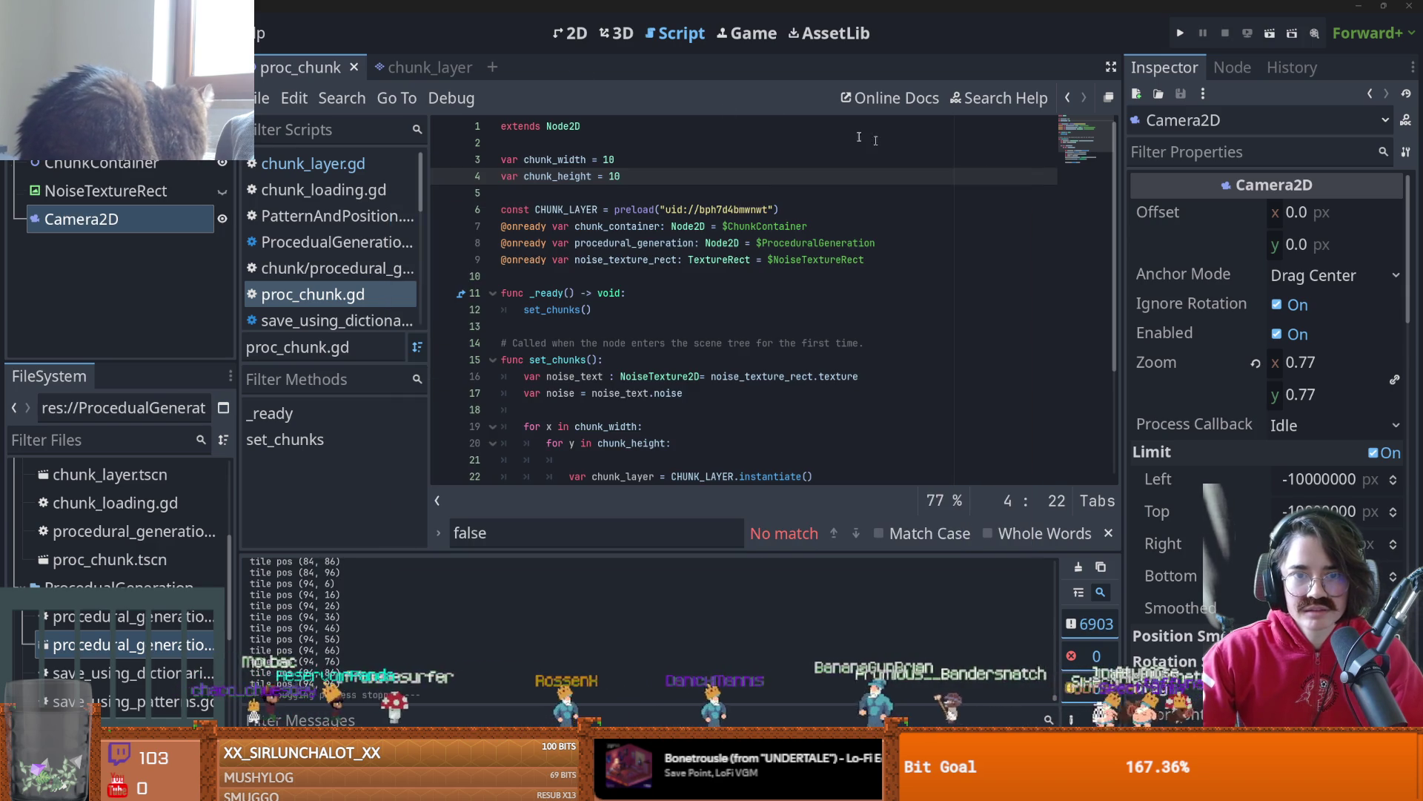
{"action": "left_click", "coordinate": [570, 33]}
{"action": "scroll", "coordinate": [615, 370], "scroll_direction": "up", "scroll_amount": 5}
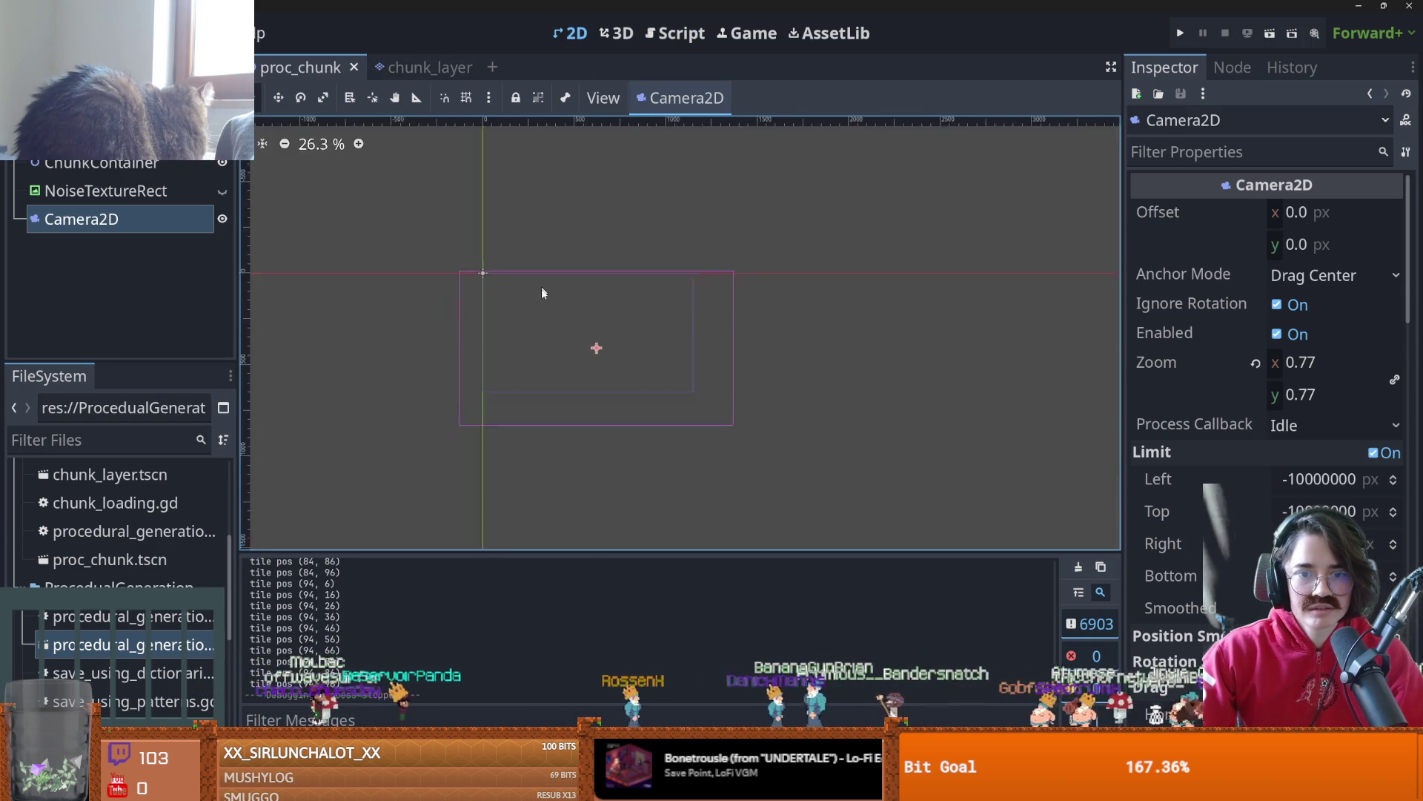
{"action": "left_click_drag", "start_coordinate": [615, 373], "coordinate": [585, 336]}
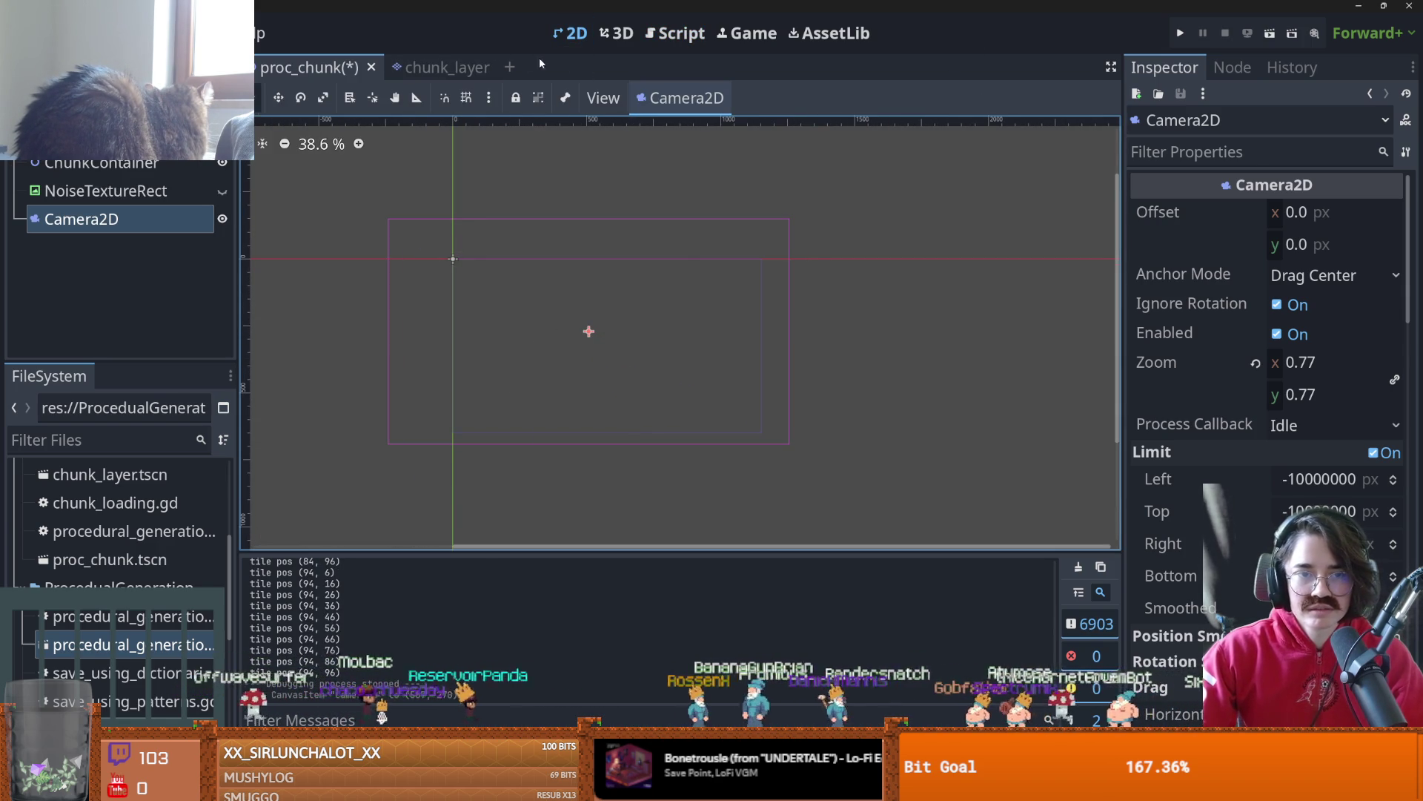
- In chunk_layer.gd, change the timer after set_cells() to 0.01 seconds
{"action": "left_click", "coordinate": [445, 68]}
{"action": "left_click", "coordinate": [206, 161]}
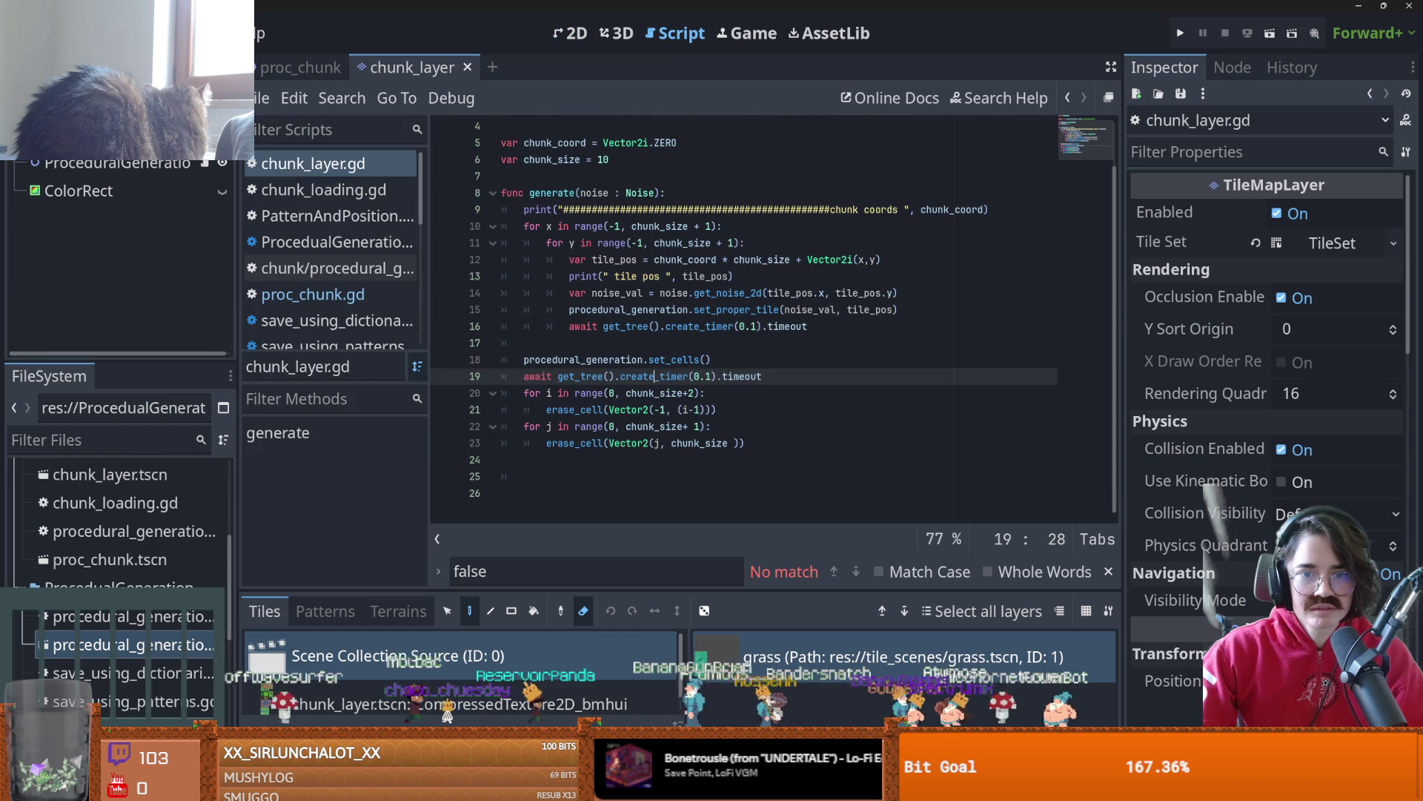
{"action": "left_click", "coordinate": [708, 376]}
{"action": "type", "text": "0"}
{"action": "left_click", "coordinate": [745, 329]}
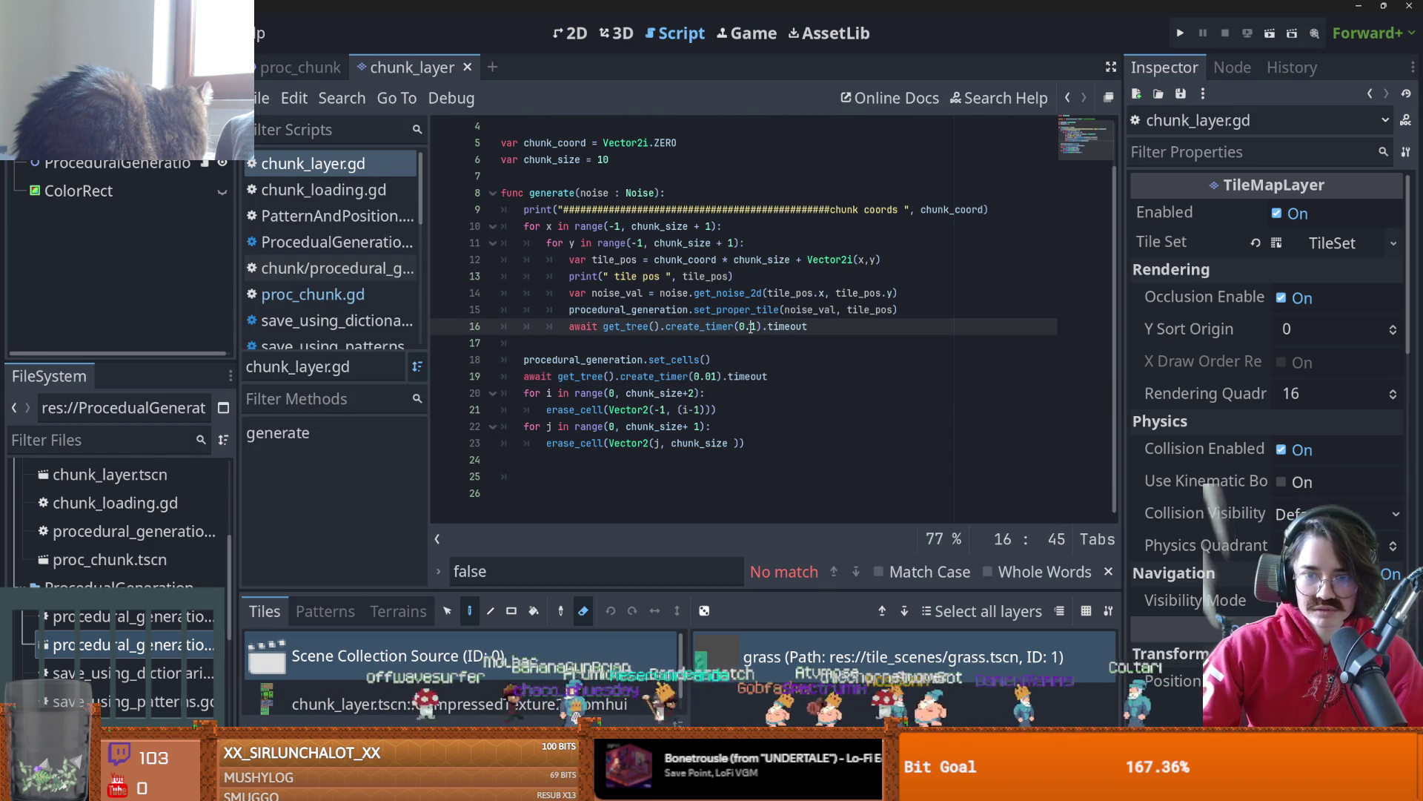
{"action": "type", "text": "0"}
{"action": "left_click", "coordinate": [302, 68]}
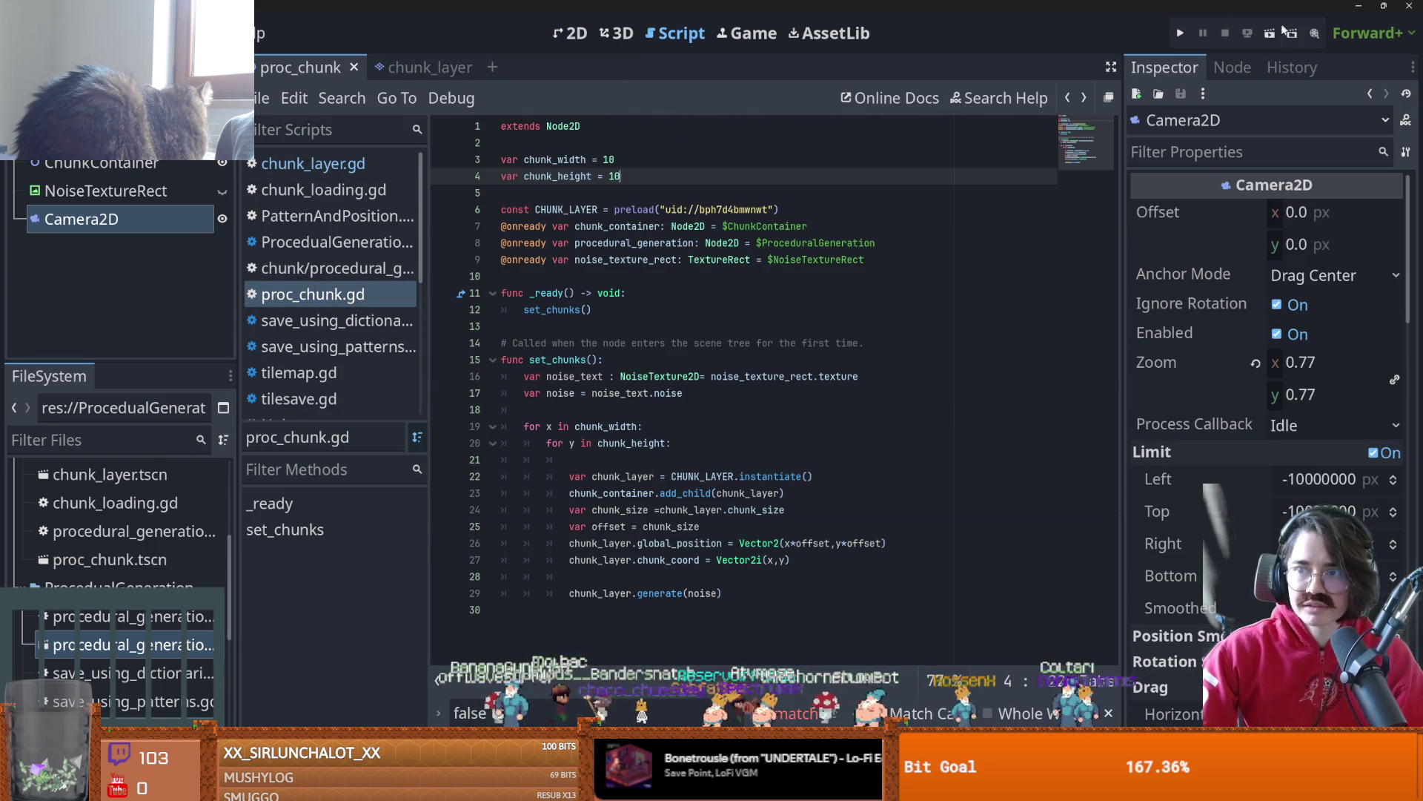
- After a test run, move the tile loop's await line to just above set_cells()
{"action": "key", "text": "F5"}
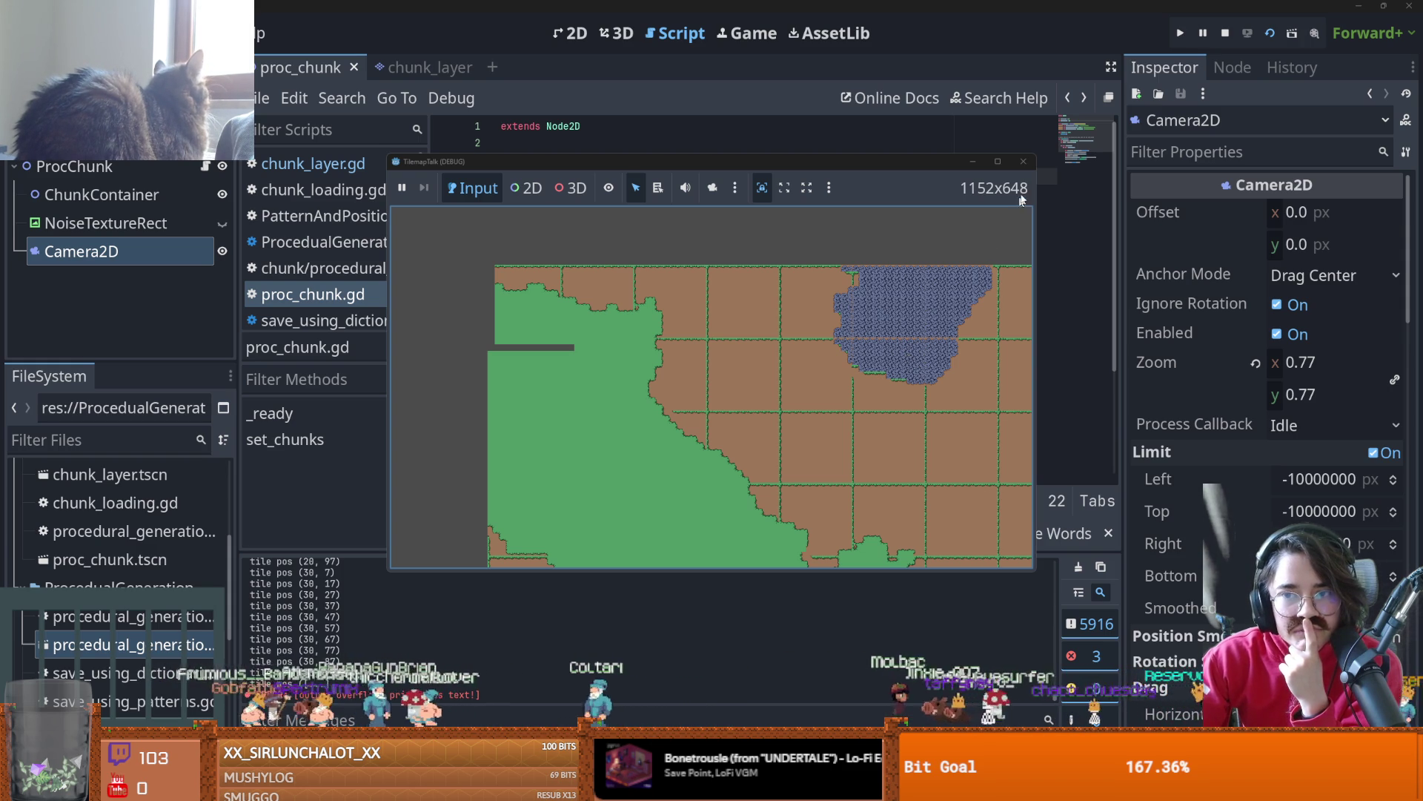
{"action": "left_click", "coordinate": [1023, 161]}
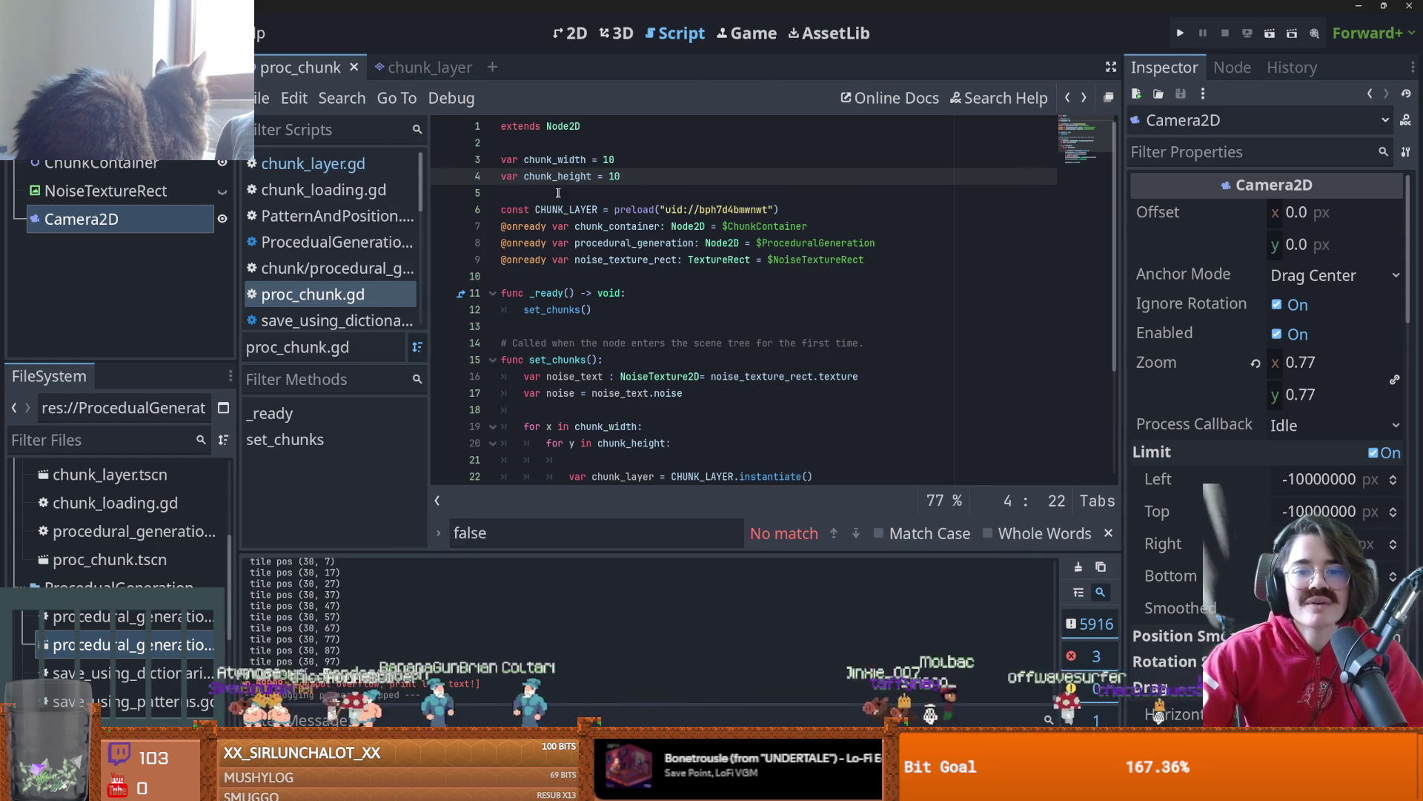
{"action": "left_click", "coordinate": [430, 67]}
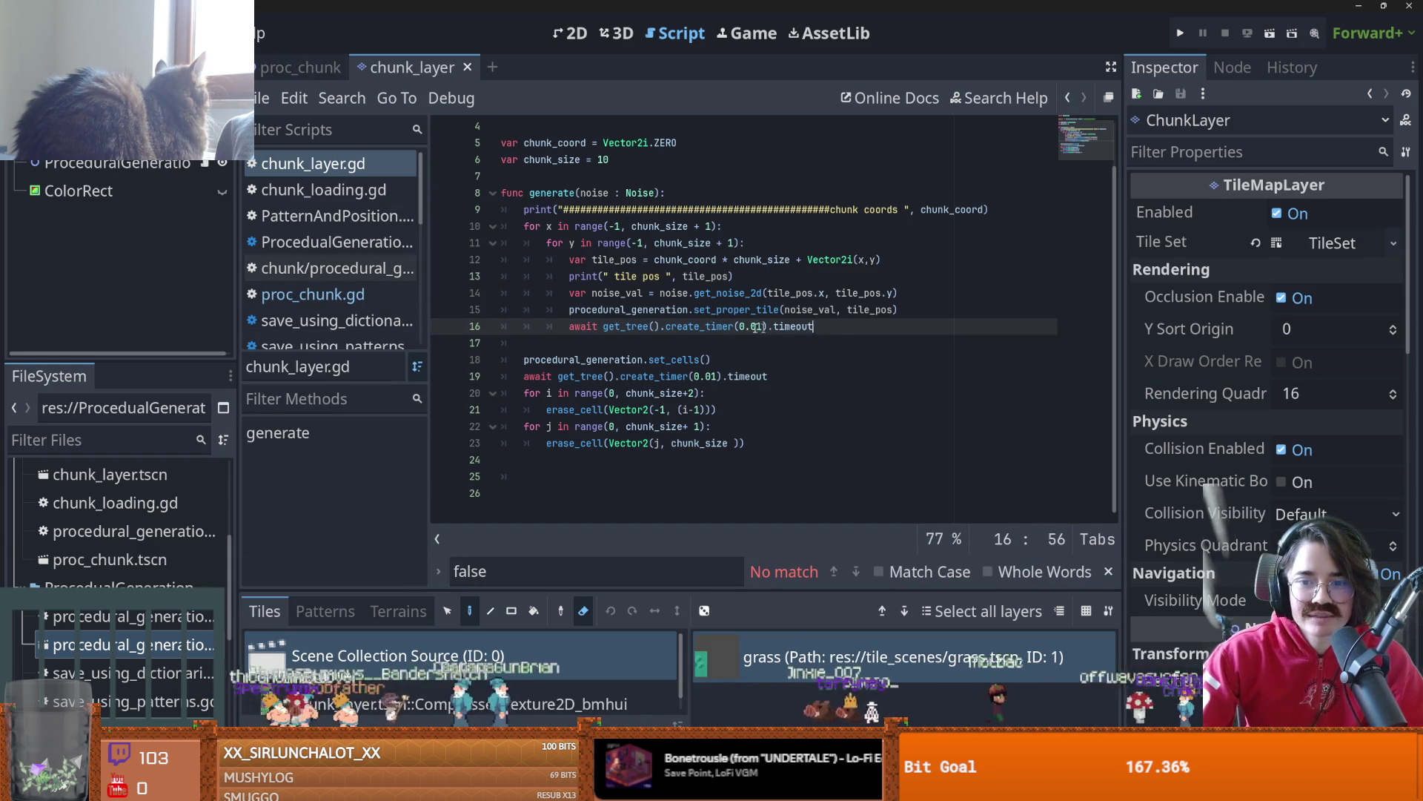
{"action": "left_click_drag", "start_coordinate": [814, 326], "coordinate": [570, 327]}
{"action": "key", "text": "ctrl+x"}
{"action": "left_click", "coordinate": [741, 359]}
{"action": "key", "text": "Return"}
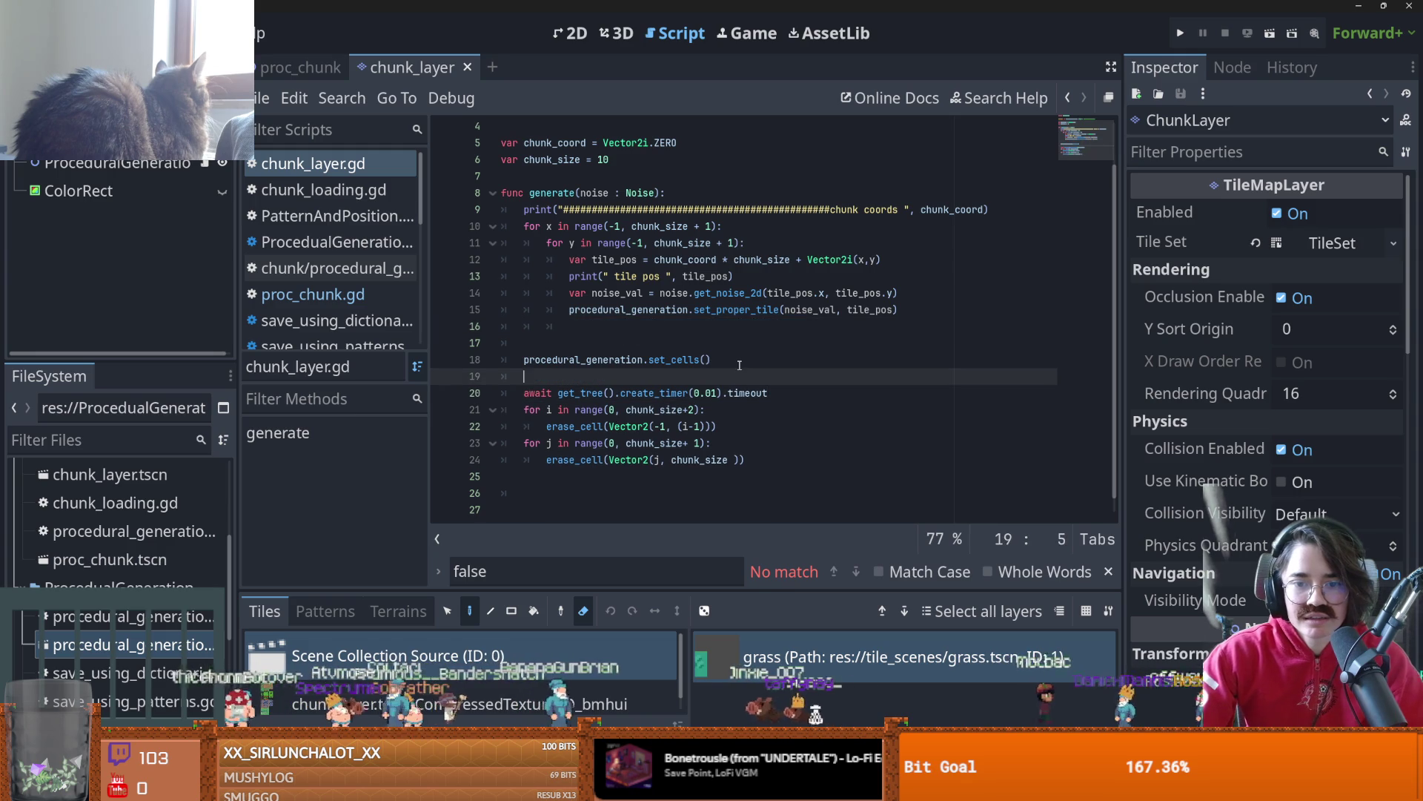
{"action": "key", "text": "Up"}
{"action": "key", "text": "Up"}
{"action": "key", "text": "ctrl+v"}
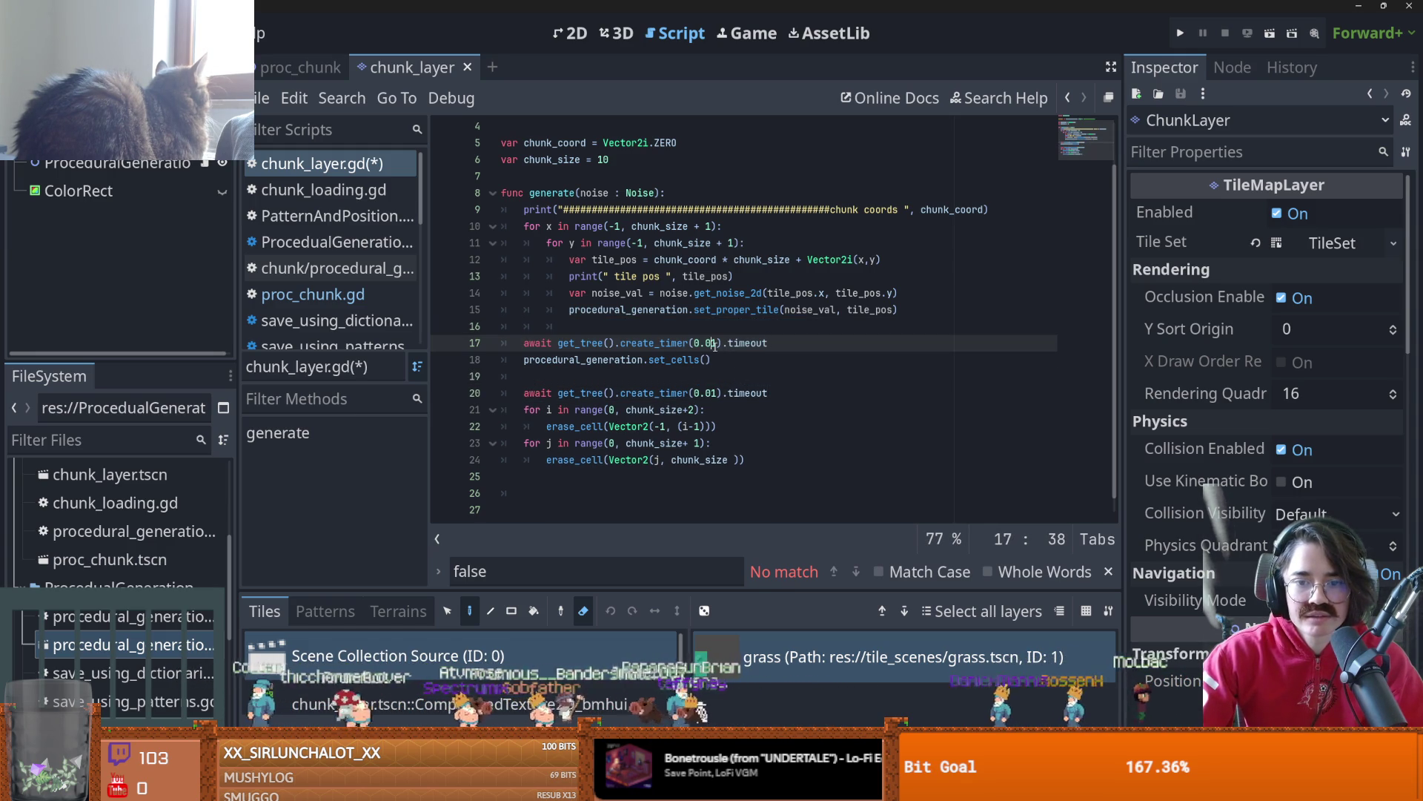
- Run the proc_chunk scene again and close the game
{"action": "left_click", "coordinate": [279, 69]}
{"action": "left_click", "coordinate": [1269, 33]}
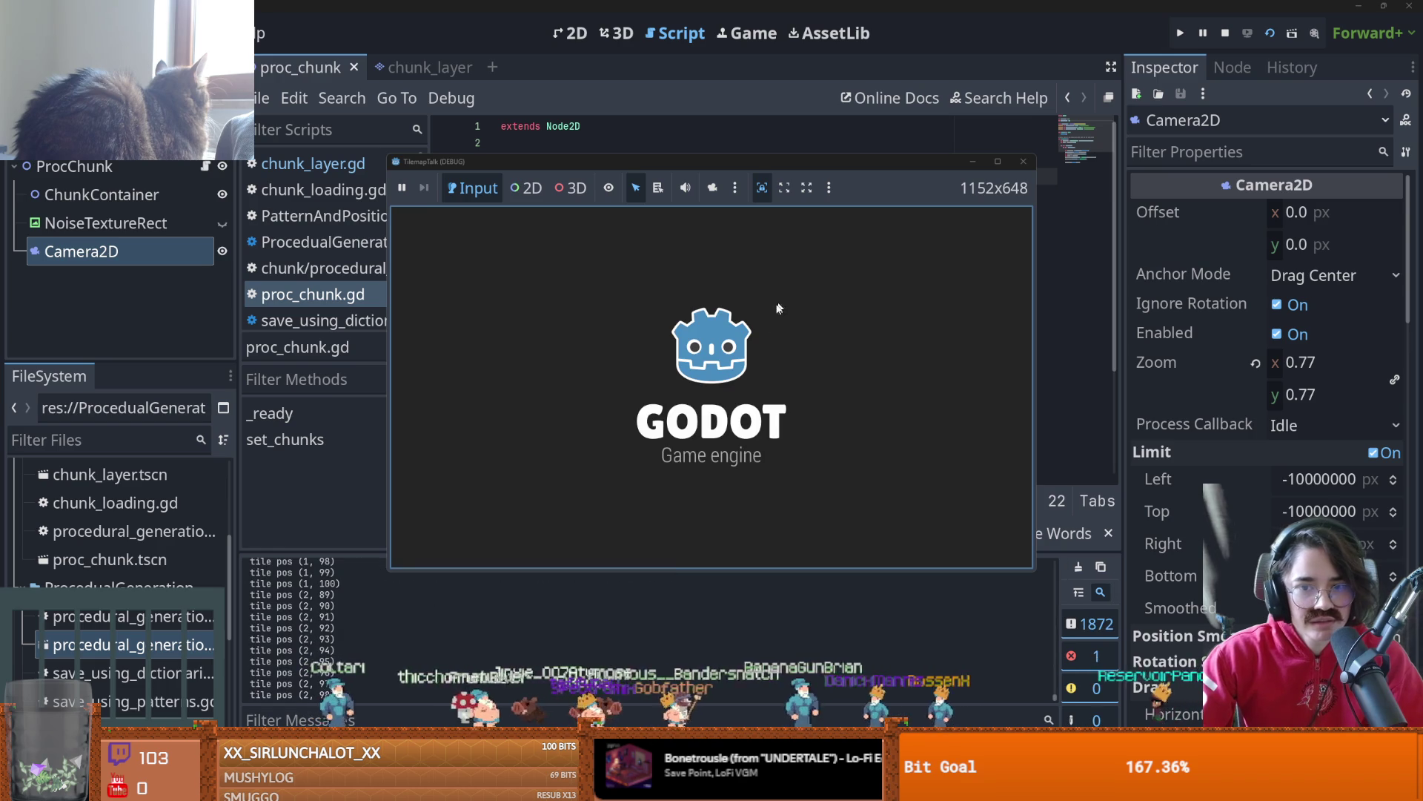
{"action": "left_click", "coordinate": [1023, 161]}
- Set both create_timer waits in chunk_layer.gd to 0.5 seconds and save
{"action": "left_click", "coordinate": [412, 68]}
{"action": "key", "text": "BackSpace"}
{"action": "left_click", "coordinate": [714, 344]}
{"action": "key", "text": "Left"}
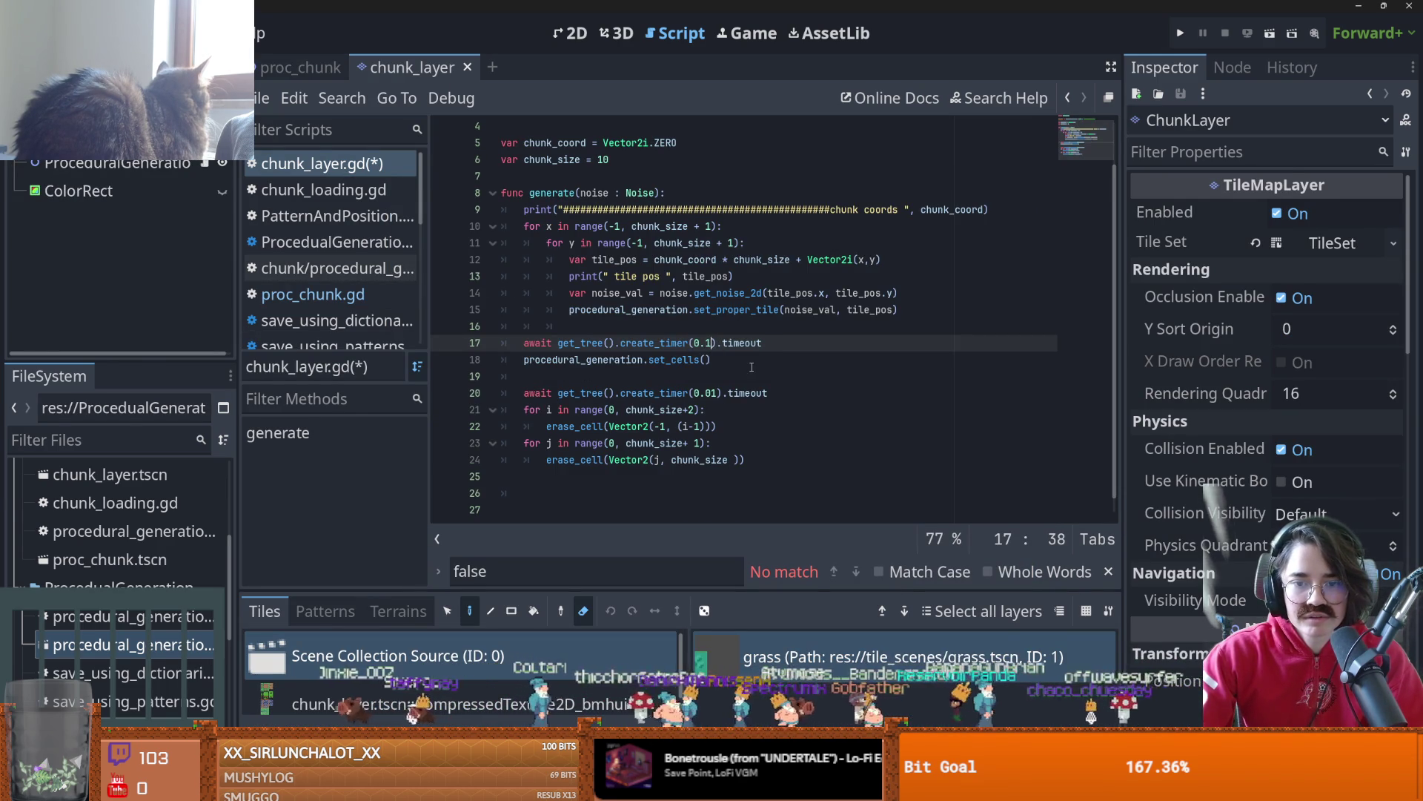
{"action": "key", "text": "BackSpace"}
{"action": "type", "text": "5"}
{"action": "key", "text": "ctrl+s"}
{"action": "left_click", "coordinate": [717, 394]}
{"action": "key", "text": "BackSpace"}
{"action": "key", "text": "BackSpace"}
{"action": "type", "text": "5"}
{"action": "left_click", "coordinate": [300, 67]}
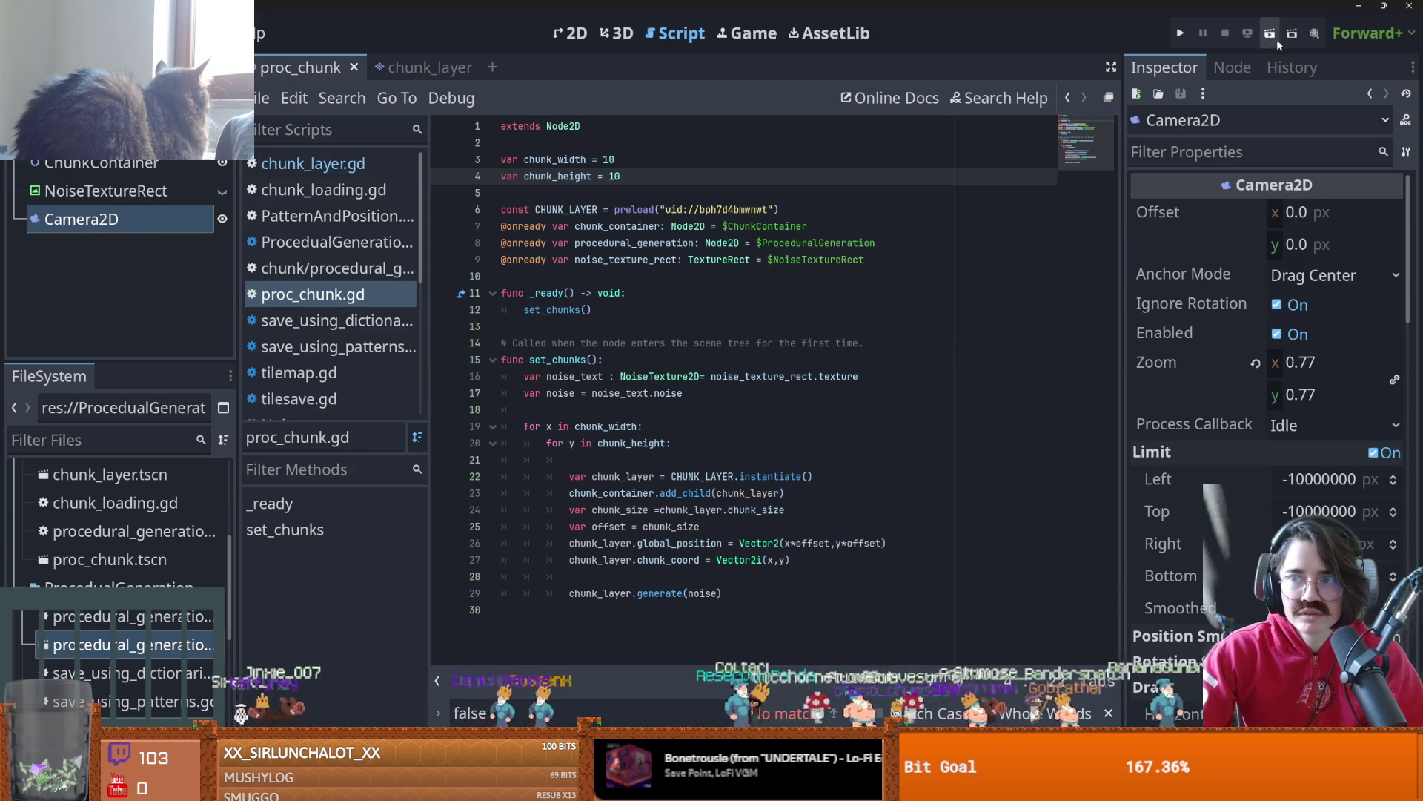
- Run the project with the 0.5-second delays, then close the game
{"action": "left_click", "coordinate": [1270, 34]}
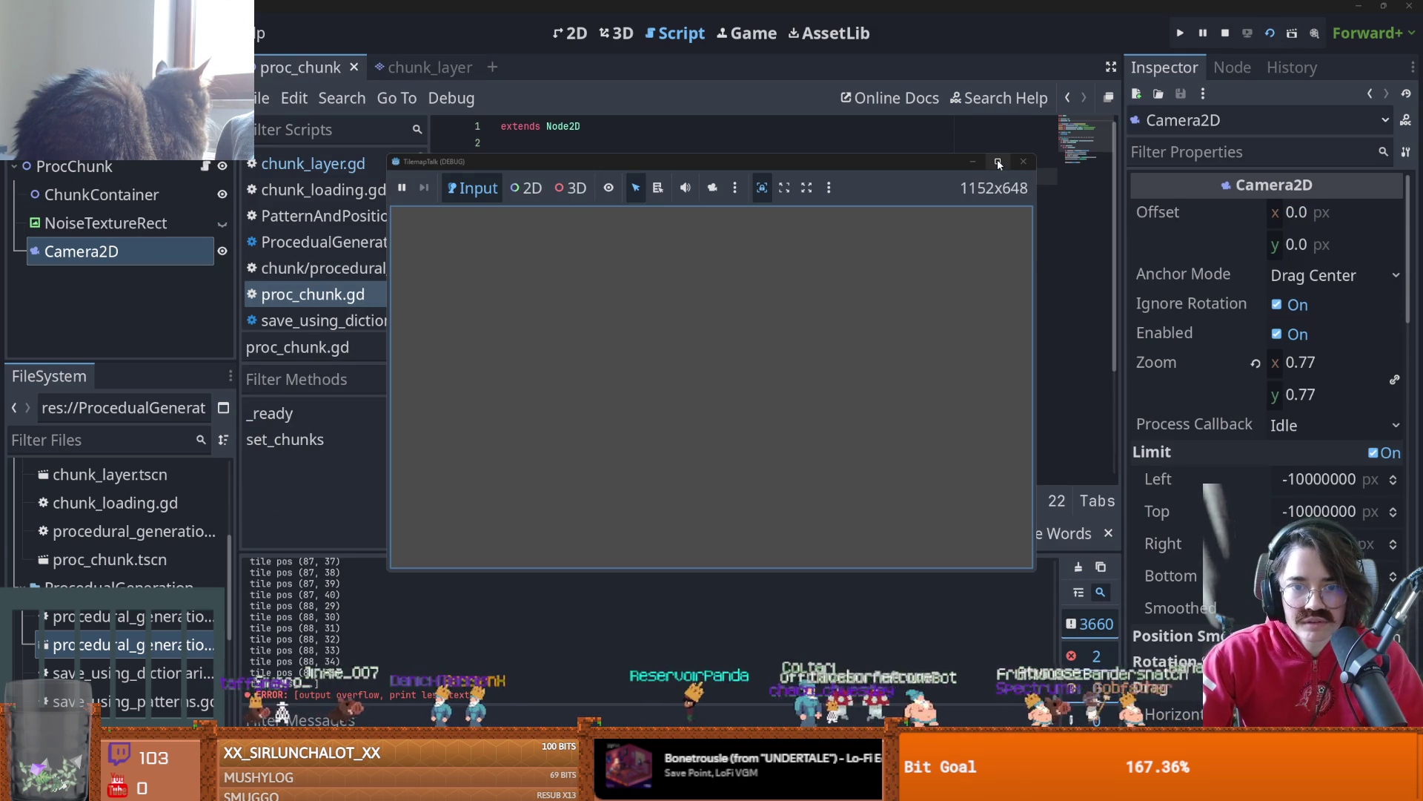
{"action": "mouse_move", "coordinate": [998, 159]}
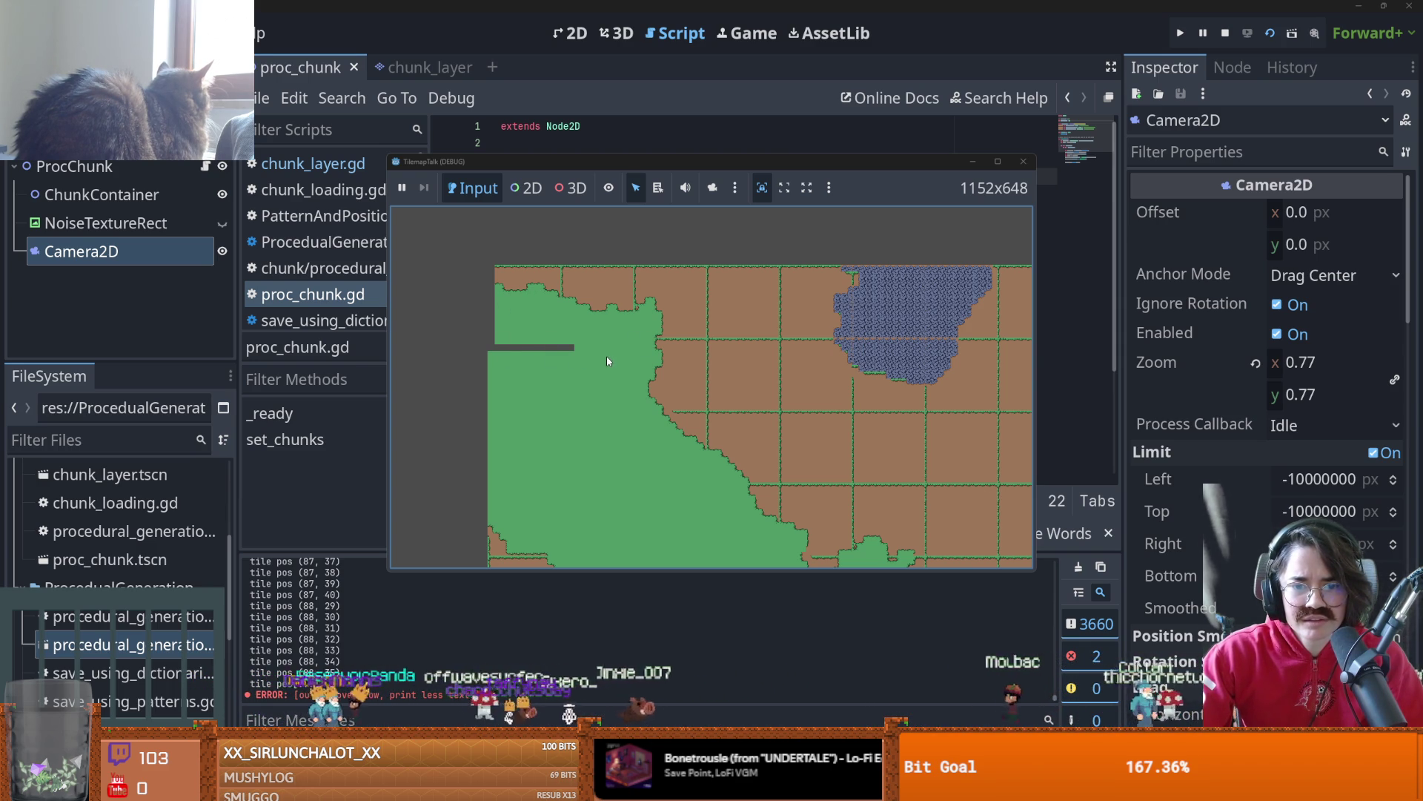
{"action": "left_click", "coordinate": [1023, 161]}
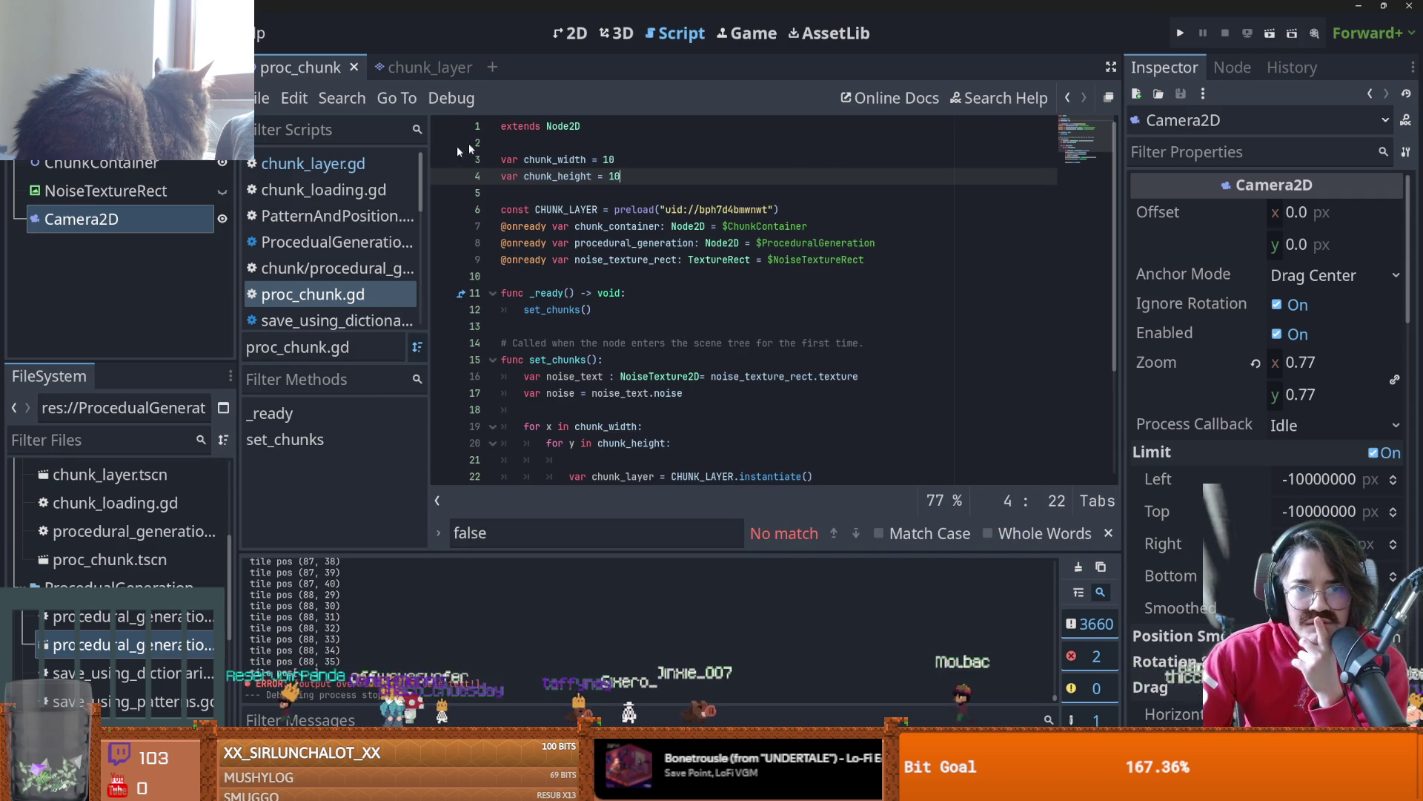
- Delete the two await create_timer(0.5) lines from generate and save chunk_layer.gd
{"action": "left_click", "coordinate": [417, 69]}
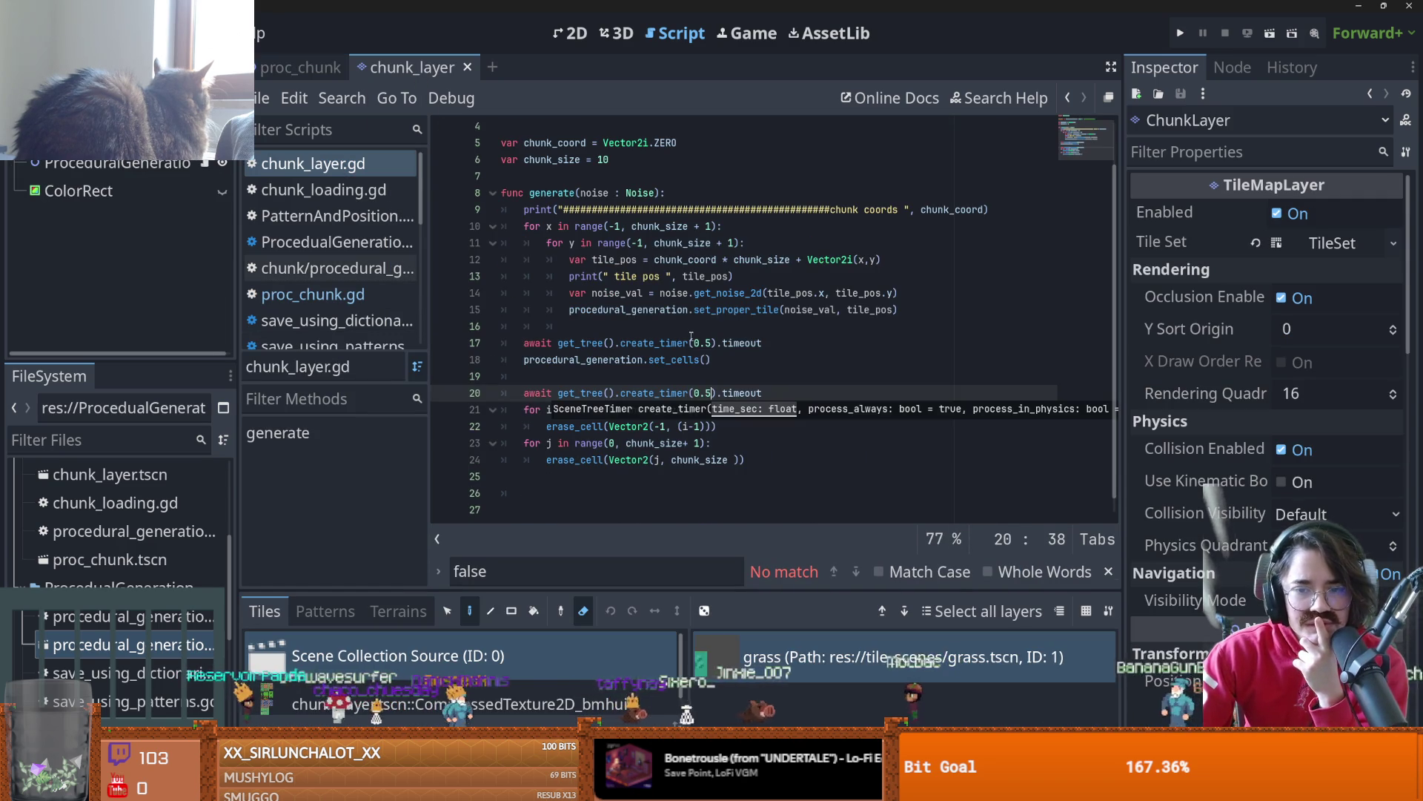
{"action": "key", "text": "Up"}
{"action": "scroll", "coordinate": [709, 367], "scroll_direction": "up", "scroll_amount": 1}
{"action": "scroll", "coordinate": [710, 368], "scroll_direction": "down", "scroll_amount": 1}
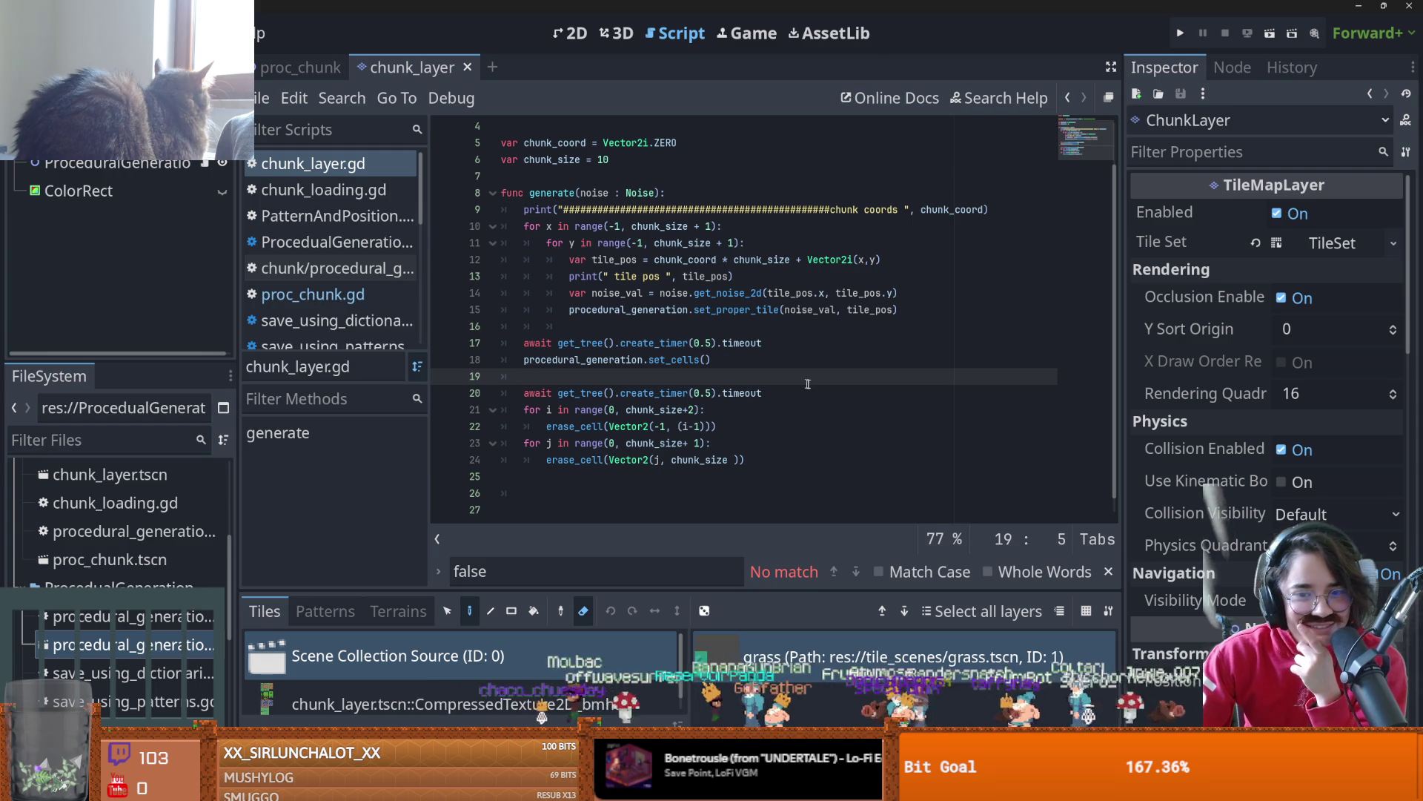
{"action": "left_click_drag", "start_coordinate": [764, 375], "coordinate": [503, 376]}
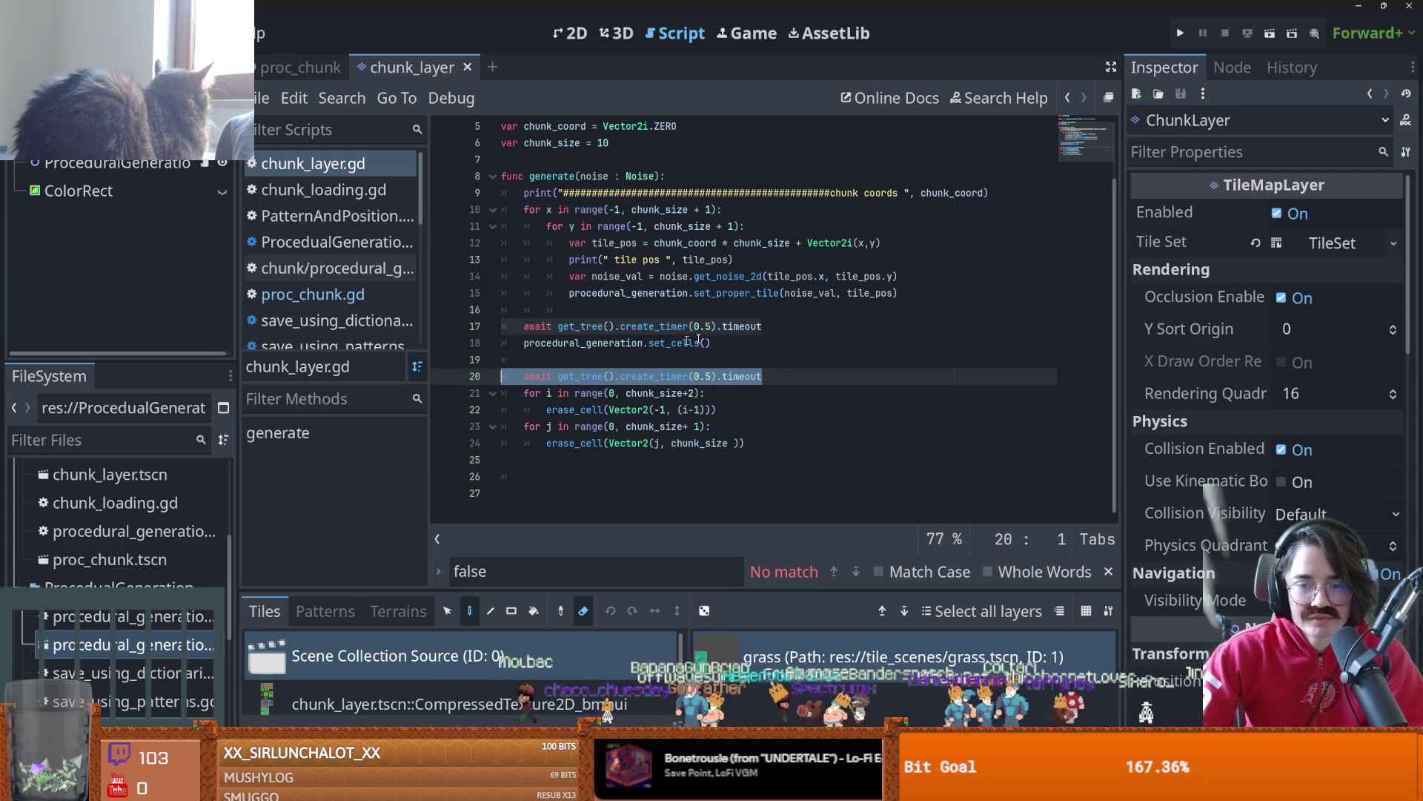
{"action": "key", "text": "ctrl+z"}
{"action": "key", "text": "ctrl+z"}
{"action": "key", "text": "ctrl+z"}
{"action": "key", "text": "ctrl+s"}
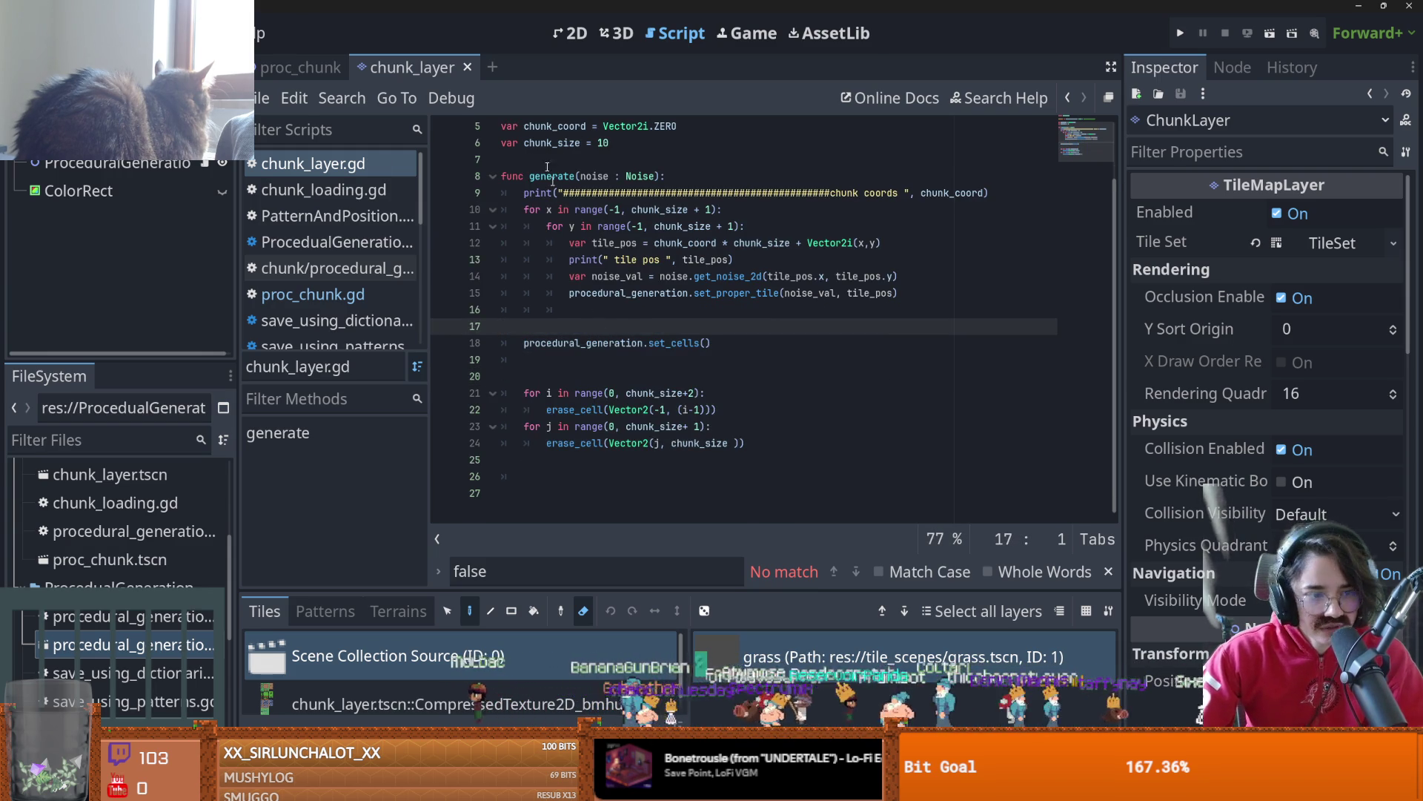
{"action": "left_click", "coordinate": [300, 67]}
- Run the proc_chunk scene, inspect the grass, dirt and water chunk grid, then close it
{"action": "left_click", "coordinate": [1269, 34]}
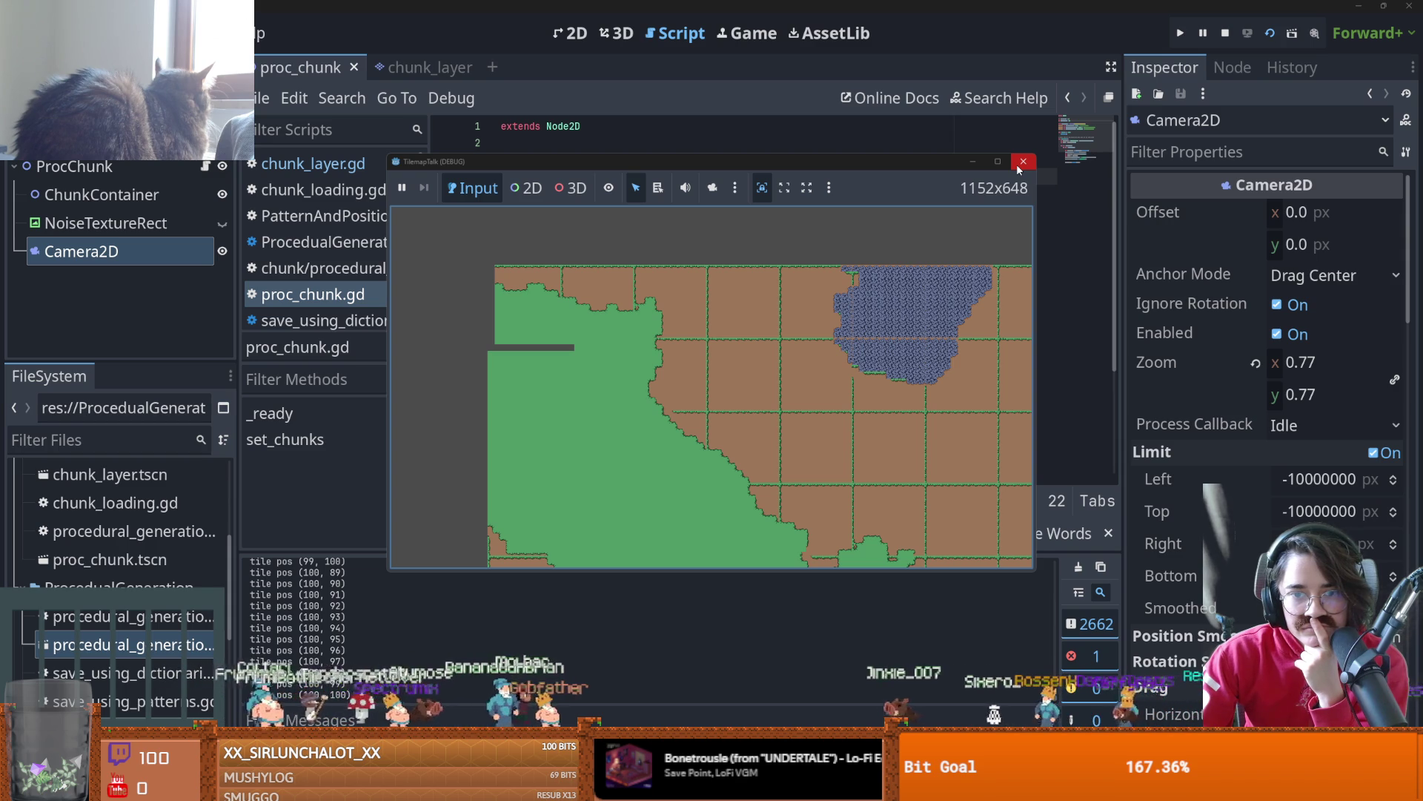
{"action": "left_click", "coordinate": [1018, 166]}
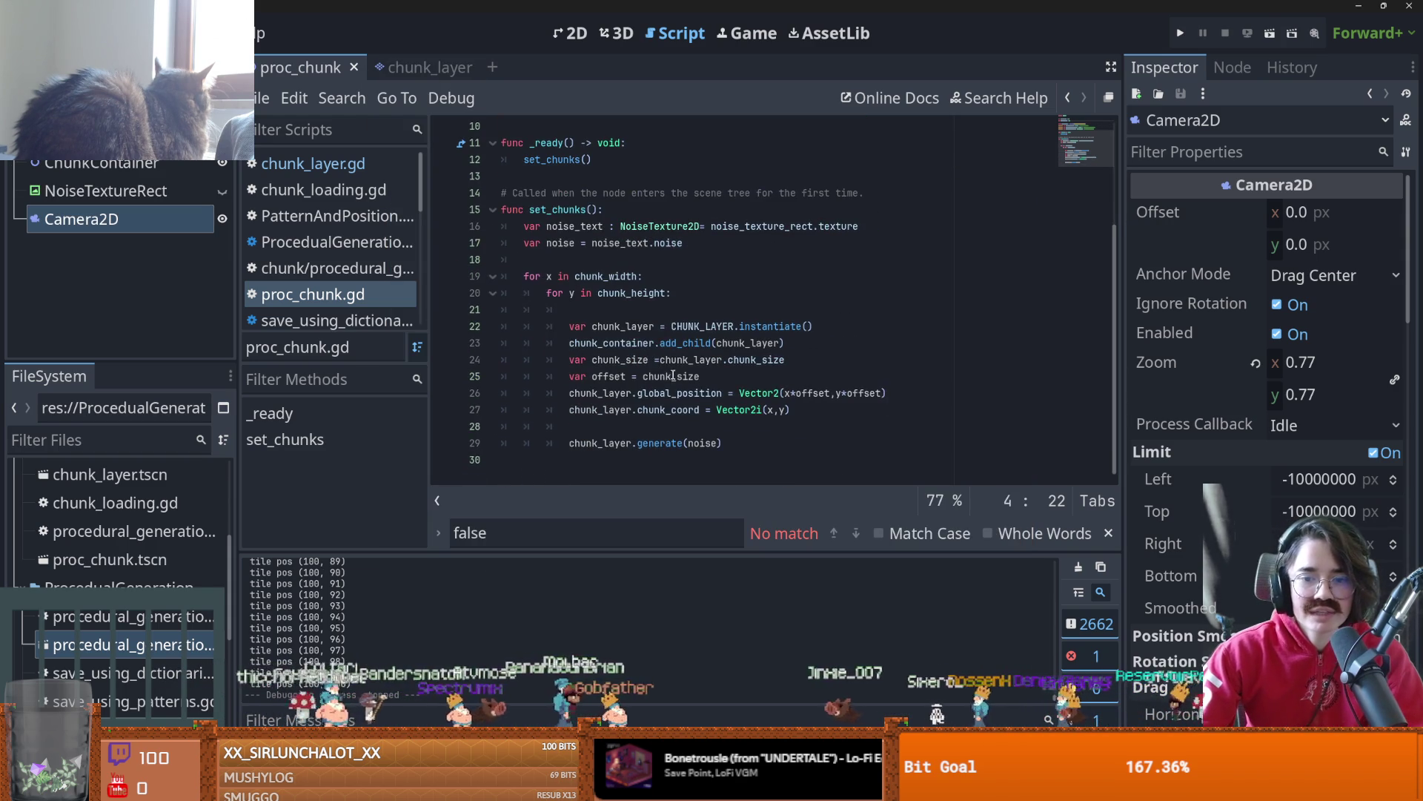
- Duplicate the erase loop on lines 21–22, change the copy's Vector2(-1 to Vector2(0, and save
{"action": "key", "text": "ctrl+Tab"}
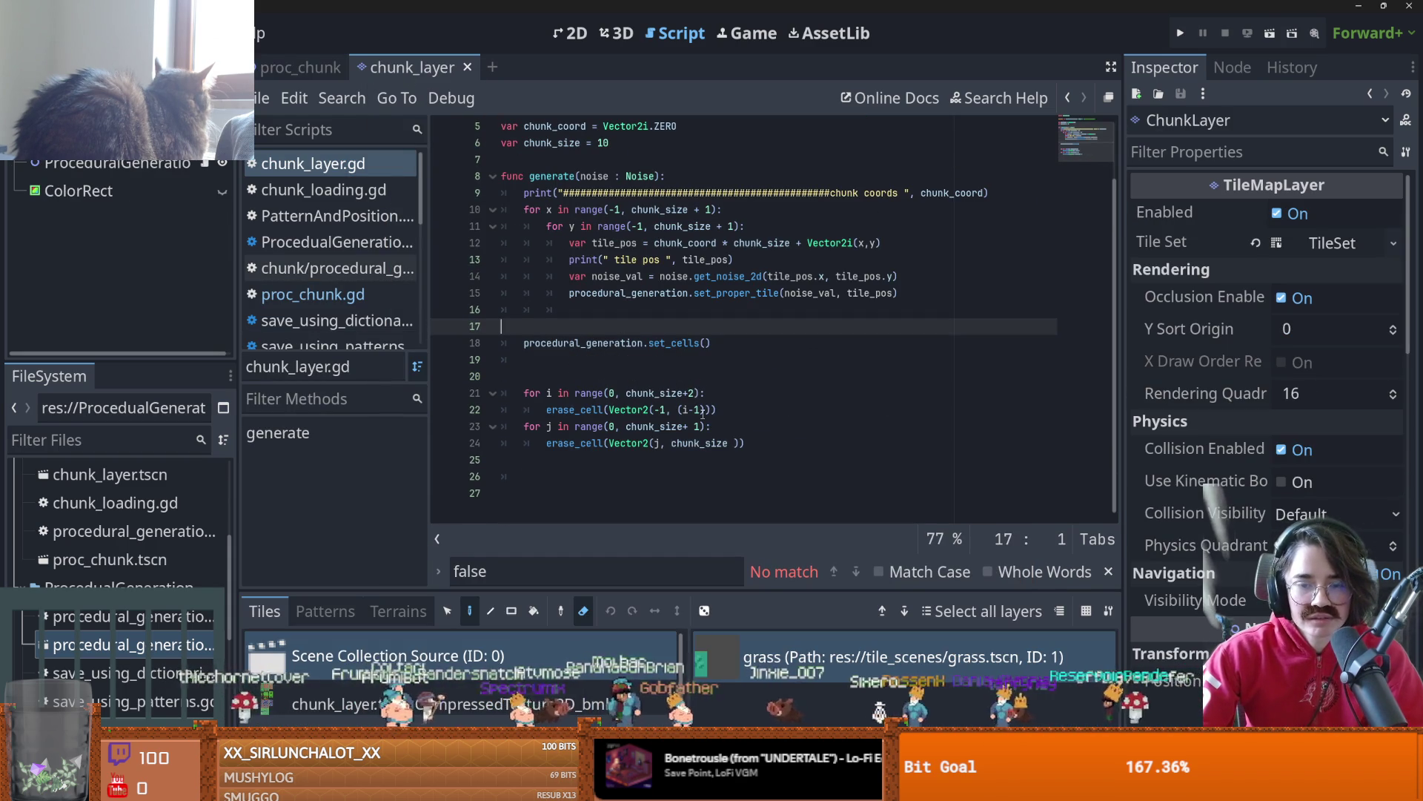
{"action": "left_click_drag", "start_coordinate": [749, 411], "coordinate": [522, 394]}
{"action": "key", "text": "ctrl+shift+d"}
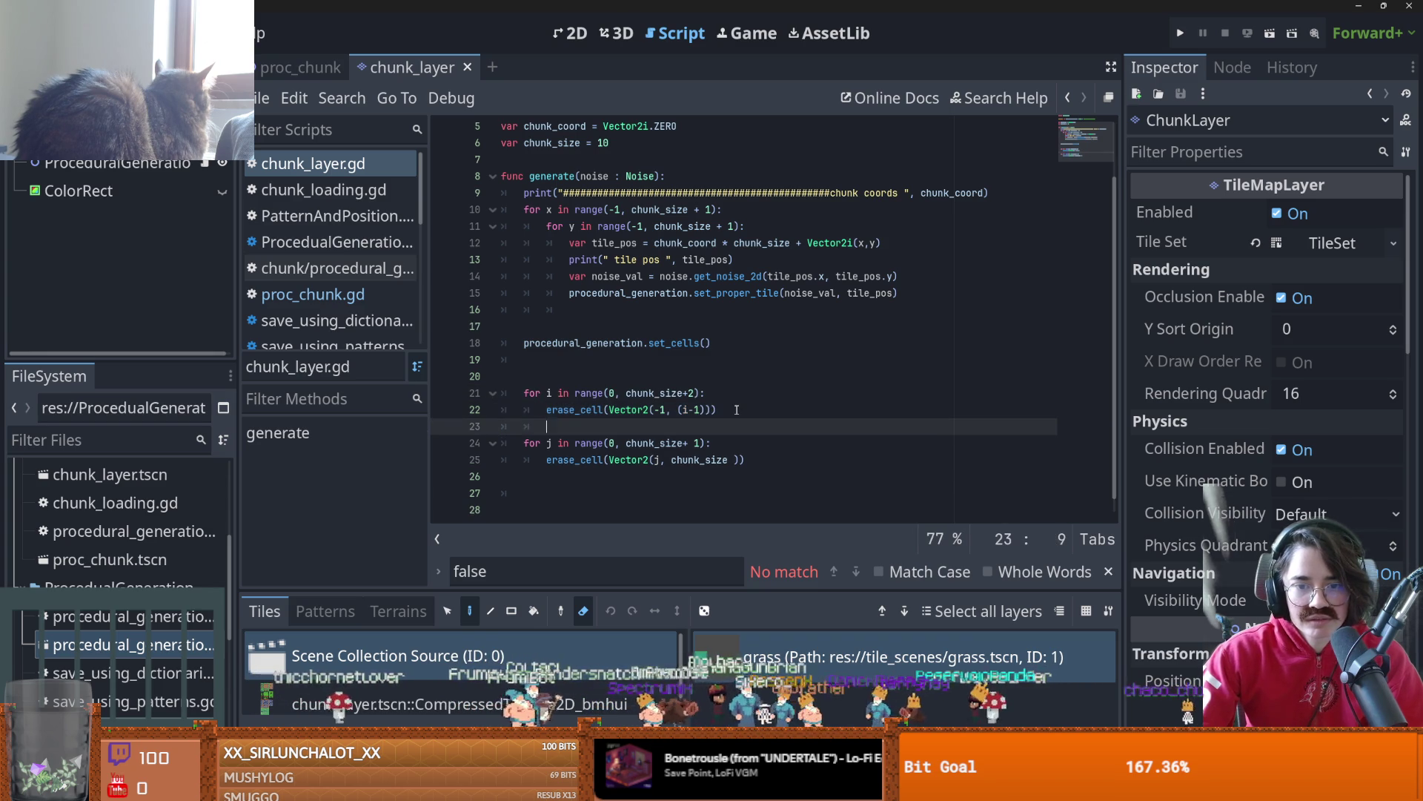
{"action": "left_click", "coordinate": [616, 428]}
{"action": "key", "text": "BackSpace"}
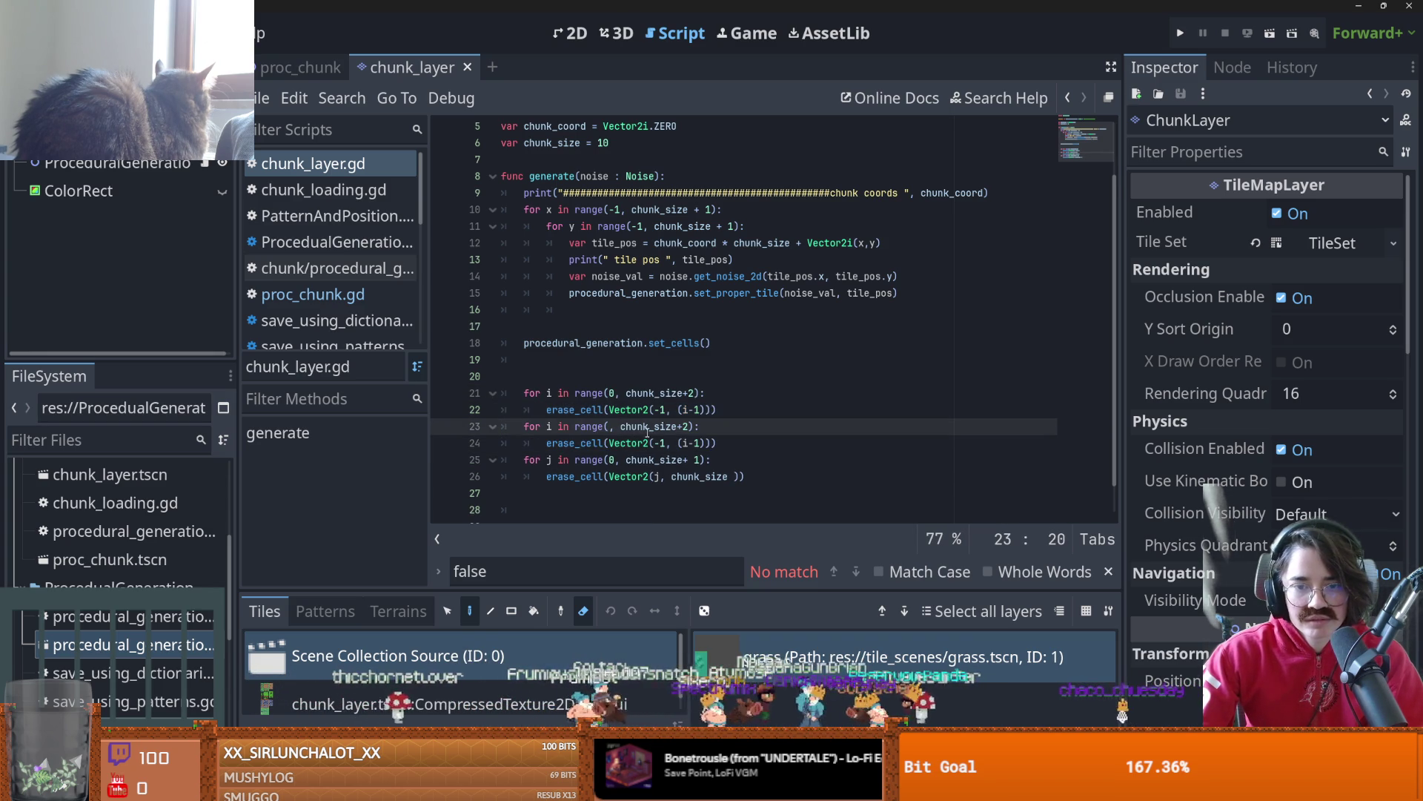
{"action": "type", "text": "0"}
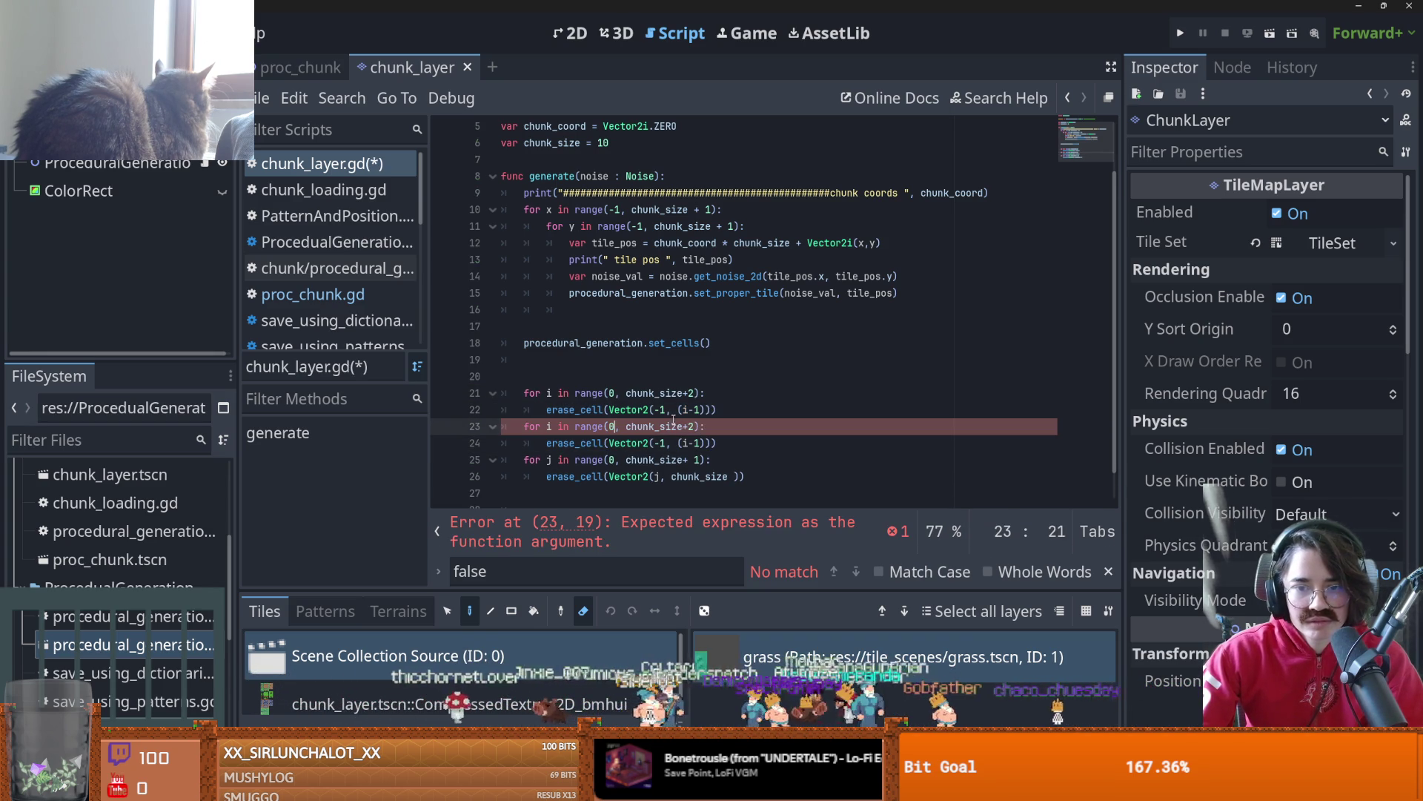
{"action": "left_click", "coordinate": [669, 444]}
{"action": "key", "text": "BackSpace"}
{"action": "key", "text": "BackSpace"}
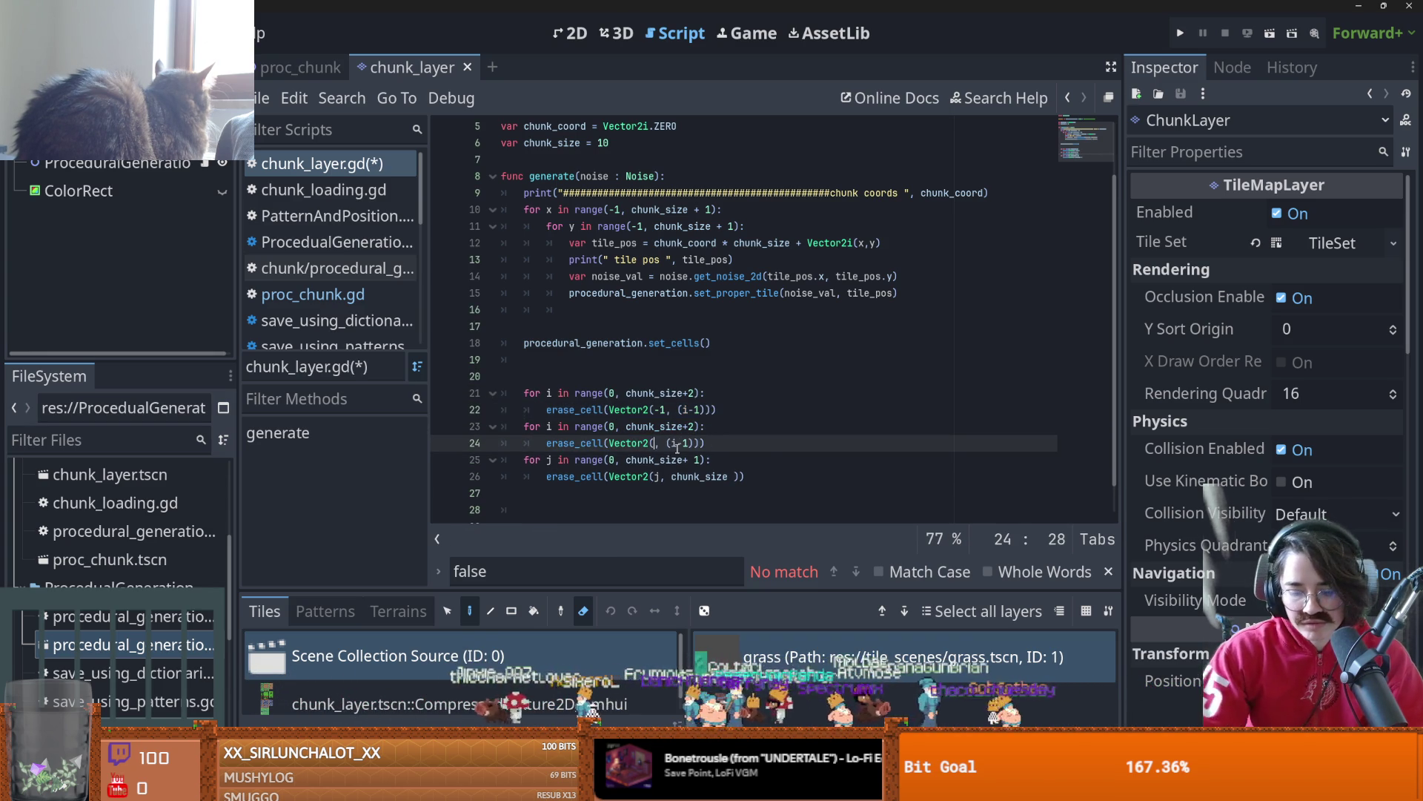
{"action": "type", "text": "0"}
{"action": "left_click", "coordinate": [681, 428]}
{"action": "key", "text": "ctrl+s"}
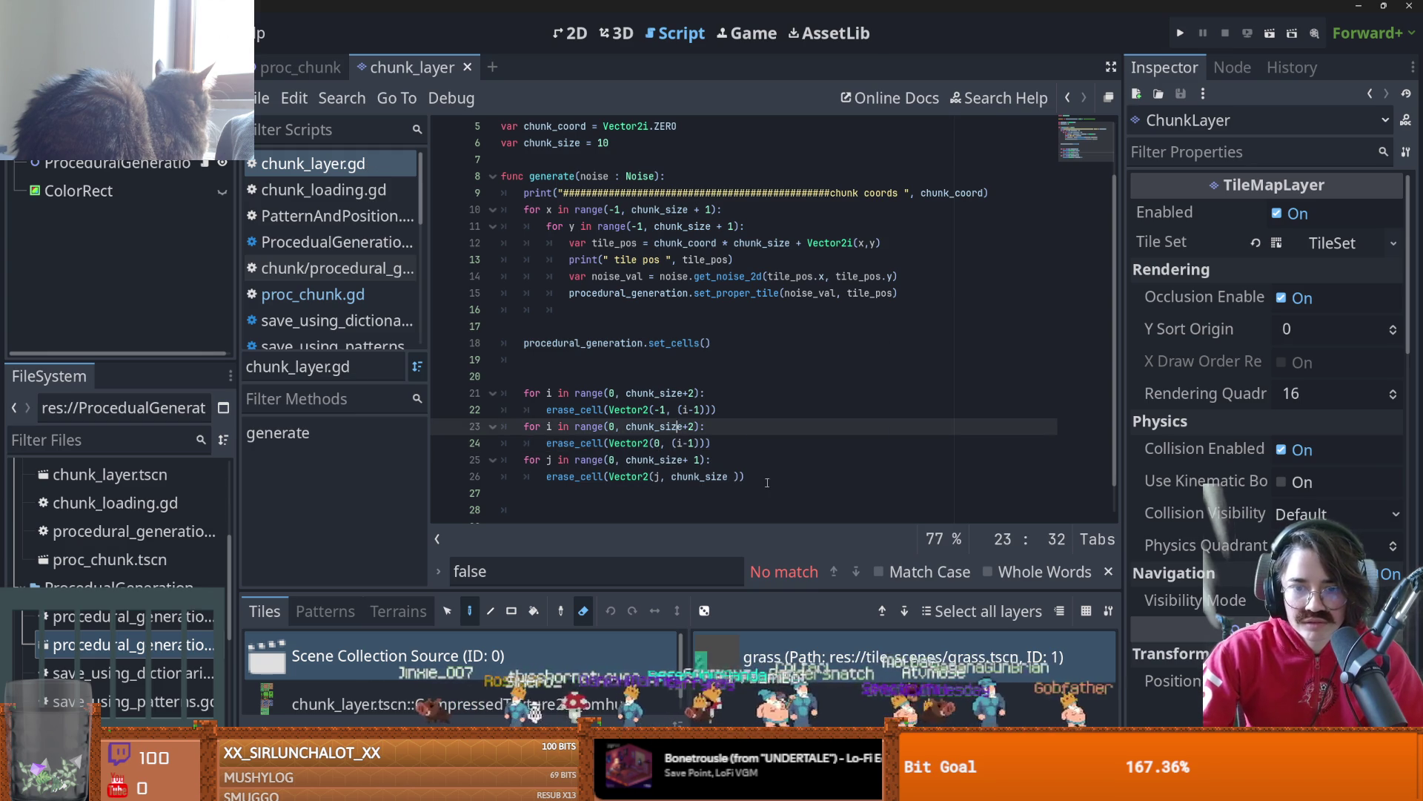
- Test-run the scene with the new erase loop, then return to chunk_layer.gd
{"action": "key", "text": "F5"}
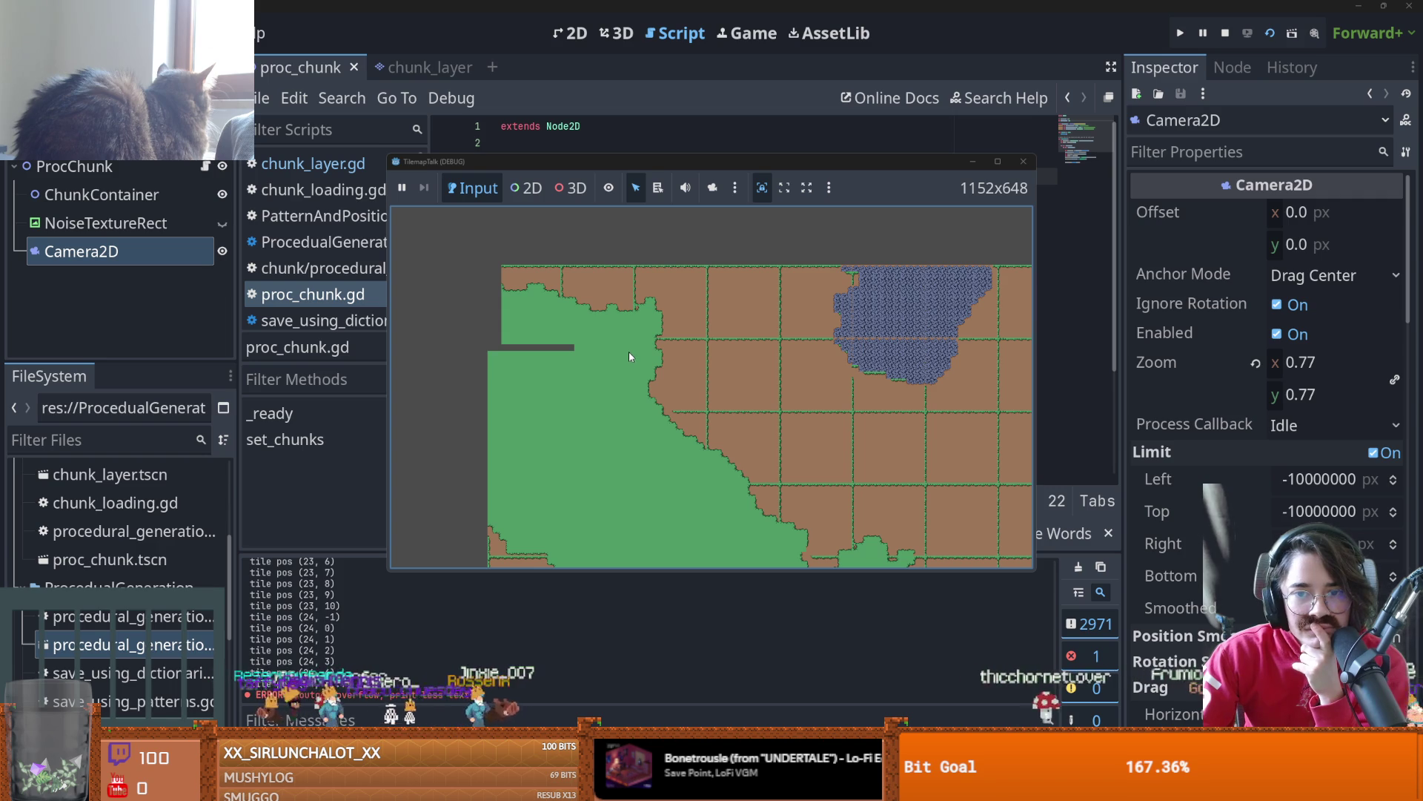
{"action": "left_click", "coordinate": [1024, 161]}
{"action": "left_click", "coordinate": [415, 67]}
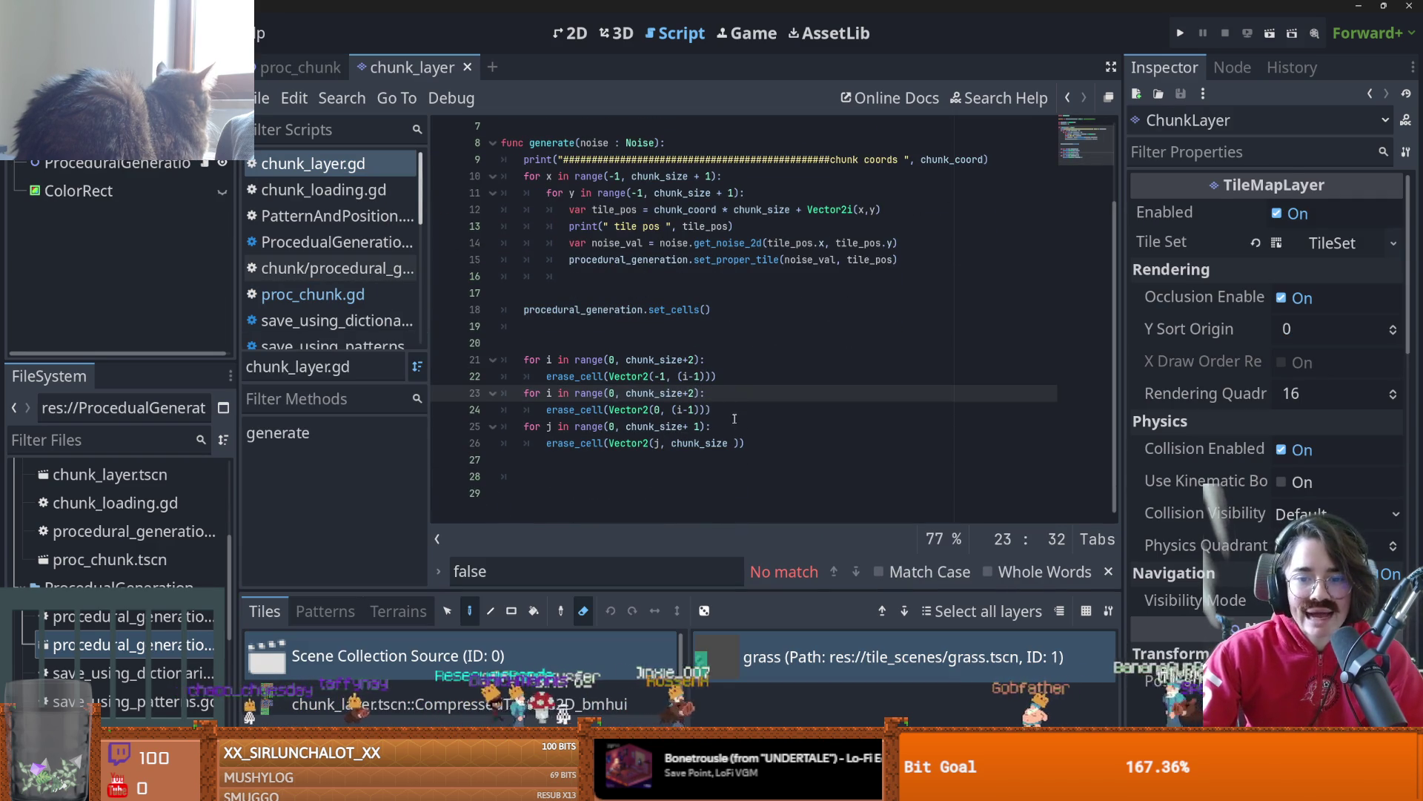
- Delete the duplicated erase loop on lines 23–24
{"action": "left_click_drag", "start_coordinate": [718, 409], "coordinate": [501, 393]}
{"action": "key", "text": "BackSpace"}
{"action": "scroll", "coordinate": [666, 383], "scroll_direction": "up", "scroll_amount": 1}
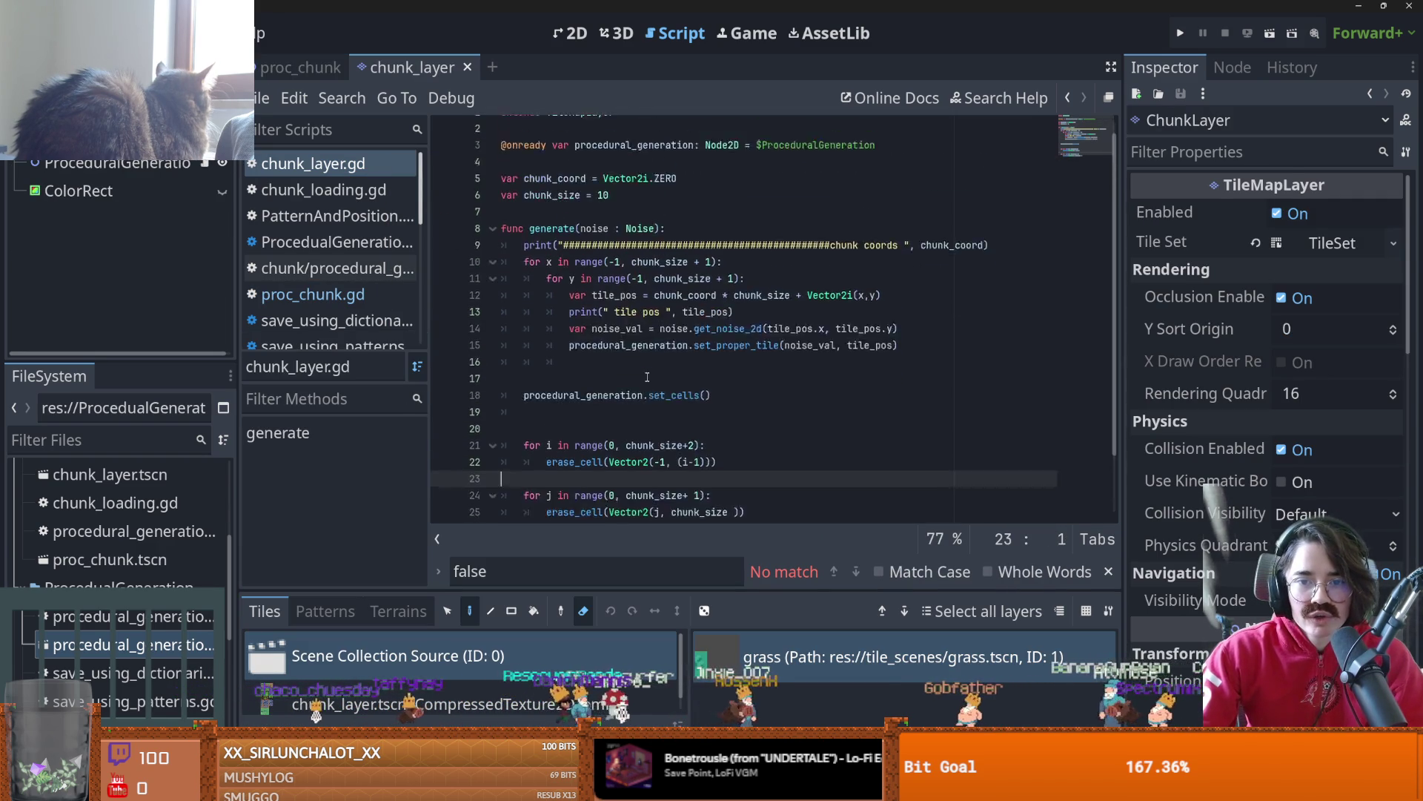
{"action": "left_click", "coordinate": [616, 408]}
- Select chunk_coord * chunk_size from line 12 to reuse as the loop range start
{"action": "left_click_drag", "start_coordinate": [881, 259], "coordinate": [653, 260]}
{"action": "left_click_drag", "start_coordinate": [790, 260], "coordinate": [654, 260]}
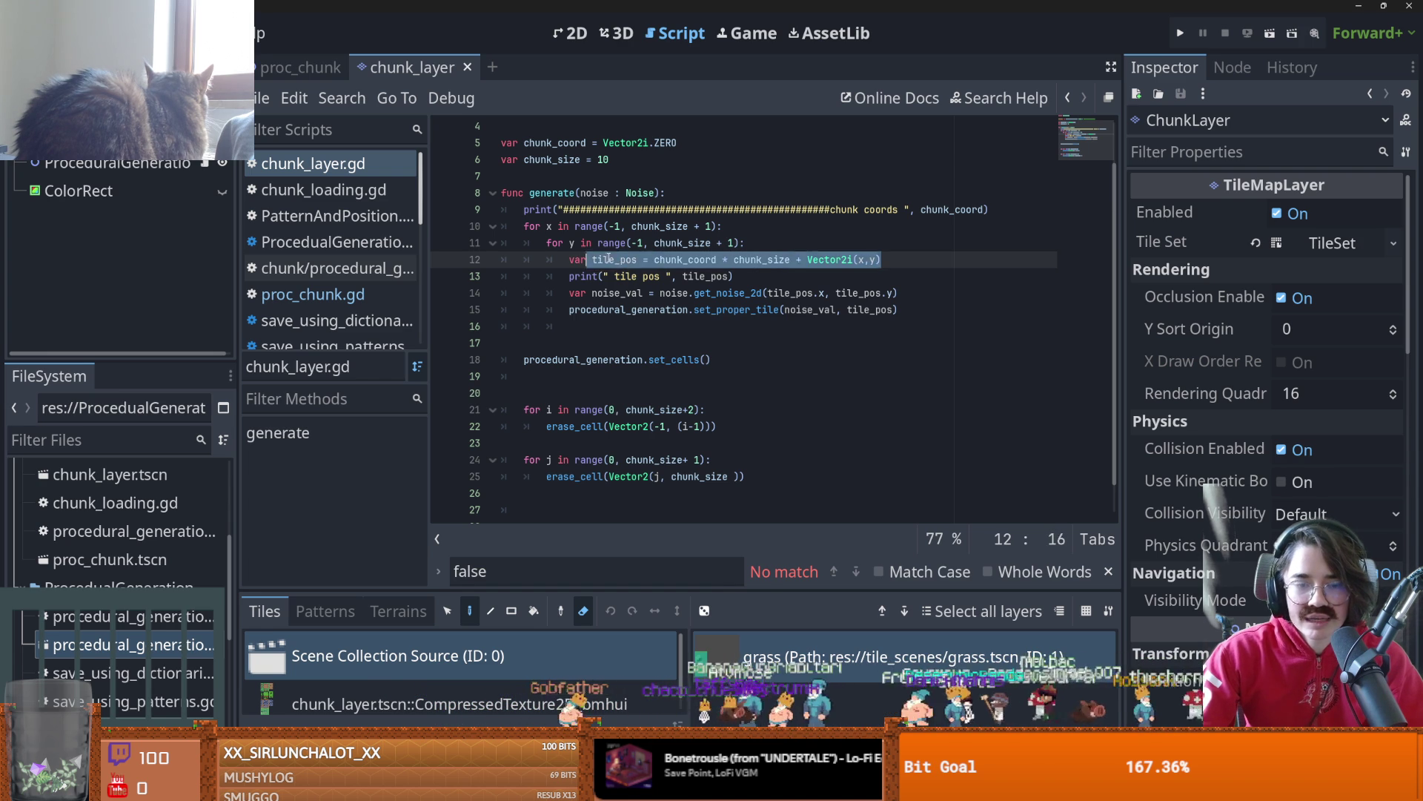
{"action": "left_click_drag", "start_coordinate": [881, 259], "coordinate": [650, 260]}
{"action": "left_click", "coordinate": [609, 410]}
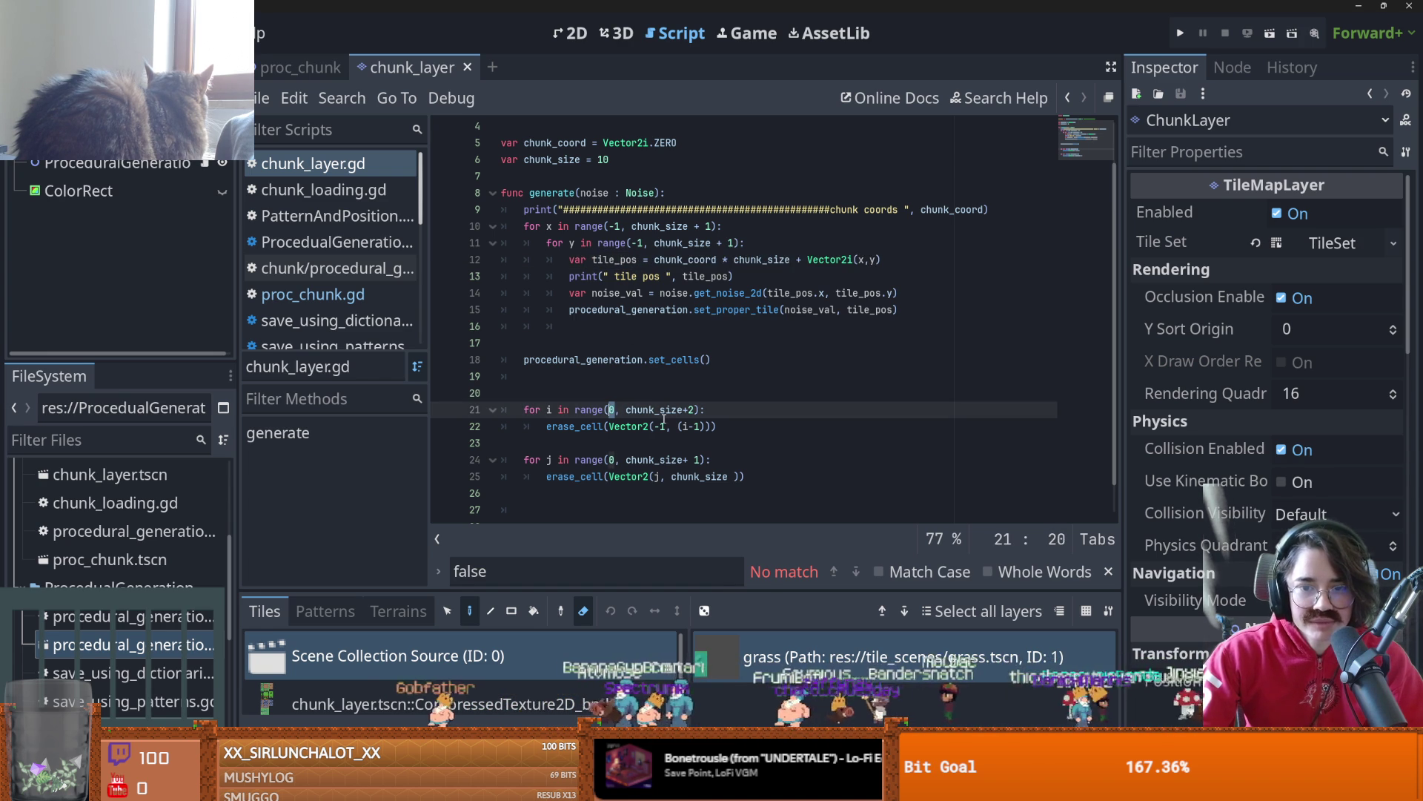
{"action": "left_click", "coordinate": [757, 294]}
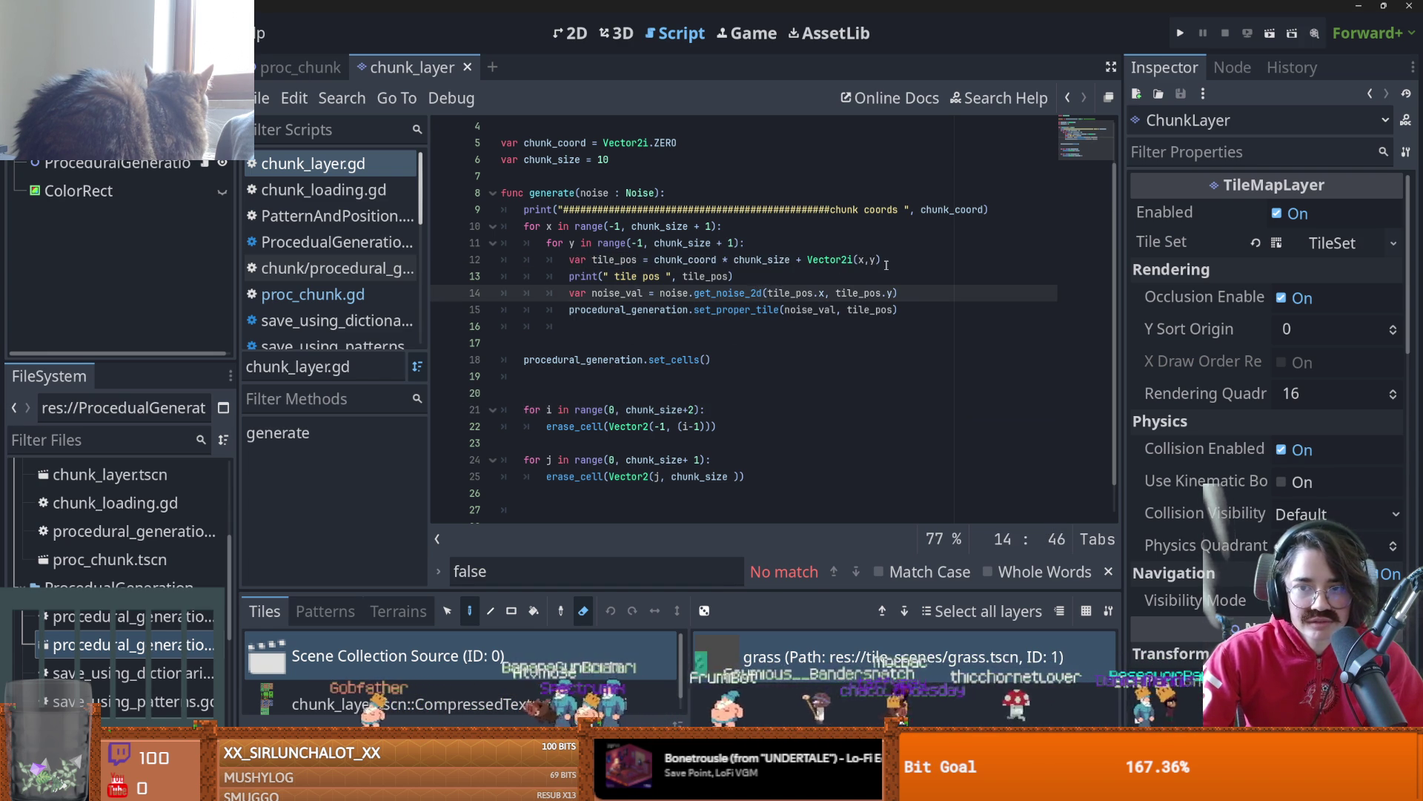
{"action": "left_click_drag", "start_coordinate": [881, 259], "coordinate": [568, 261]}
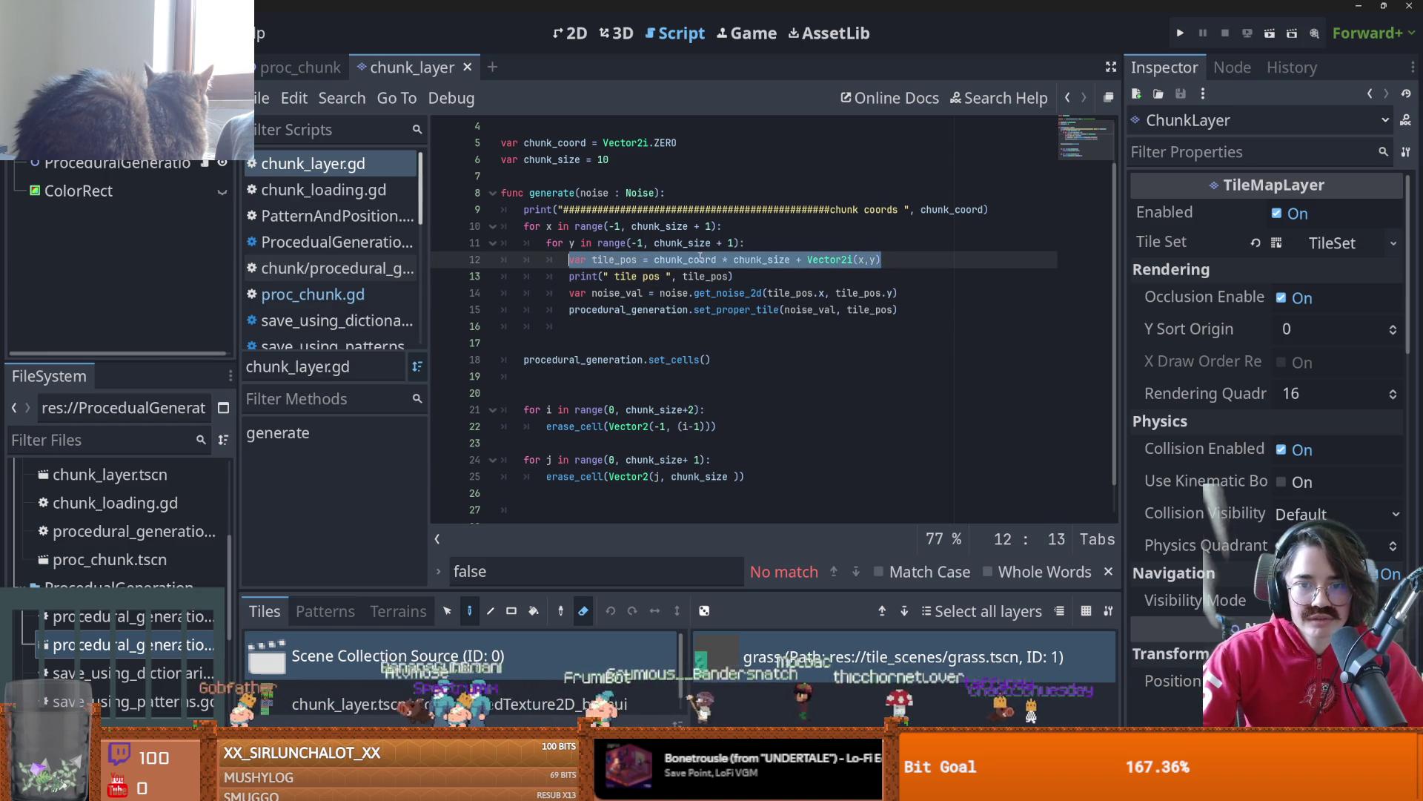
{"action": "left_click", "coordinate": [808, 260]}
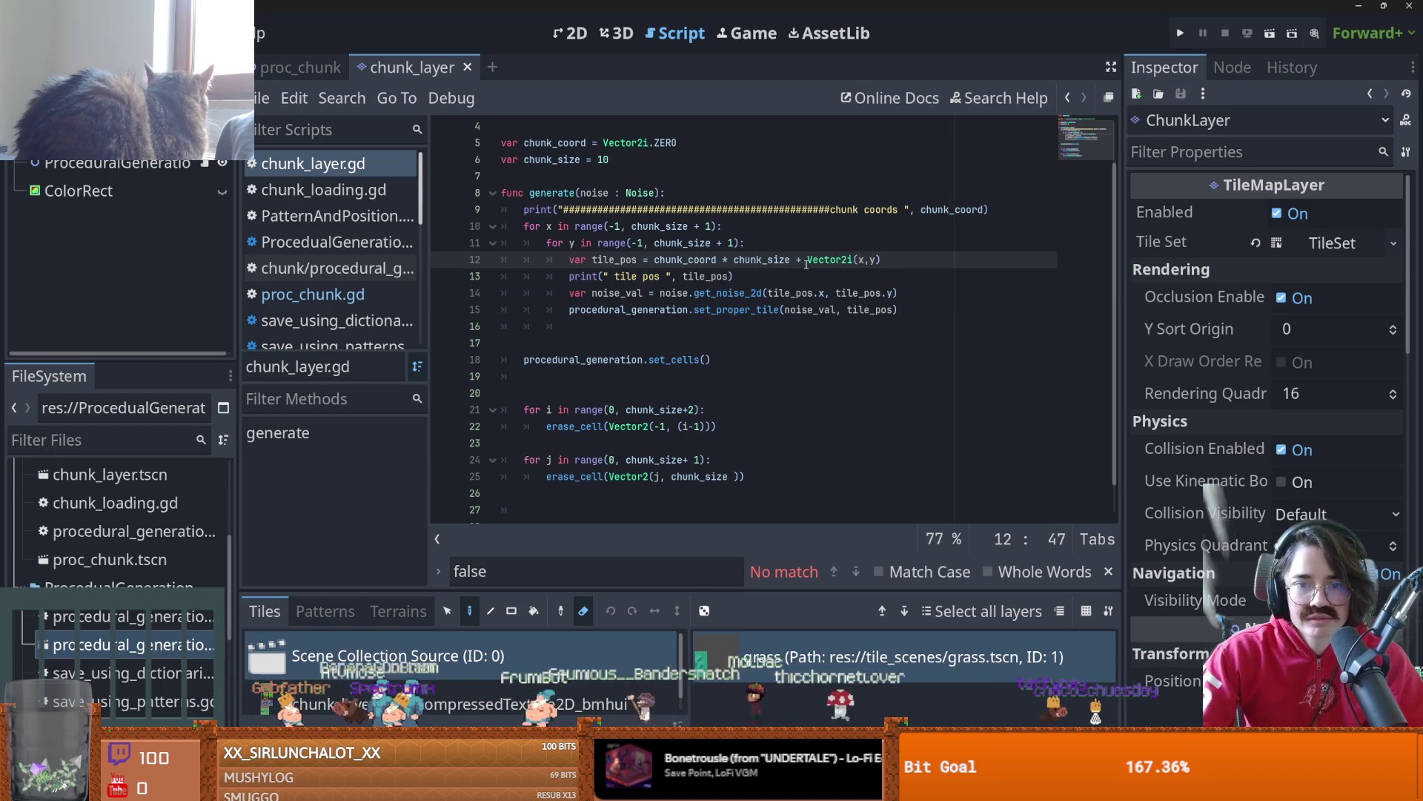
{"action": "left_click", "coordinate": [614, 410]}
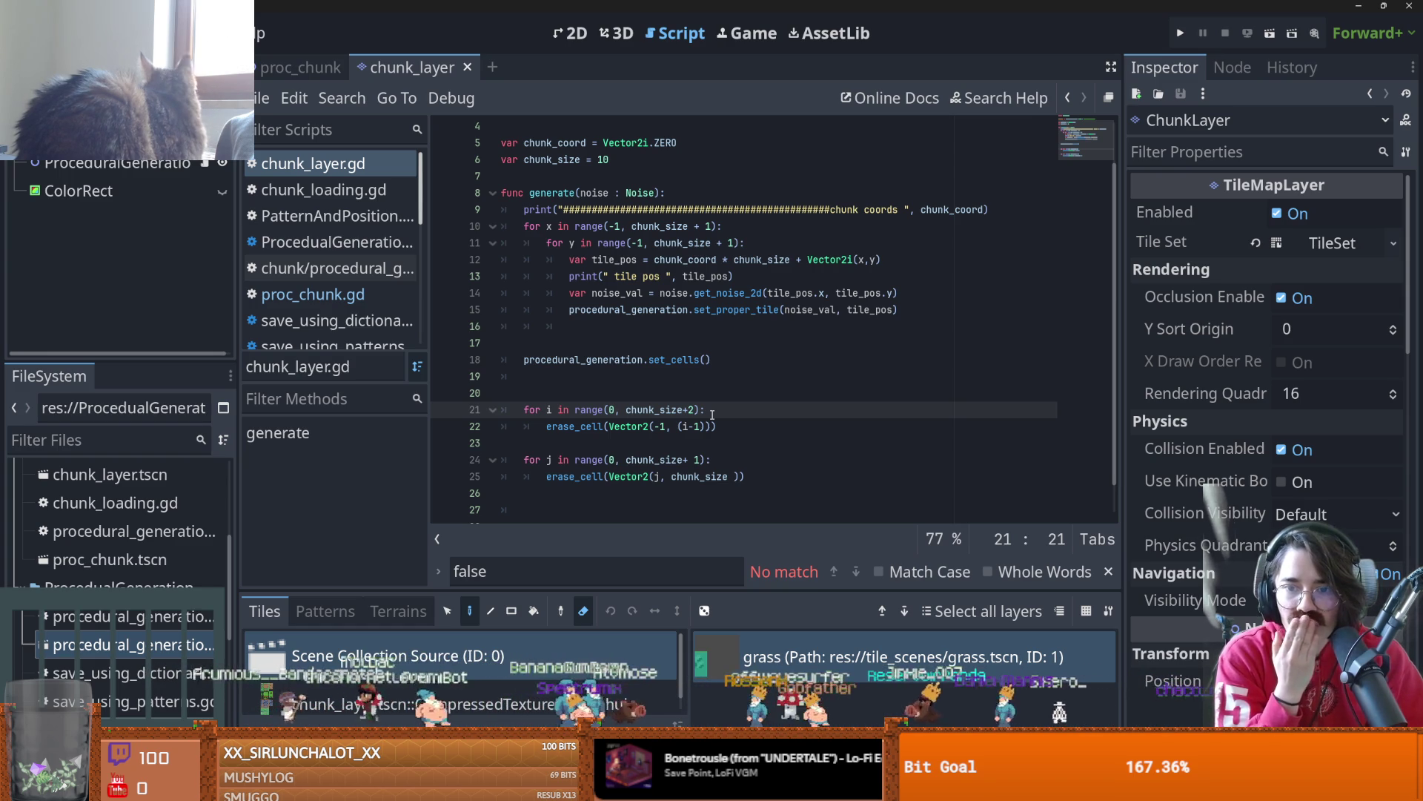
{"action": "left_click_drag", "start_coordinate": [790, 260], "coordinate": [654, 260]}
{"action": "key", "text": "ctrl+c"}
{"action": "left_click", "coordinate": [612, 410]}
- Start both erase loops at chunk_coord * chunk_size and run the scene
{"action": "key", "text": "ctrl+v"}
{"action": "double_click", "coordinate": [614, 460]}
{"action": "key", "text": "ctrl+v"}
{"action": "key", "text": "ctrl+Tab"}
{"action": "key", "text": "F6"}
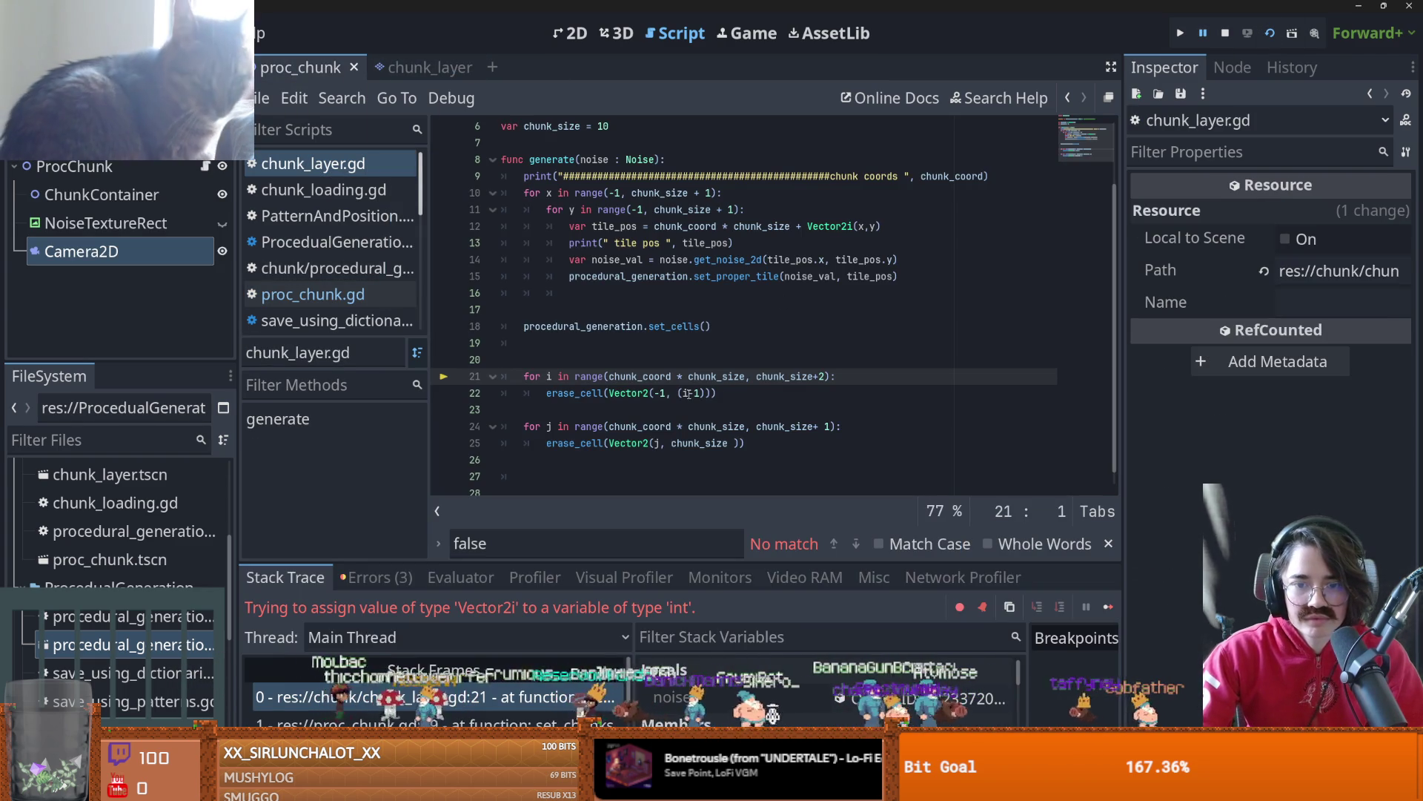
{"action": "mouse_move", "coordinate": [749, 384]}
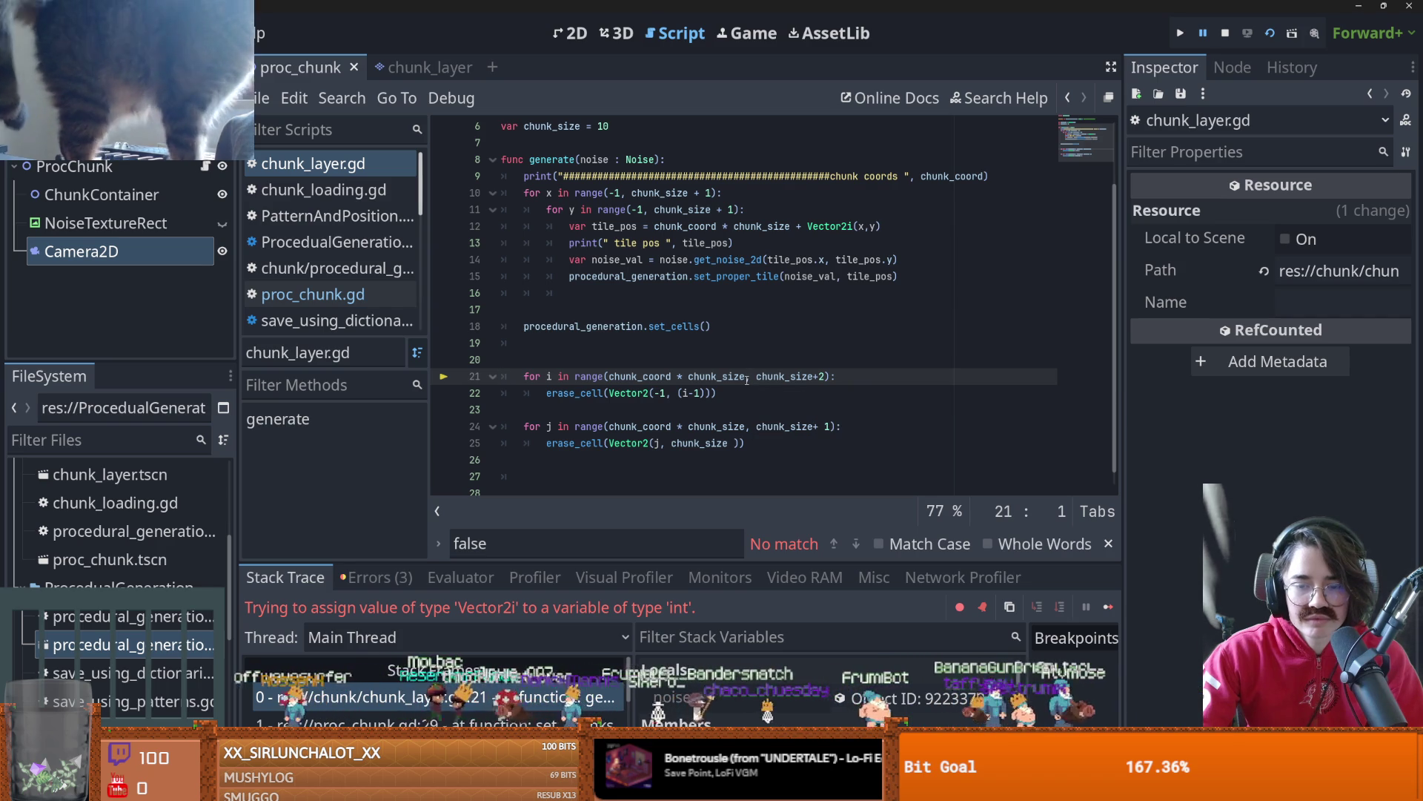
- Add var val = chunk_coord * chunk_size, use val.x as the loop range starts, and rerun
{"action": "key", "text": "ctrl+z"}
{"action": "key", "text": "ctrl+z"}
{"action": "left_click", "coordinate": [606, 355]}
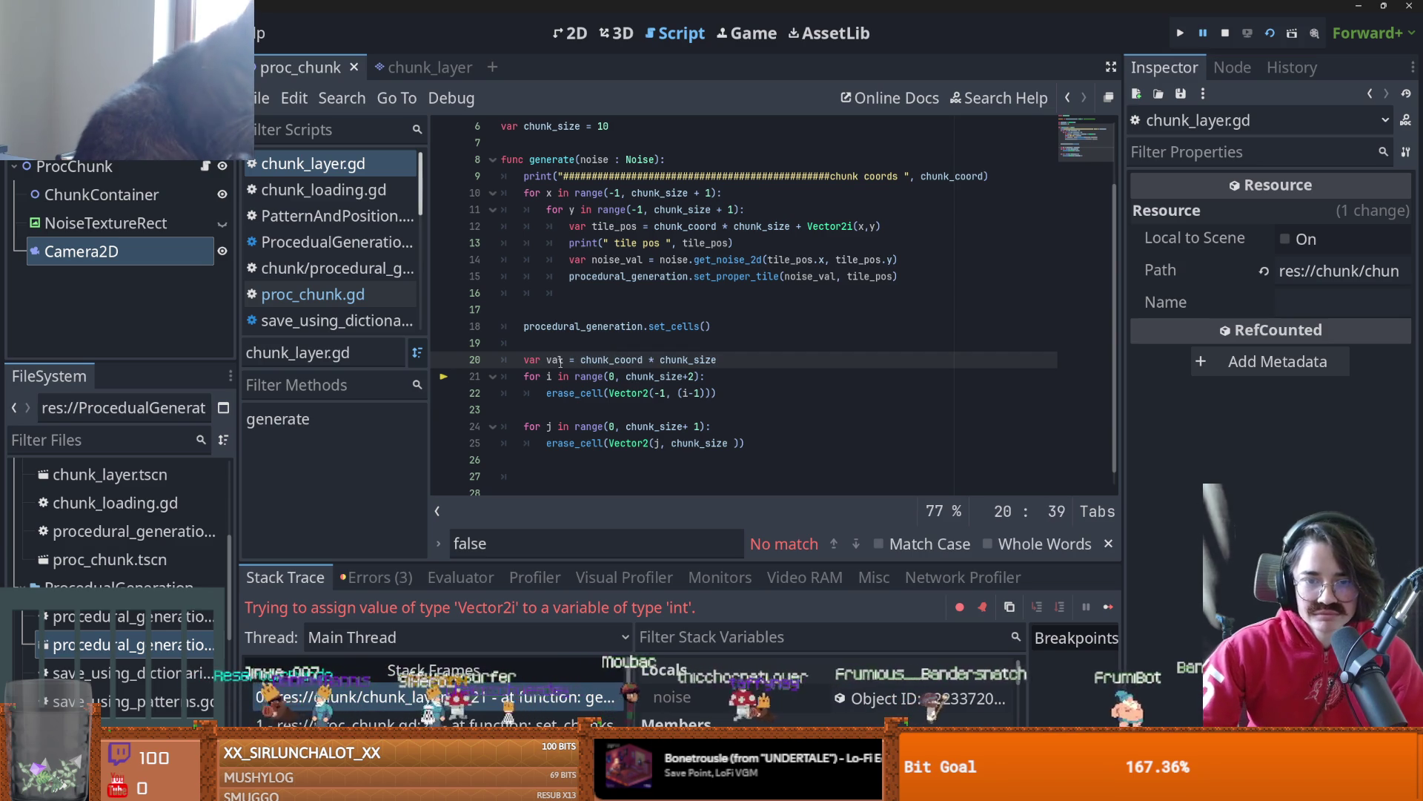
{"action": "left_click", "coordinate": [614, 377]}
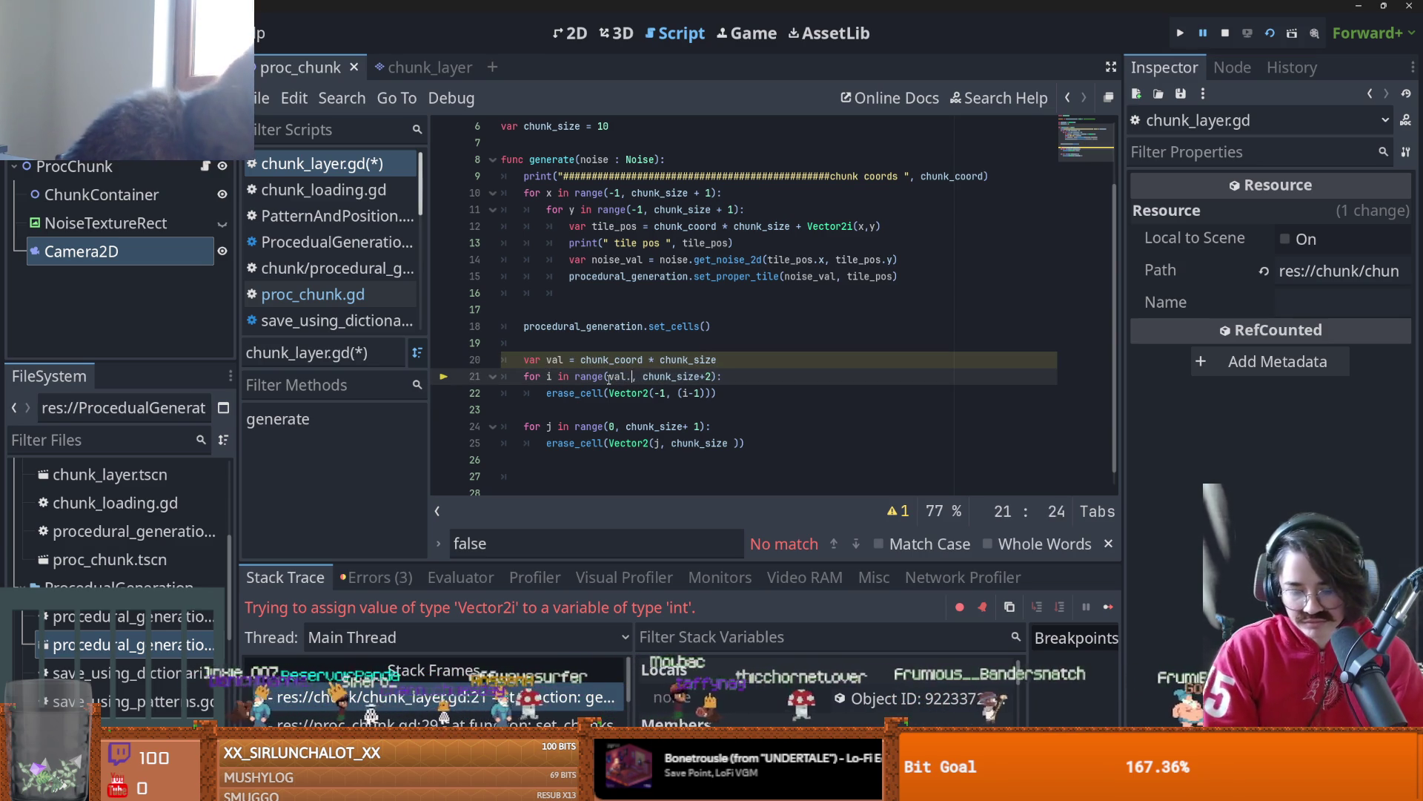
{"action": "type", "text": "x"}
{"action": "key", "text": "ctrl+c"}
{"action": "double_click", "coordinate": [612, 426]}
{"action": "key", "text": "ctrl+v"}
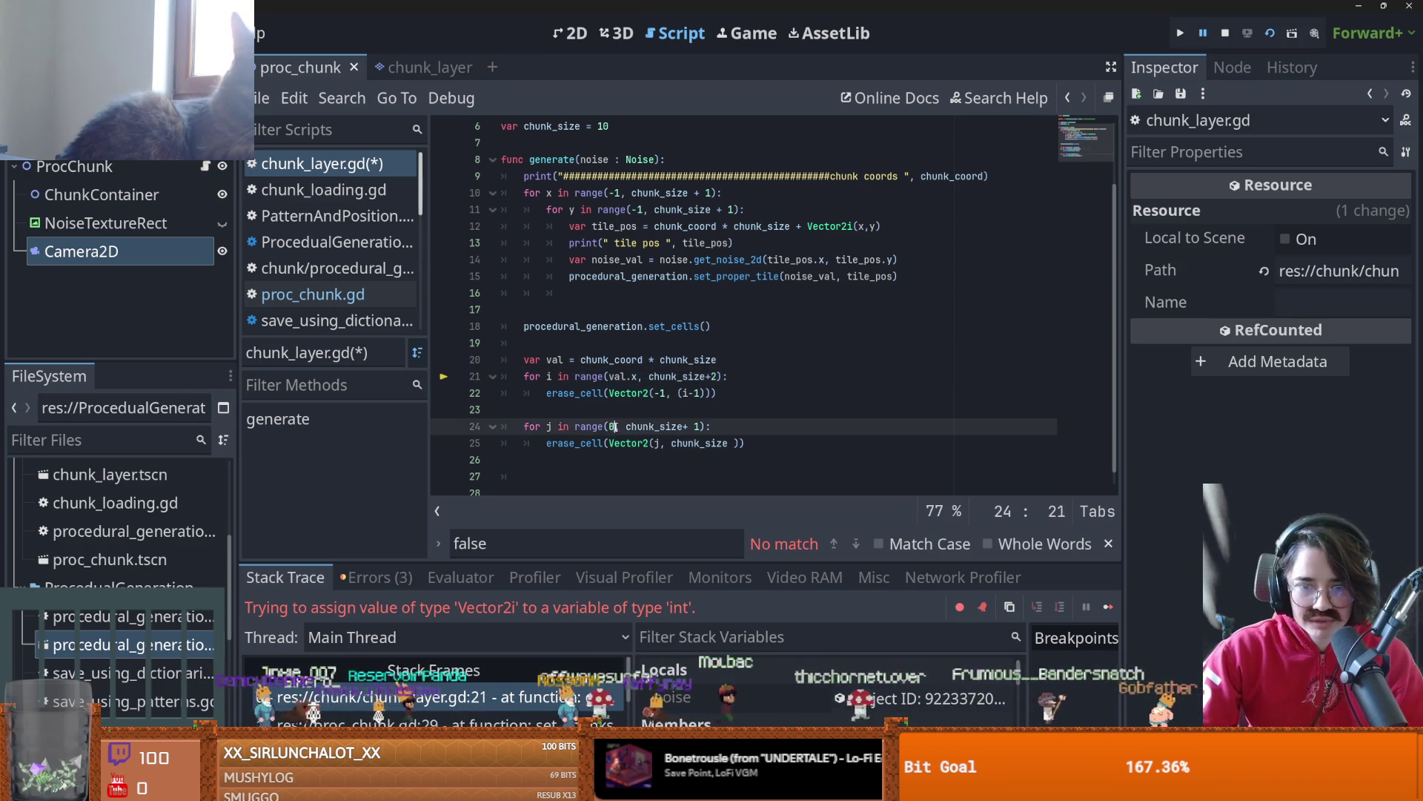
{"action": "key", "text": "F5"}
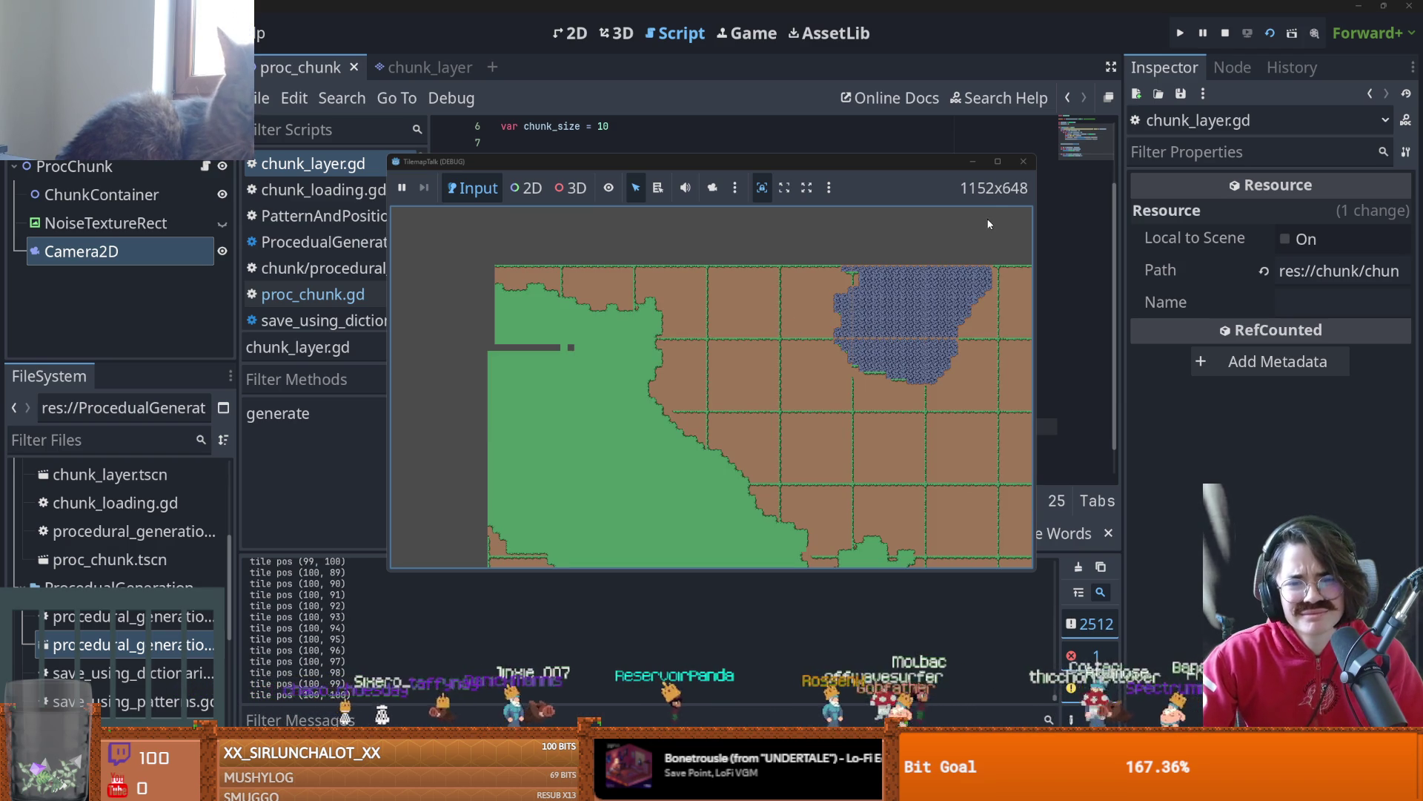
- Stop the game and try replacing the val line on line 20, then restore it
{"action": "left_click", "coordinate": [1023, 163]}
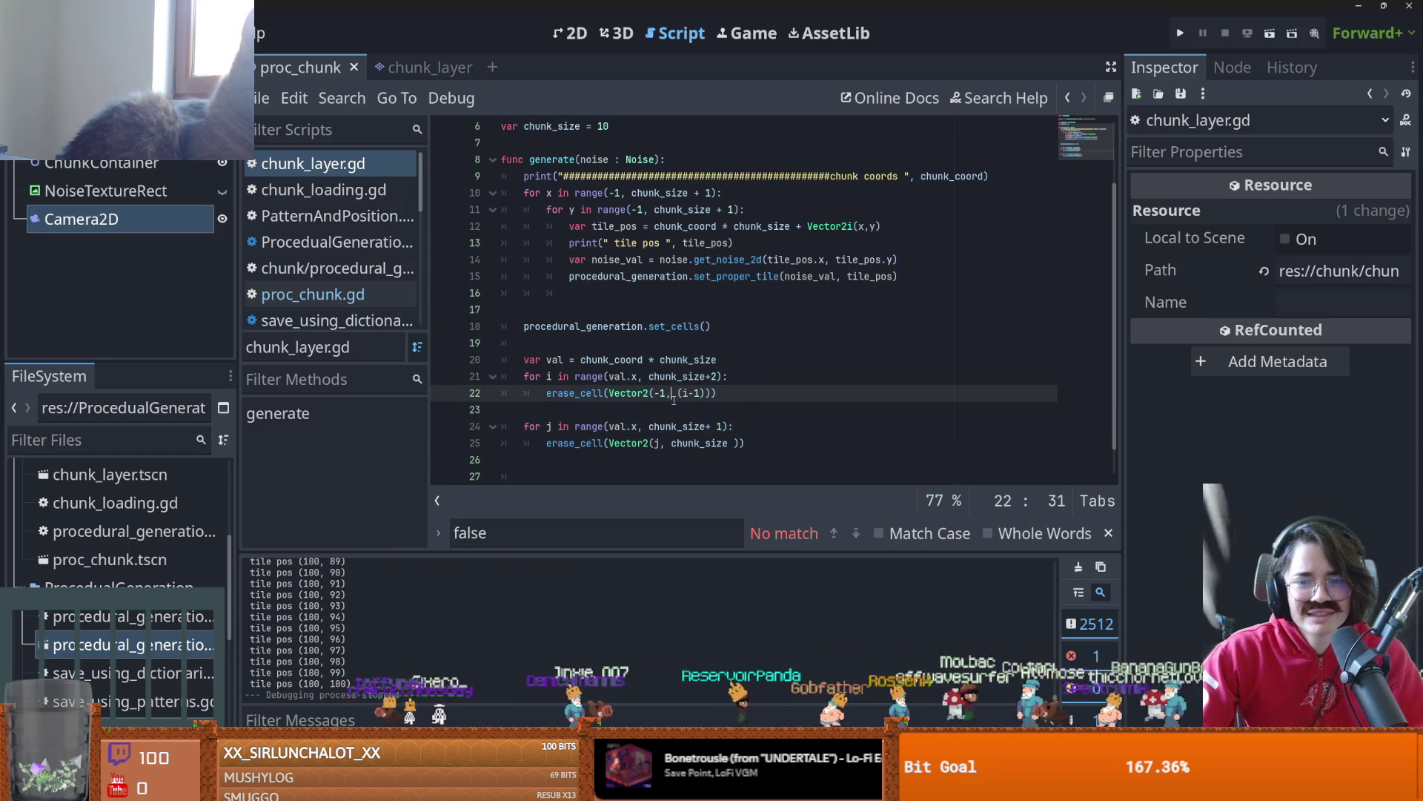
{"action": "left_click_drag", "start_coordinate": [734, 359], "coordinate": [501, 359]}
{"action": "key", "text": "BackSpace"}
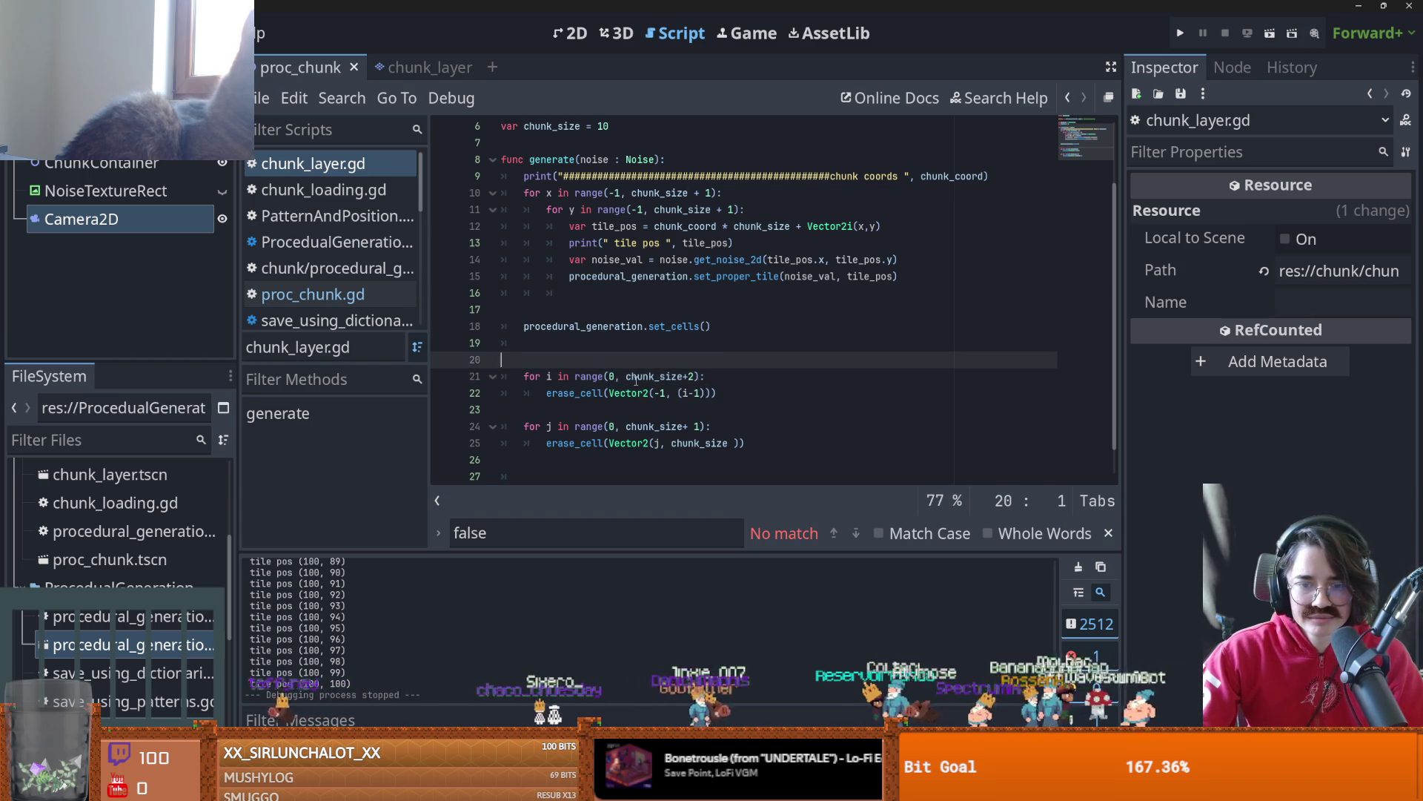
{"action": "type", "text": "val.x"}
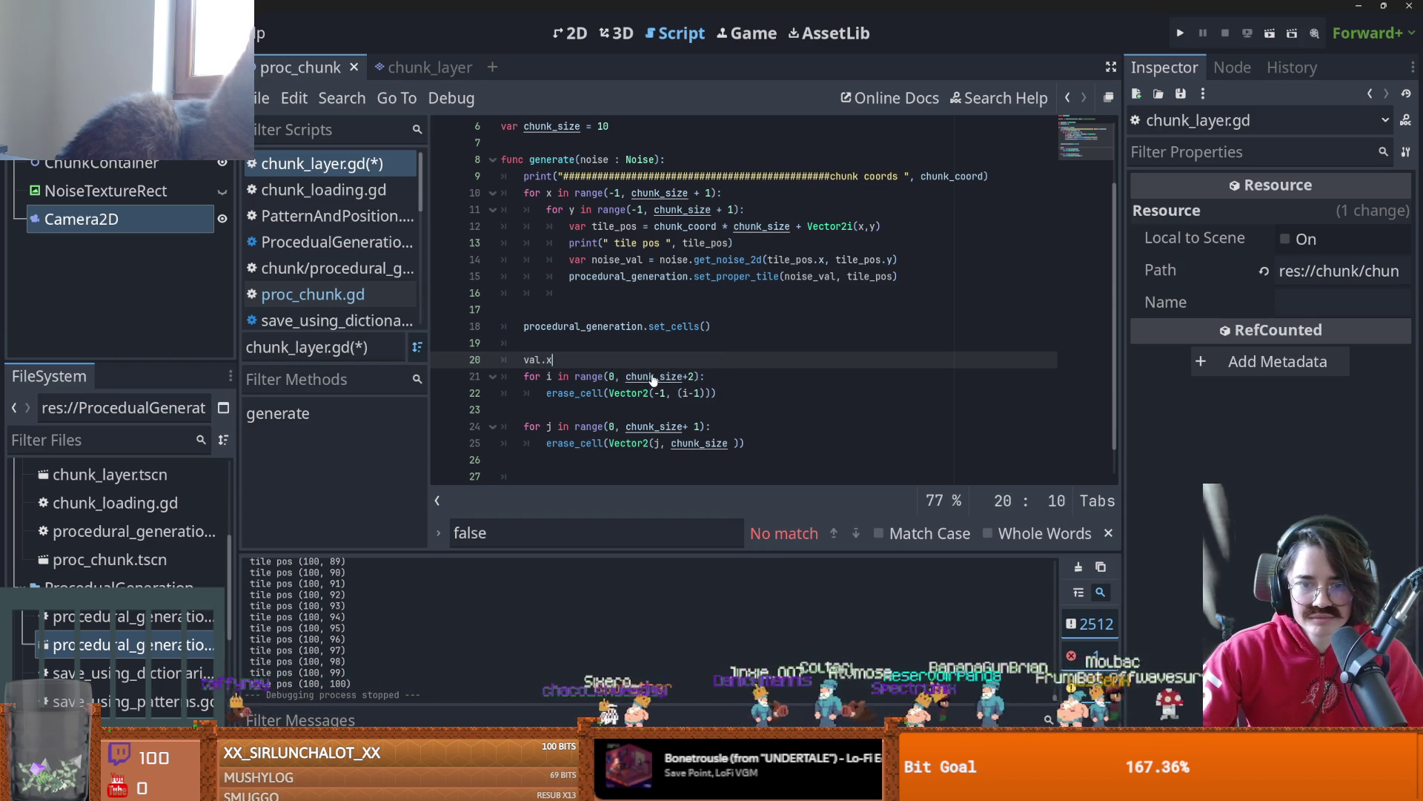
{"action": "key", "text": "ctrl+z"}
- Change val to chunk_coord.x * chunk_size, start line 21's range at val, and run
{"action": "double_click", "coordinate": [611, 360]}
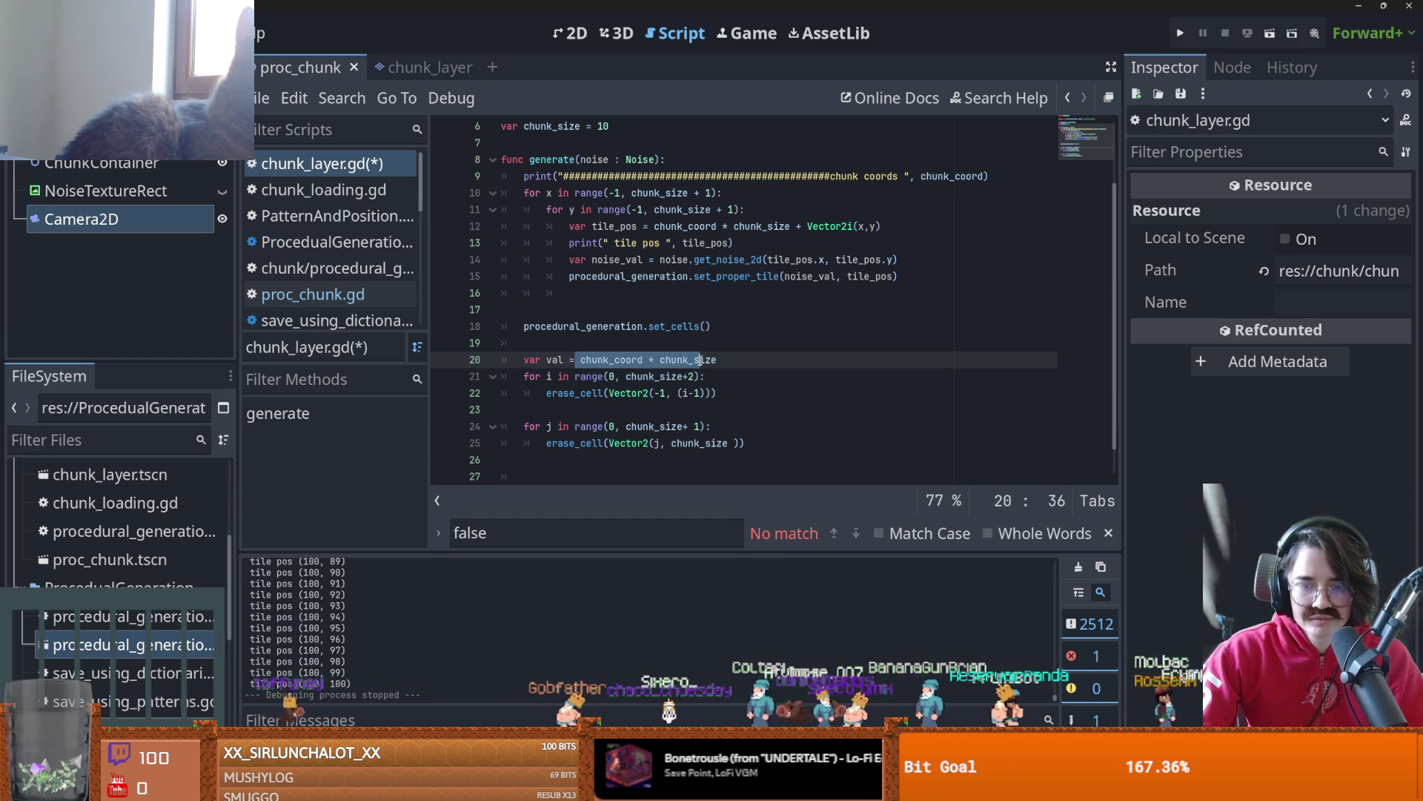
{"action": "double_click", "coordinate": [688, 360]}
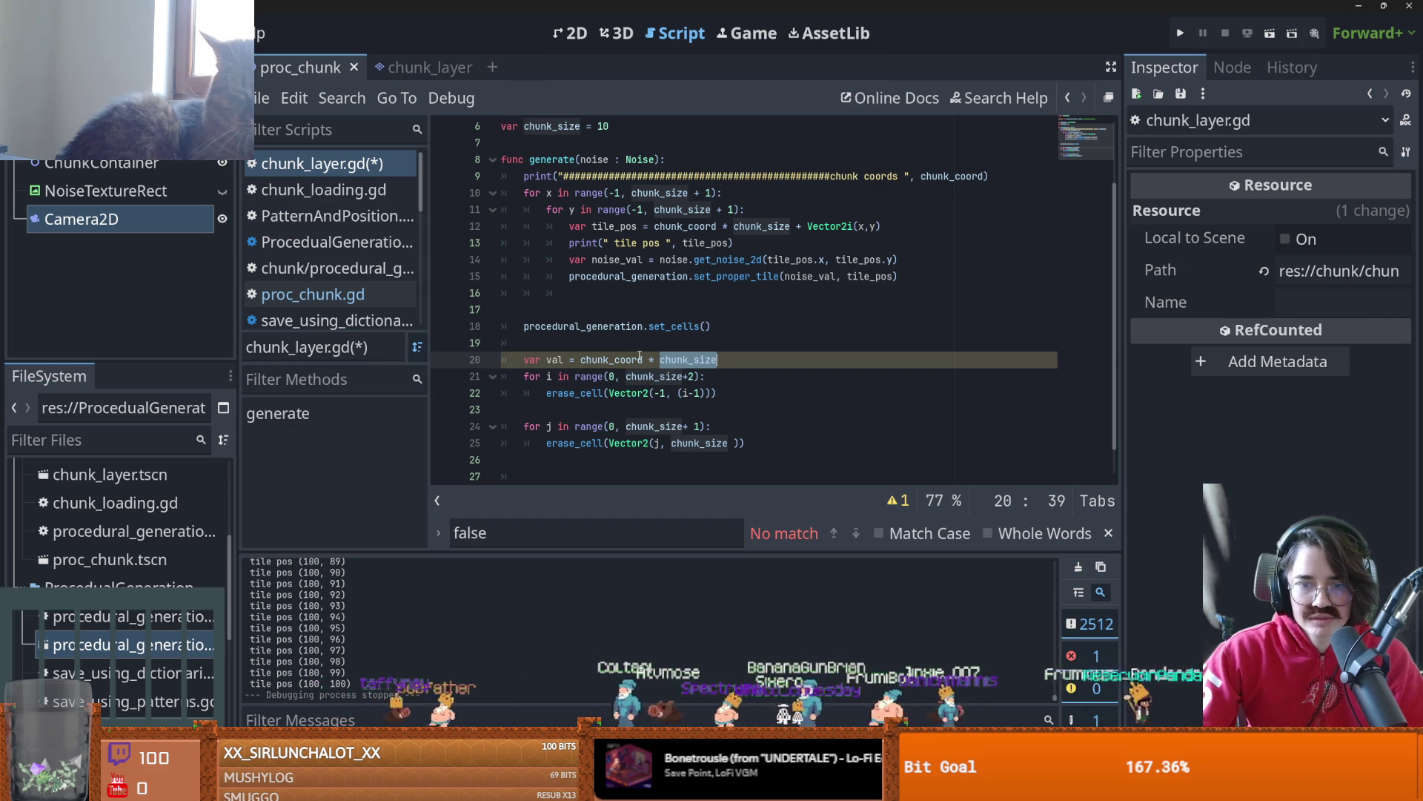
{"action": "left_click", "coordinate": [640, 359]}
{"action": "type", "text": ",."}
{"action": "key", "text": "BackSpace"}
{"action": "key", "text": "BackSpace"}
{"action": "key", "text": "BackSpace"}
{"action": "type", "text": ".x"}
{"action": "key", "text": "Escape"}
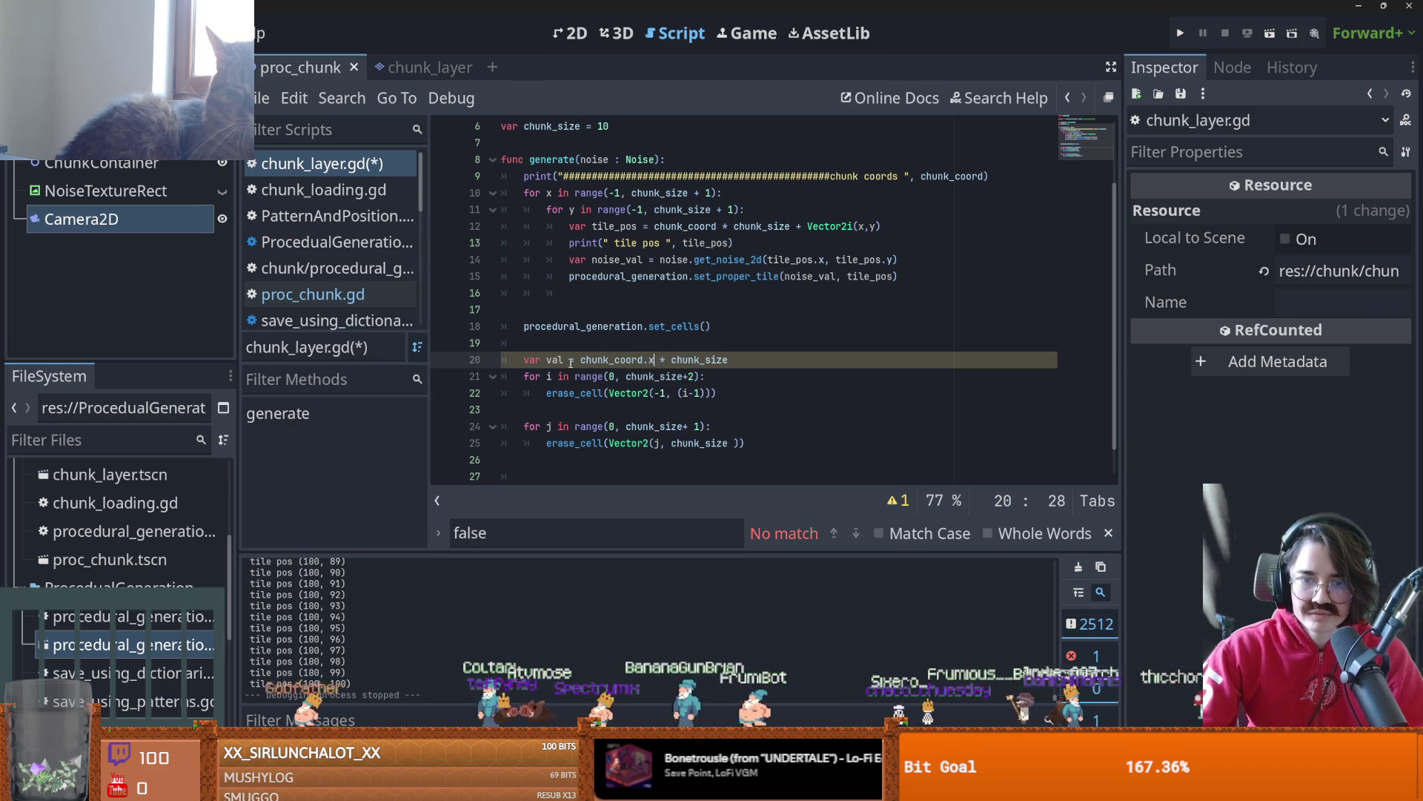
{"action": "left_click", "coordinate": [613, 378]}
{"action": "type", "text": "val"}
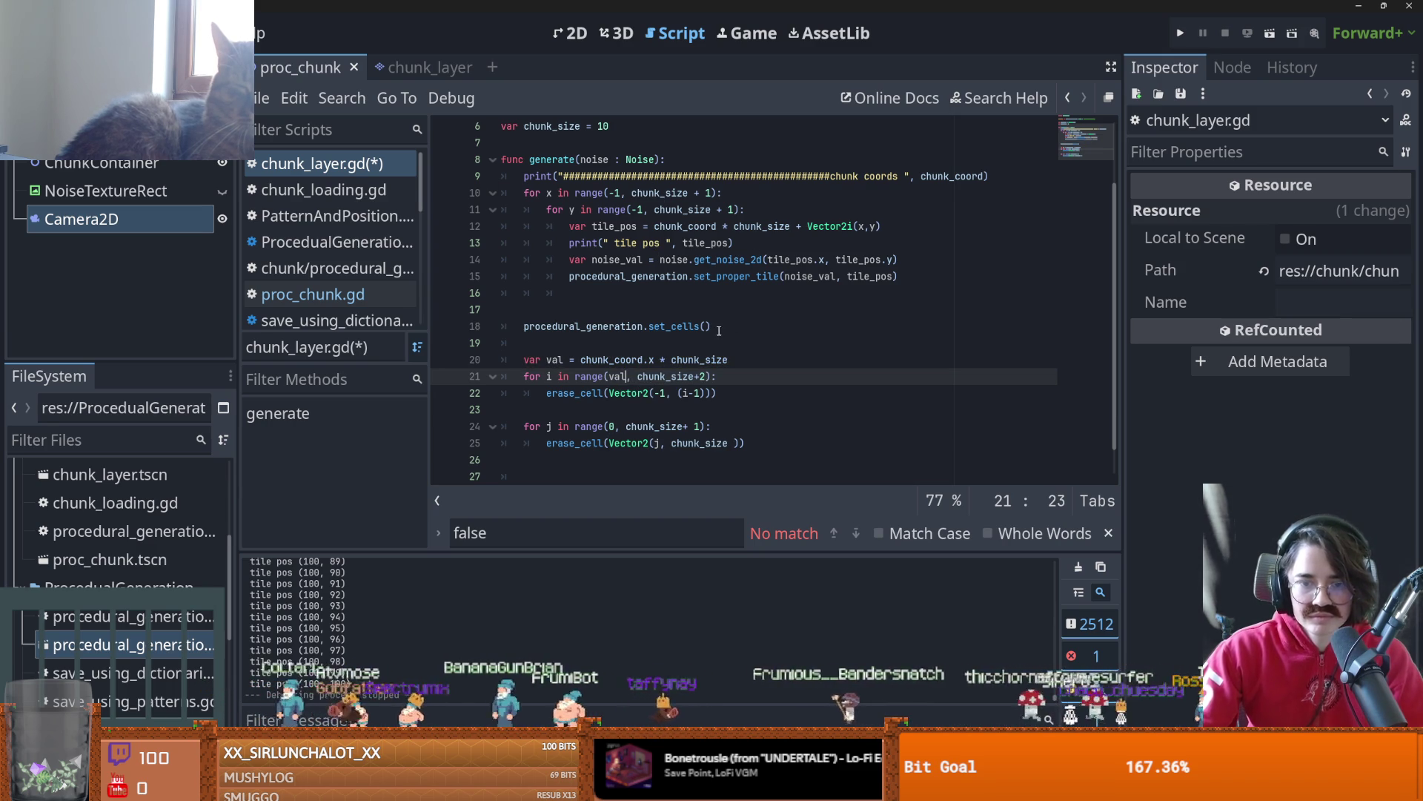
{"action": "left_click", "coordinate": [1180, 32]}
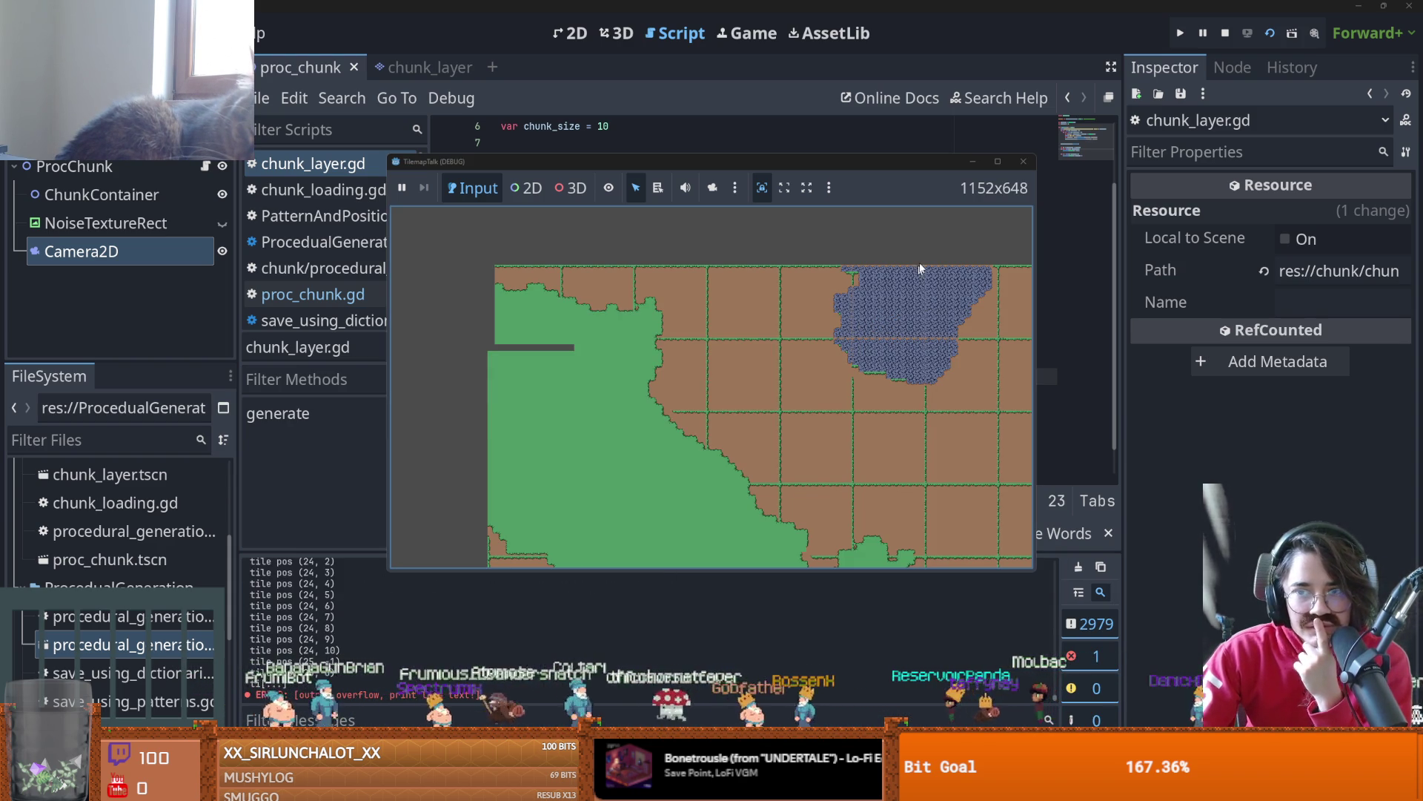
- Stop the game and run the proc_chunk scene once more
{"action": "left_click", "coordinate": [1023, 161]}
{"action": "left_click", "coordinate": [415, 67]}
{"action": "left_click", "coordinate": [301, 67]}
{"action": "left_click", "coordinate": [1267, 35]}
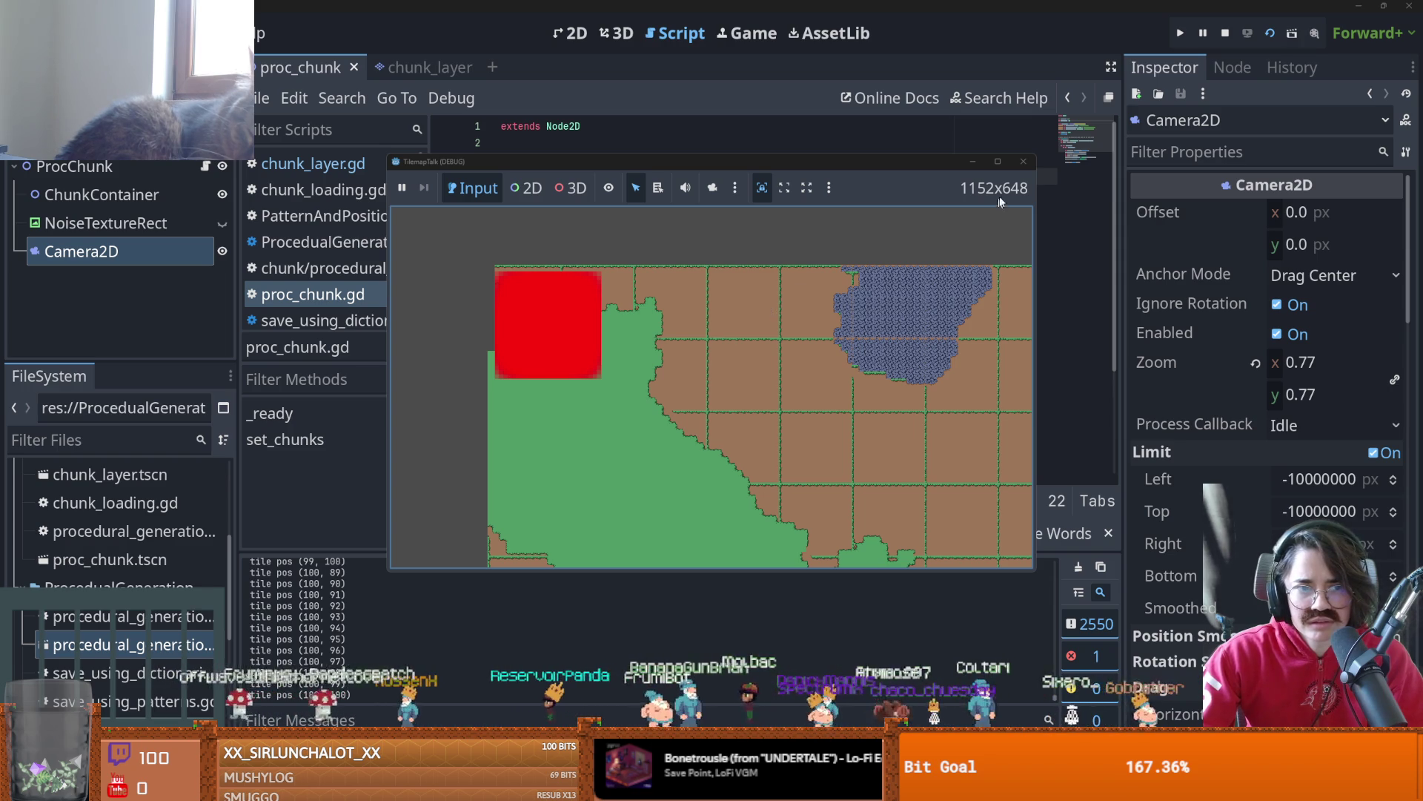
{"action": "left_click", "coordinate": [1024, 161]}
- Hide the red ColorRect in the chunk_layer scene and bring up the stream game menu
{"action": "left_click", "coordinate": [413, 67]}
{"action": "key", "text": "ctrl+s"}
{"action": "left_click", "coordinate": [78, 191]}
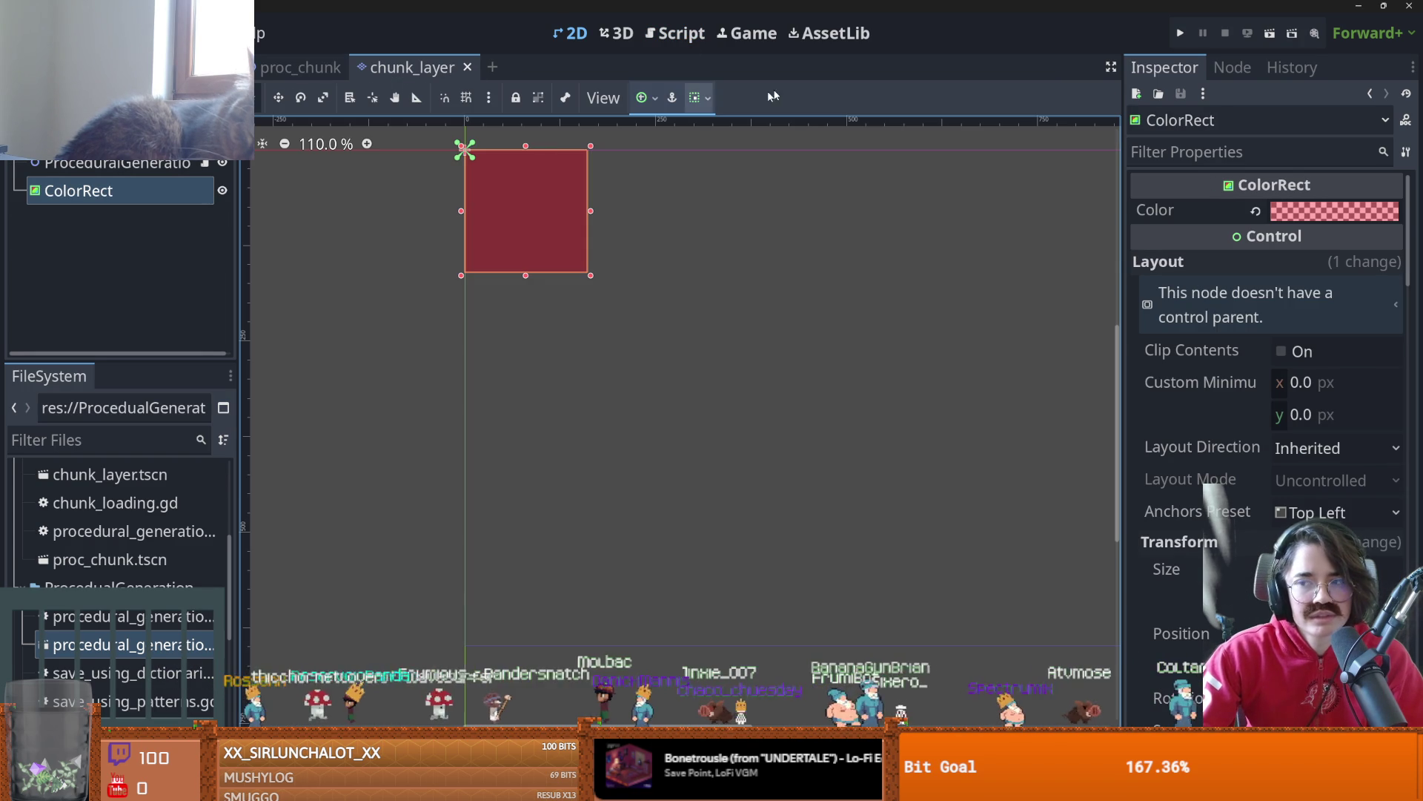
{"action": "left_click", "coordinate": [221, 190]}
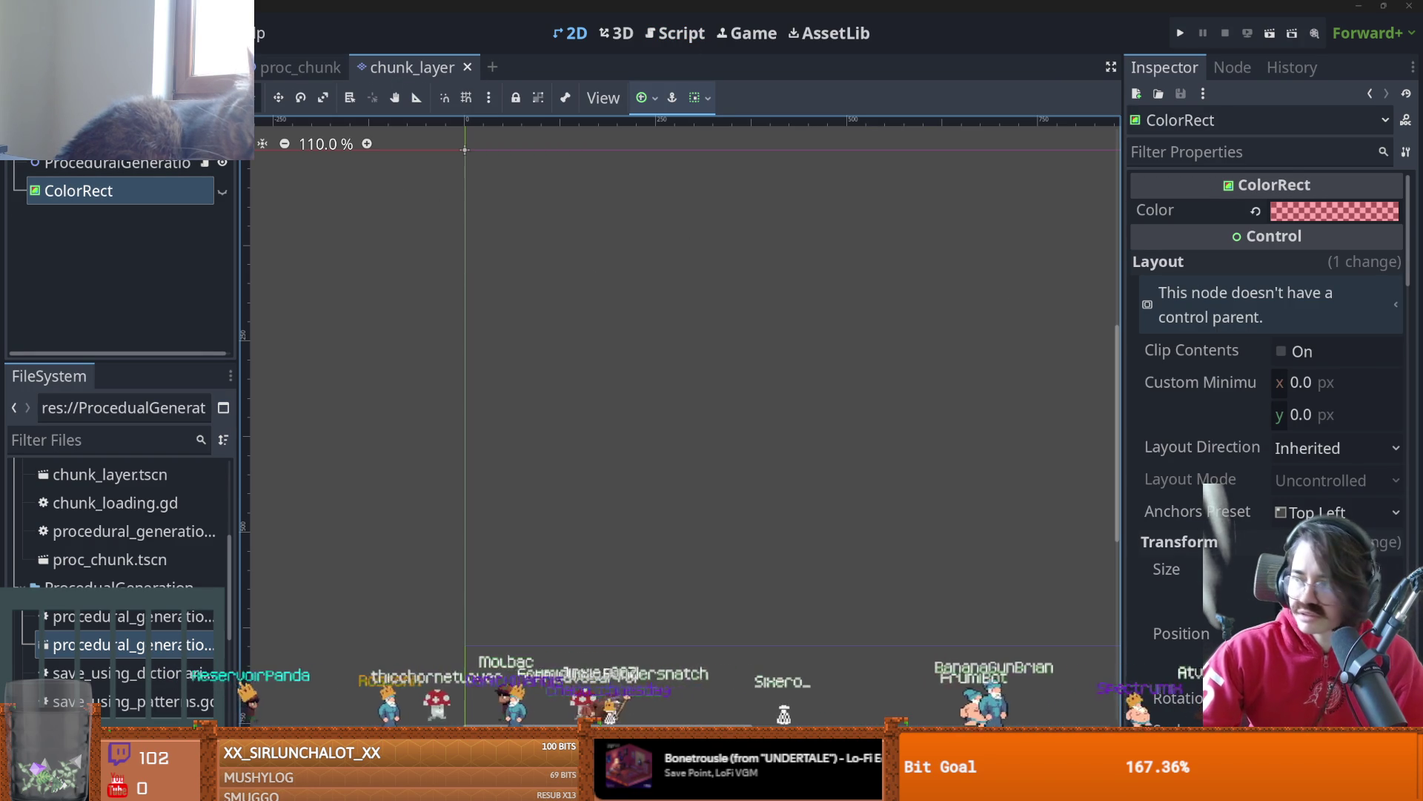
{"action": "key", "text": "F5"}
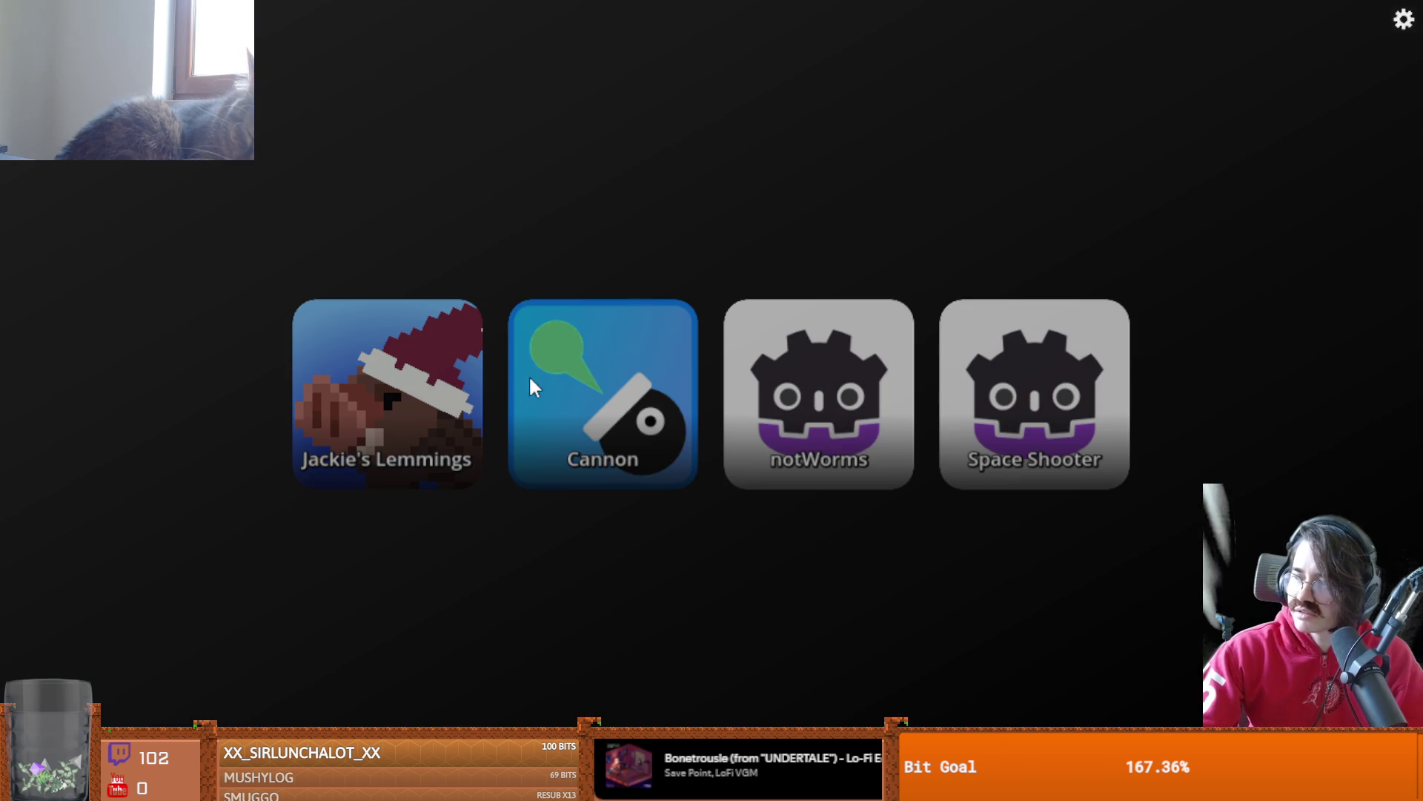
- Launch Cannon from the launcher menu, play the round, then escape back to the game menu
{"action": "left_click", "coordinate": [618, 404]}
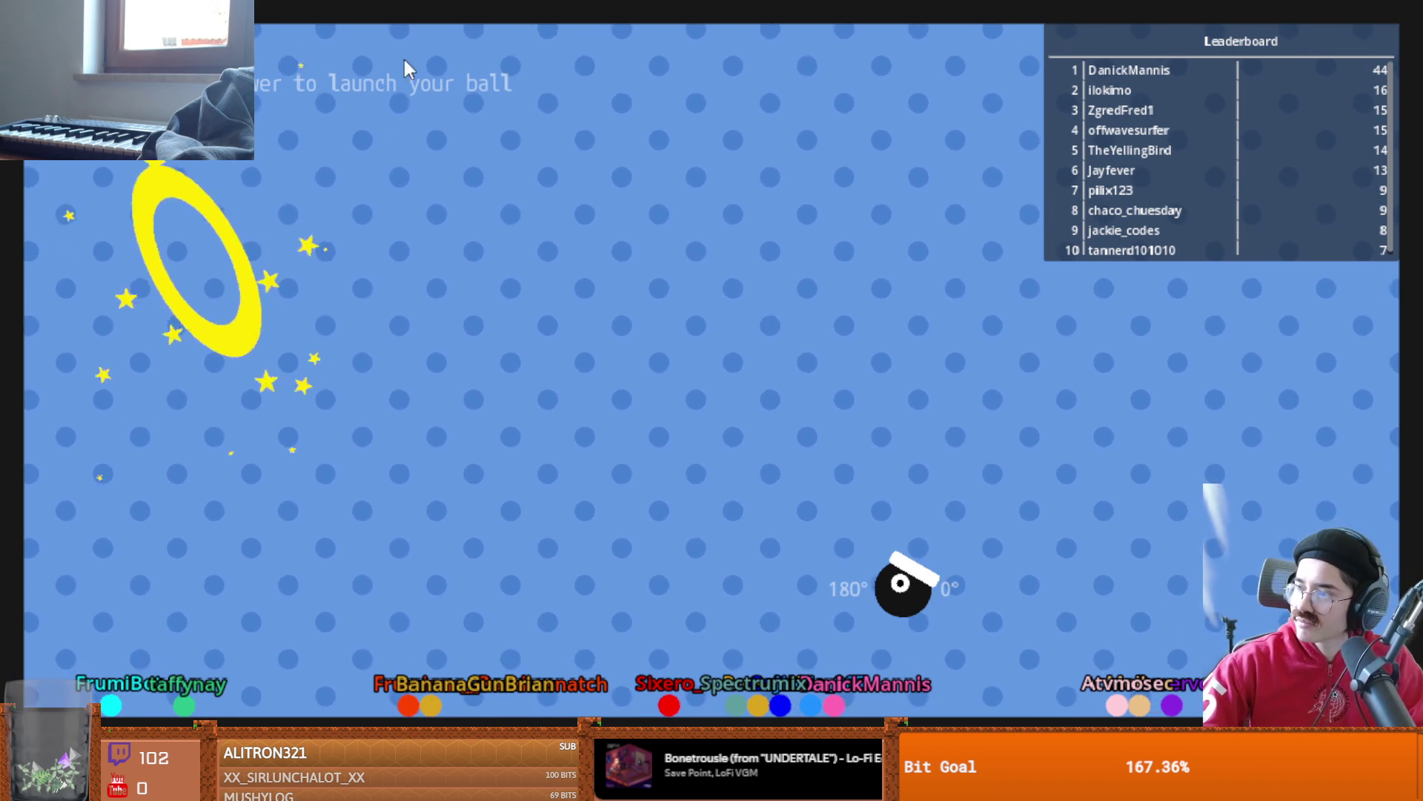
{"action": "key", "text": "Escape"}
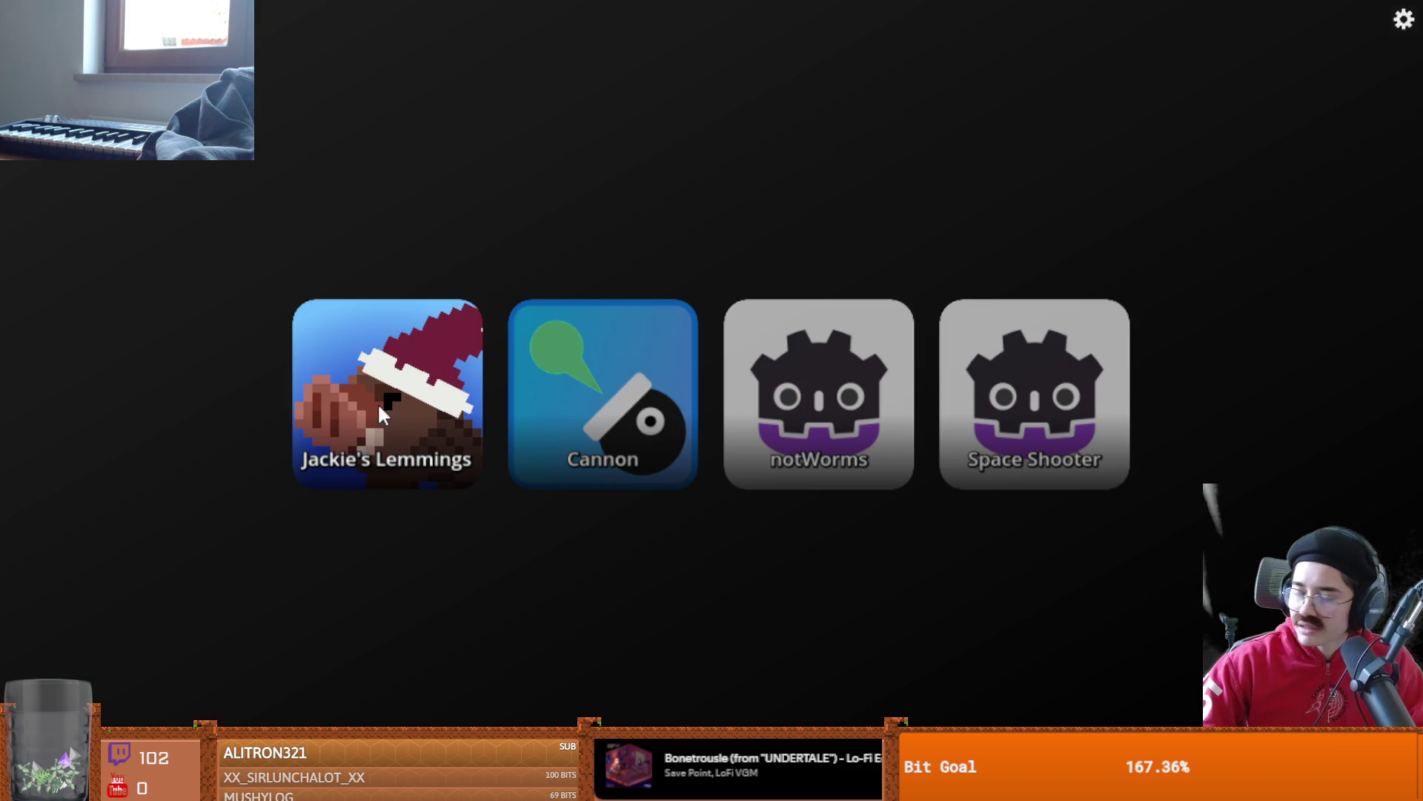
- Close the Cannon game's menu to return to the four-game selection screen
{"action": "key", "text": "Escape"}
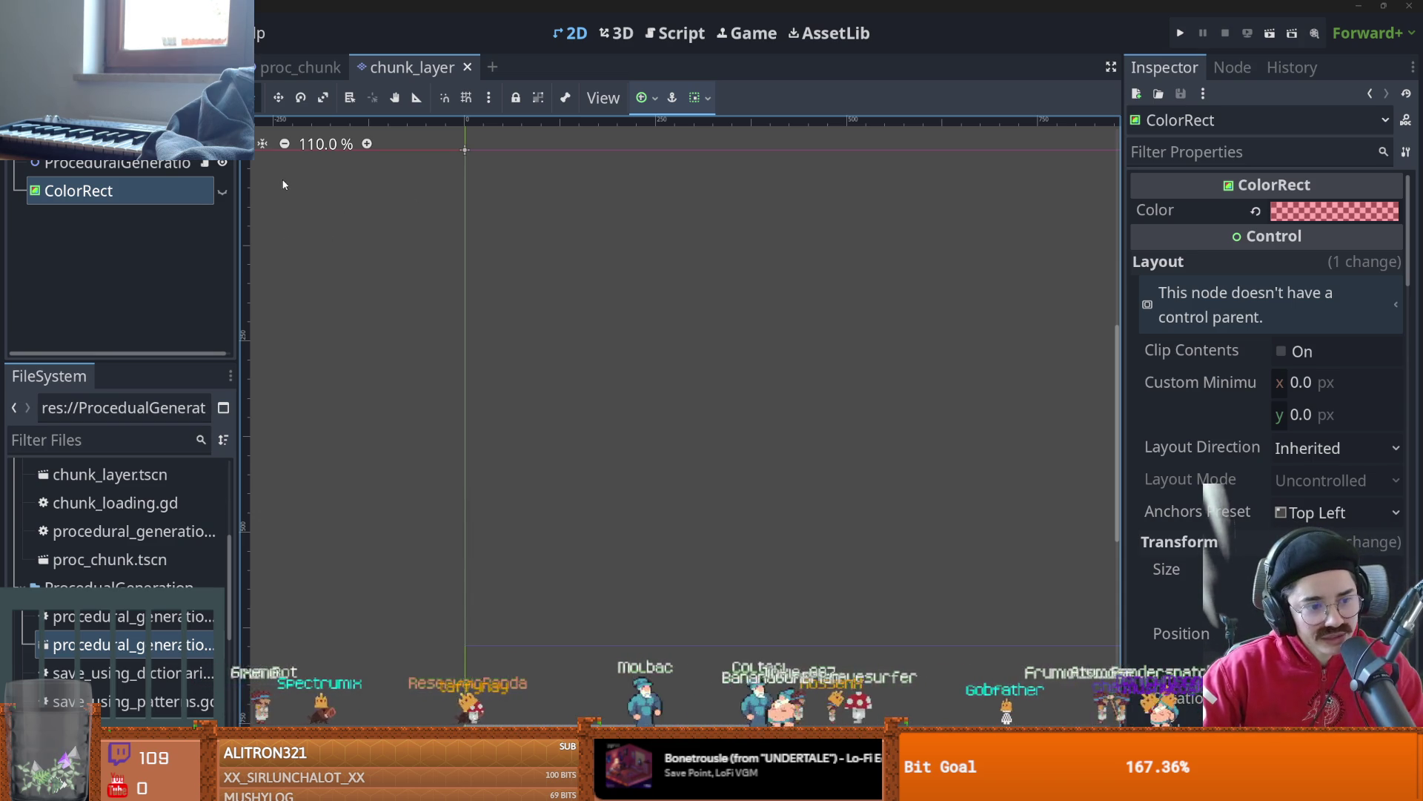
- Test-run chunk_layer and then proc_chunk, toggling the NoiseTextureRect visibility on and back off
{"action": "scroll", "coordinate": [444, 320], "scroll_direction": "up", "scroll_amount": 3}
{"action": "scroll", "coordinate": [603, 272], "scroll_direction": "right", "scroll_amount": 3}
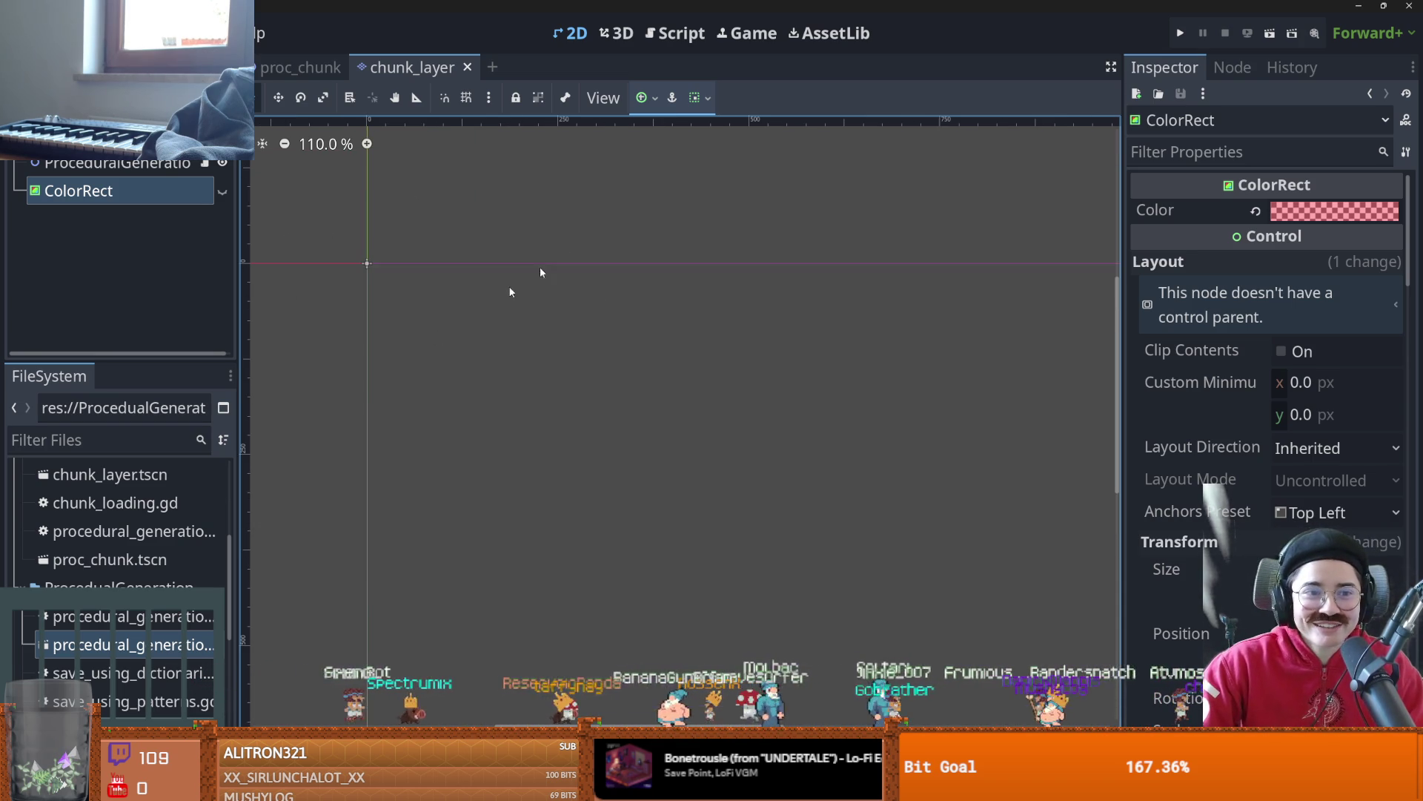
{"action": "left_click", "coordinate": [1268, 33]}
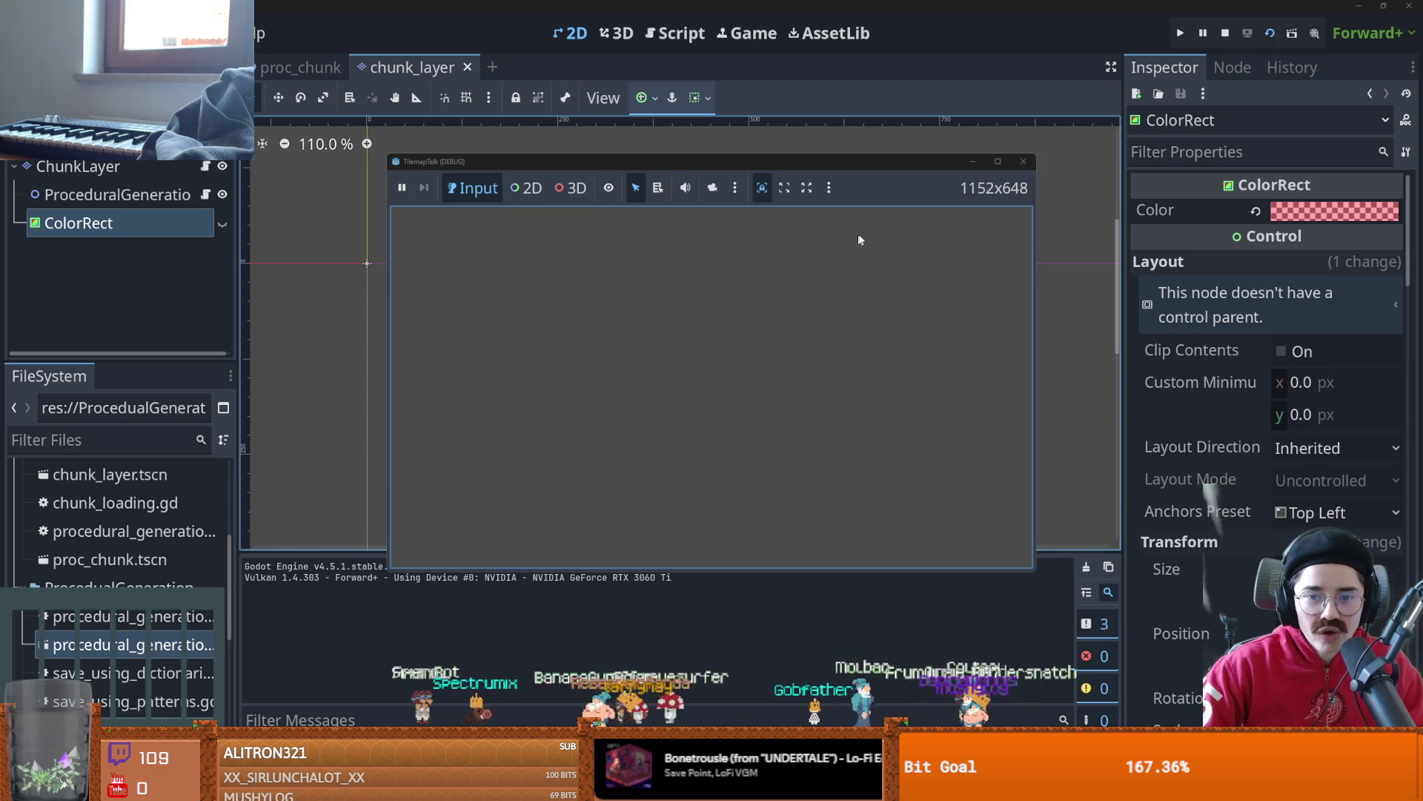
{"action": "left_click", "coordinate": [1023, 161]}
{"action": "left_click", "coordinate": [310, 68]}
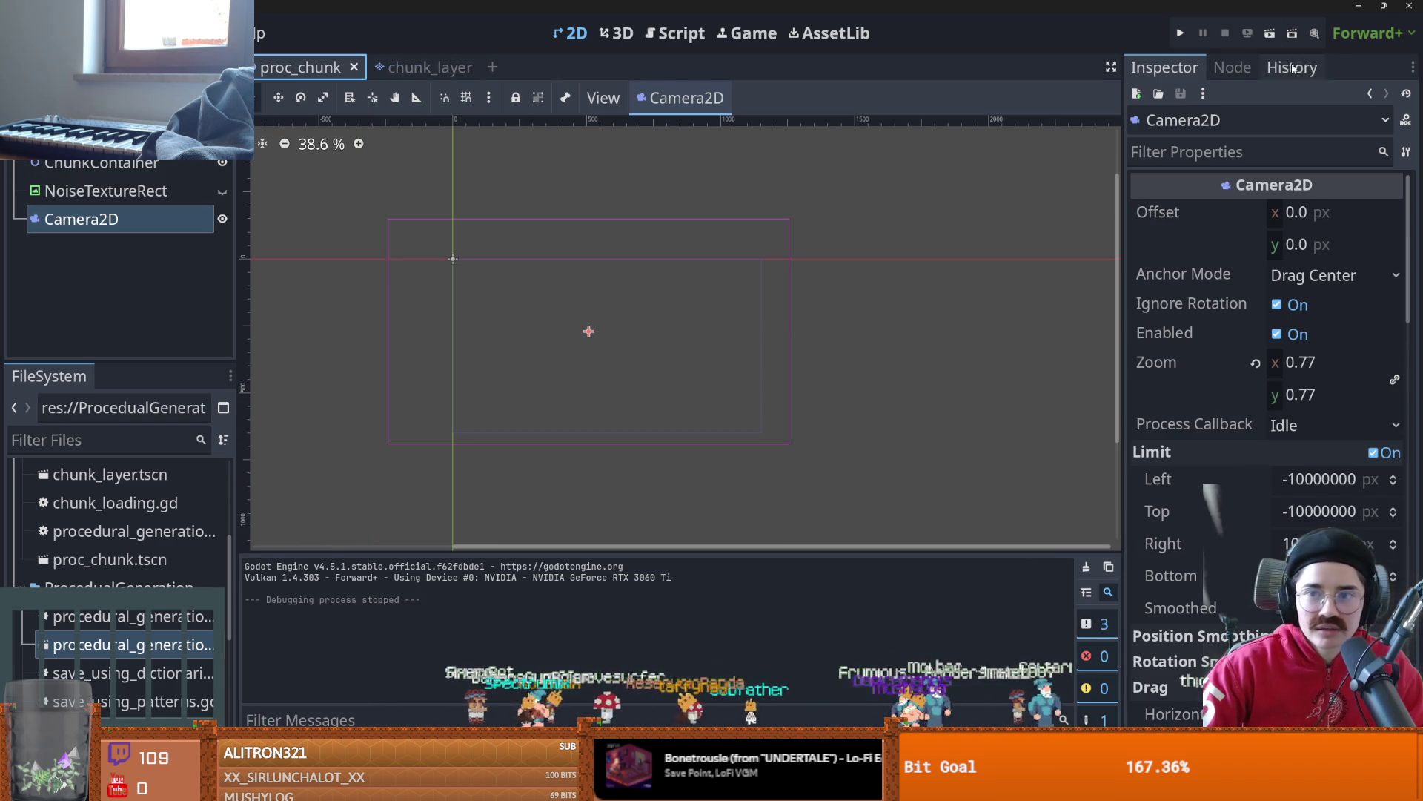
{"action": "left_click", "coordinate": [1267, 34]}
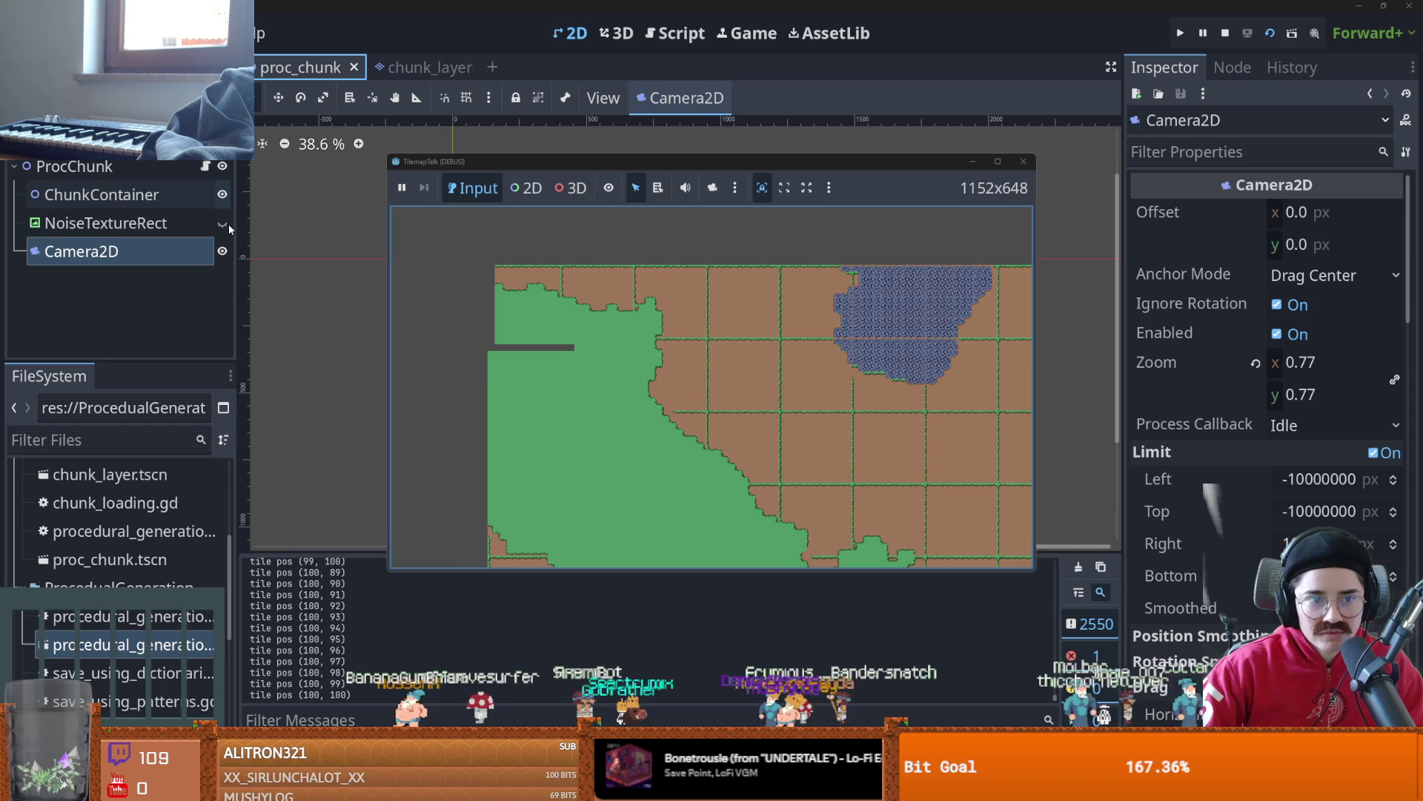
{"action": "left_click", "coordinate": [223, 224]}
{"action": "left_click", "coordinate": [222, 224]}
- Make the red ColorRect in chunk_layer visible, save proc_chunk, and run it to check the chunks
{"action": "left_click", "coordinate": [384, 73]}
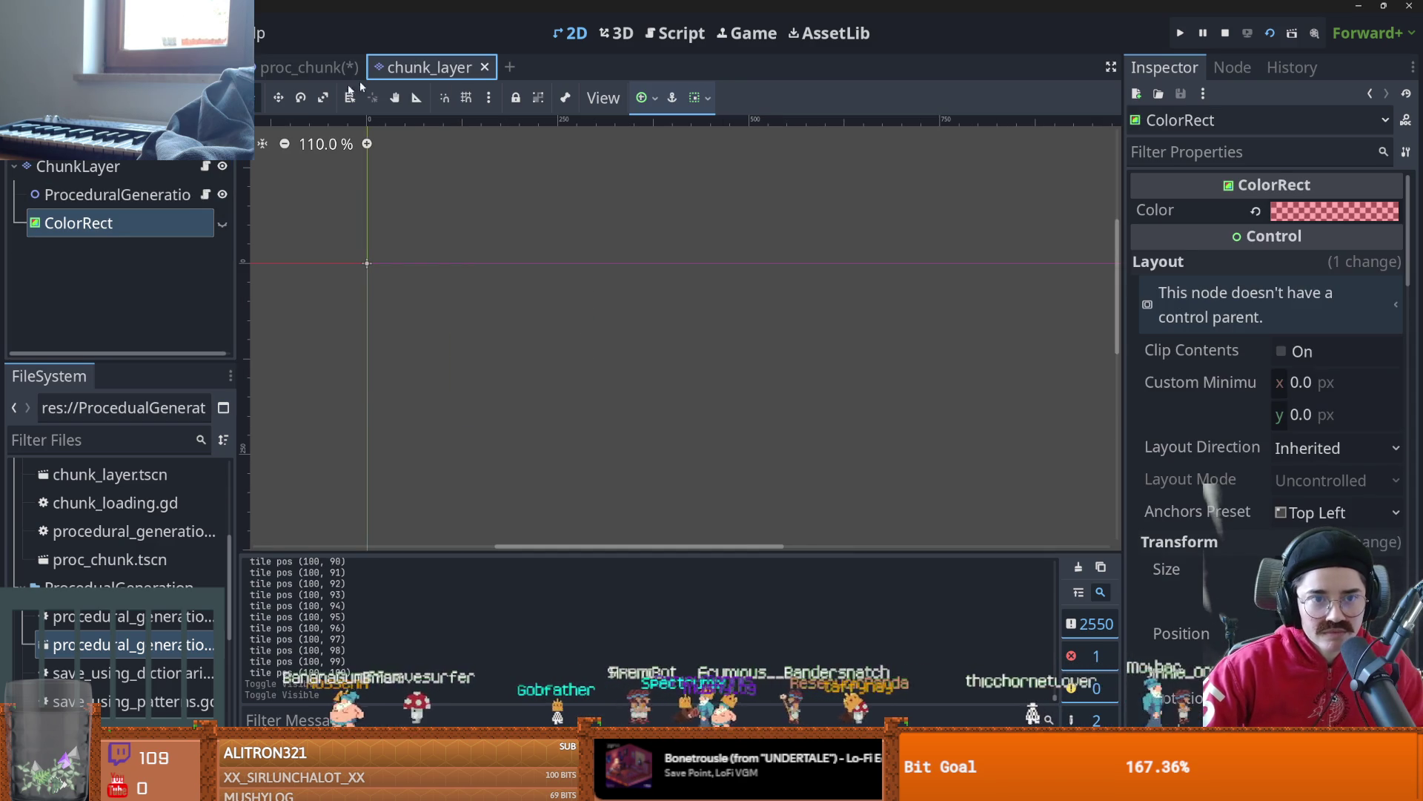
{"action": "left_click", "coordinate": [223, 223]}
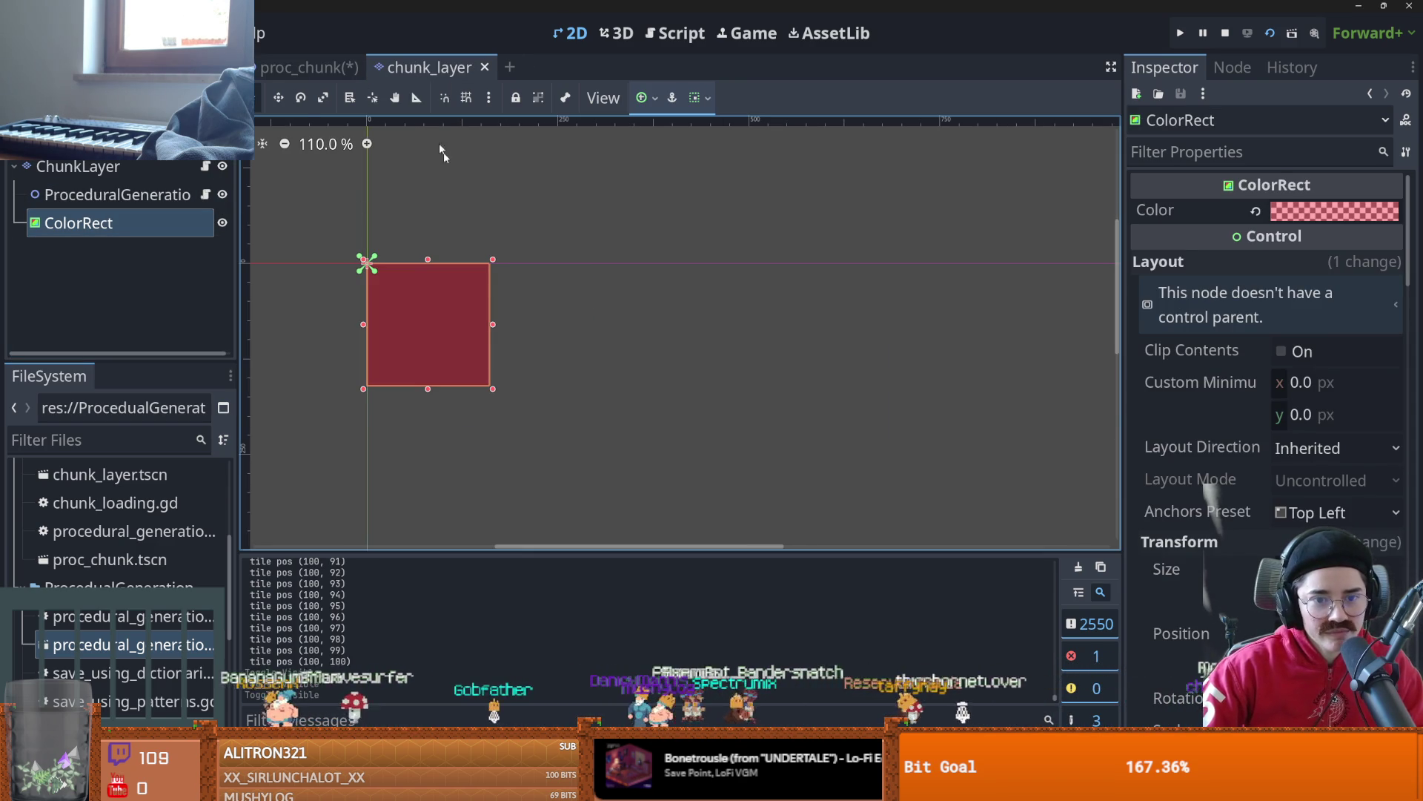
{"action": "key", "text": "ctrl+Tab"}
{"action": "key", "text": "ctrl+s"}
{"action": "key", "text": "F5"}
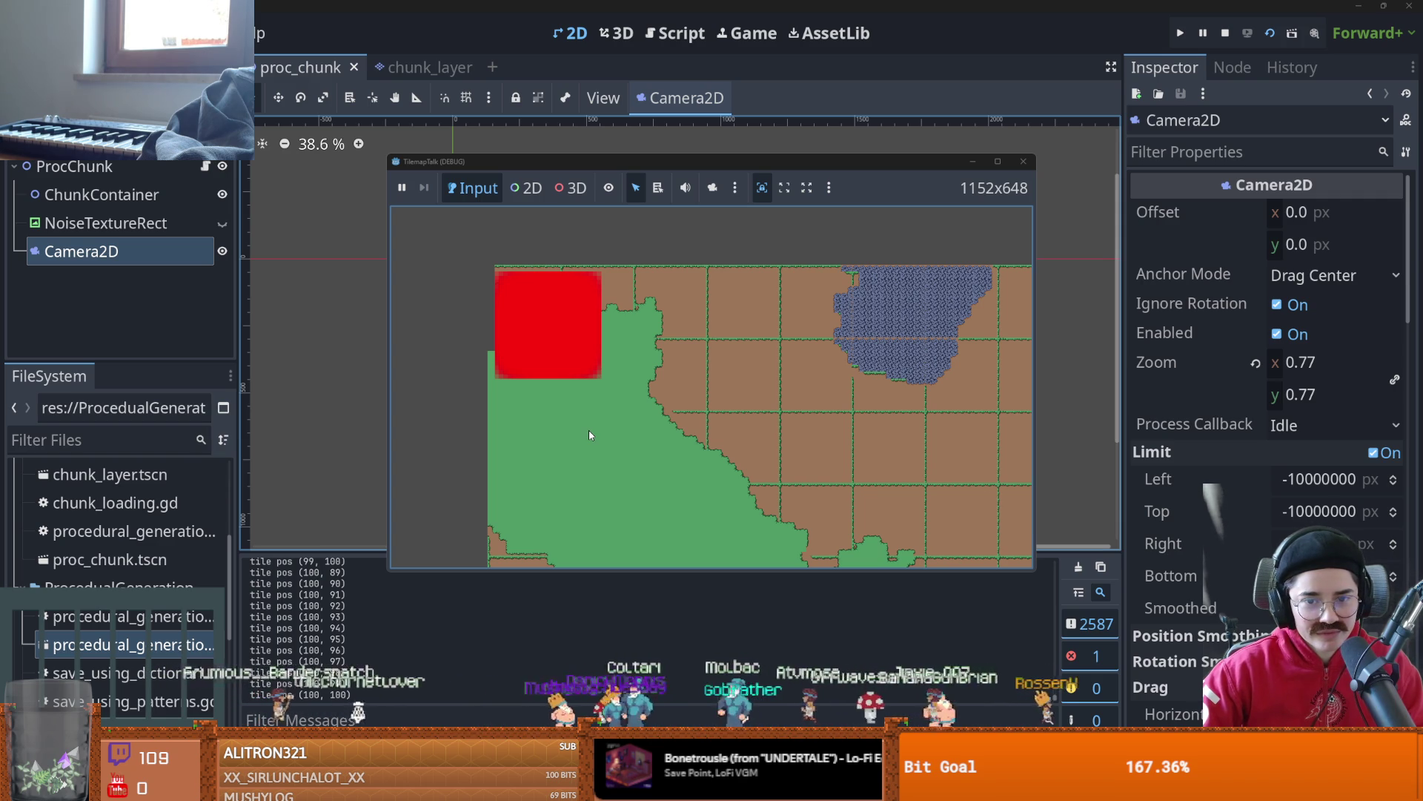
{"action": "left_click", "coordinate": [1023, 160]}
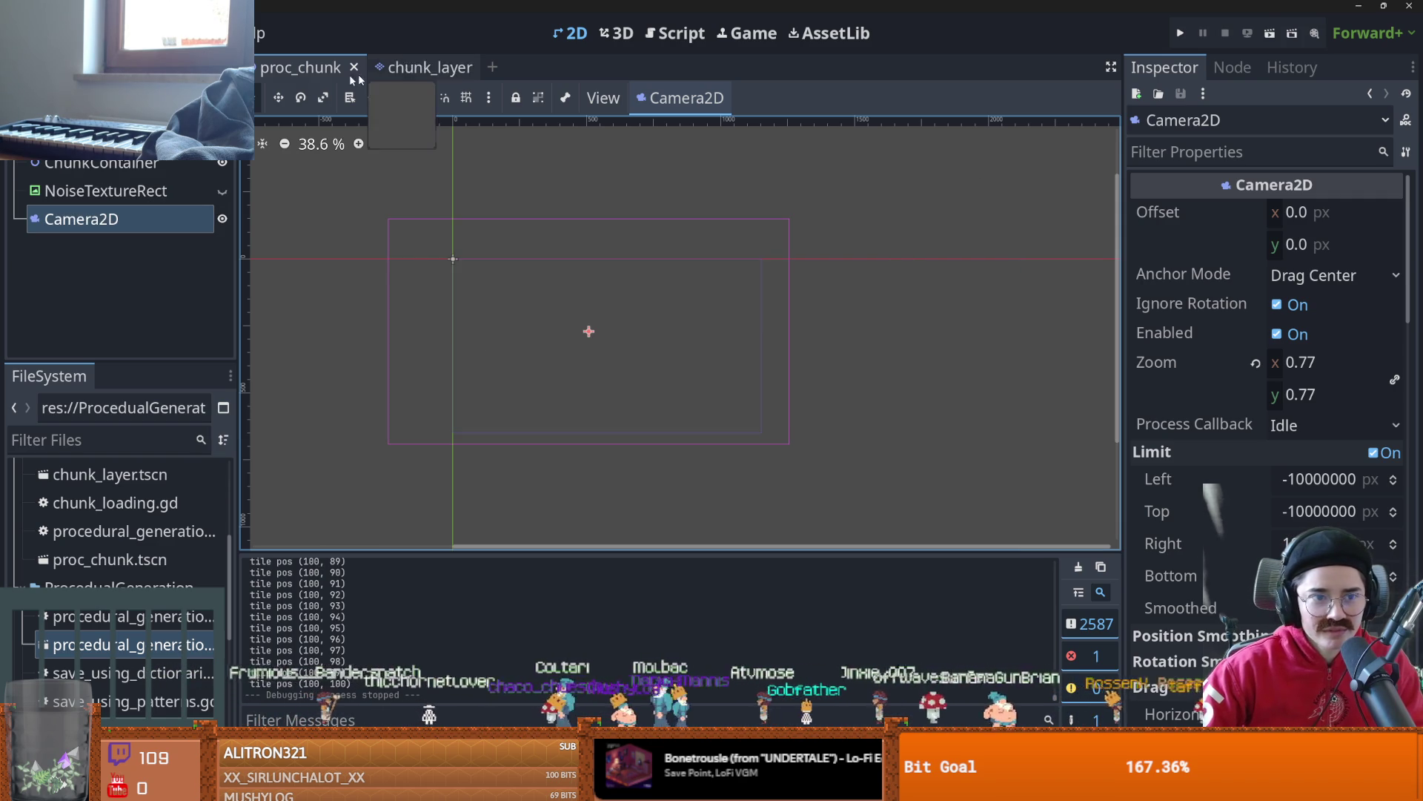
- Open chunk_layer.gd from the chunk_layer scene and scroll to its first line
{"action": "left_click", "coordinate": [382, 74]}
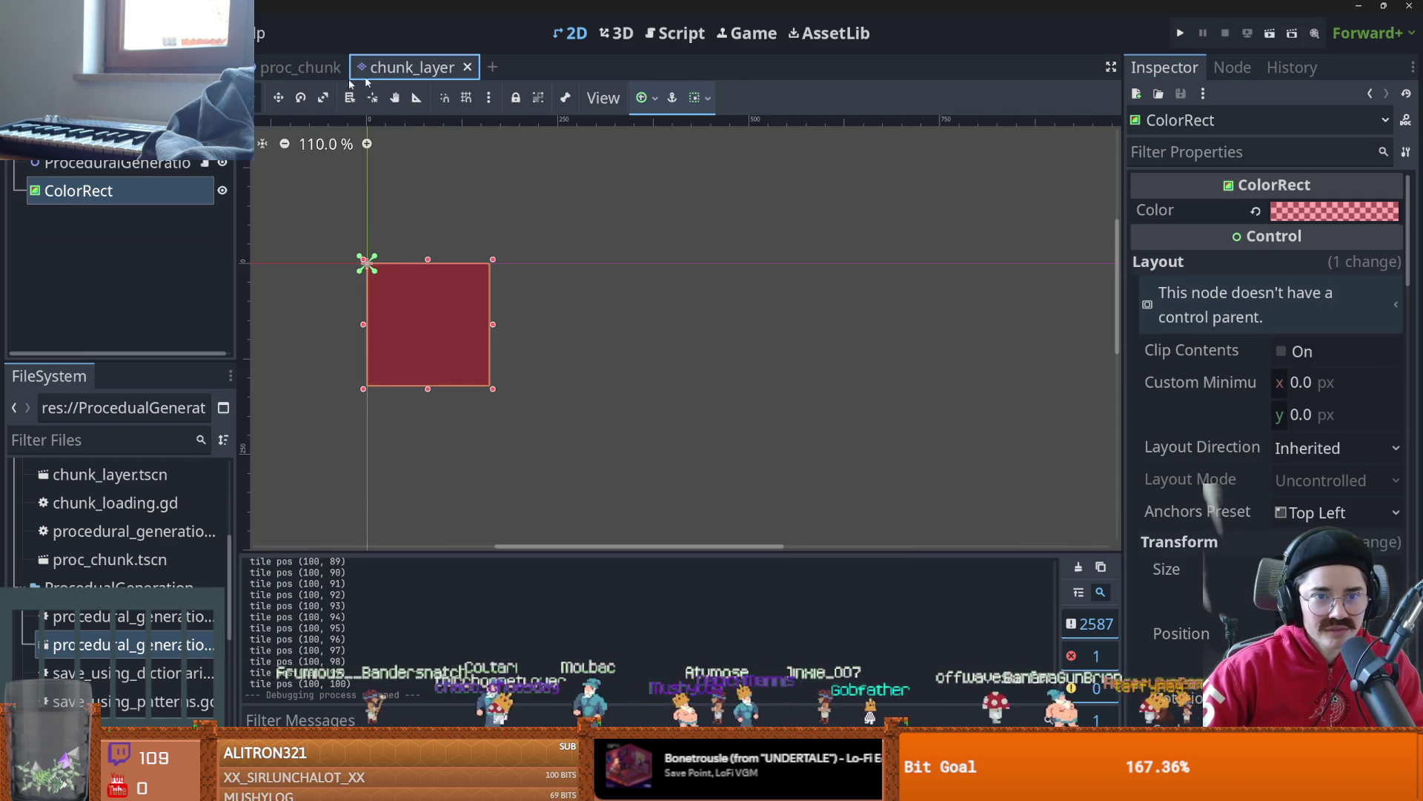
{"action": "key", "text": "ctrl+F3"}
{"action": "scroll", "coordinate": [561, 211], "scroll_direction": "up", "scroll_amount": 2}
{"action": "scroll", "coordinate": [591, 360], "scroll_direction": "down", "scroll_amount": 2}
{"action": "scroll", "coordinate": [591, 360], "scroll_direction": "up", "scroll_amount": 2}
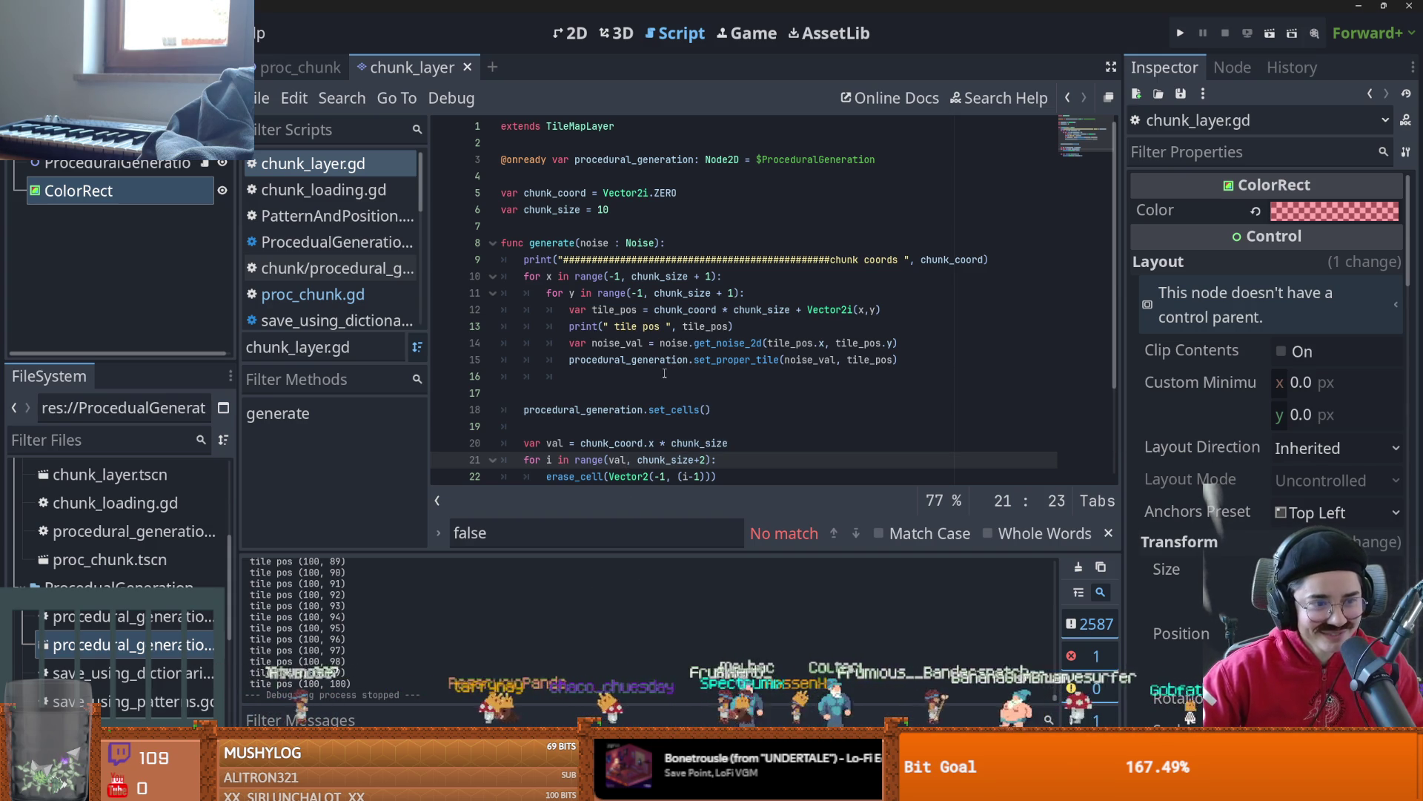
- Clear the stray indentation on empty line 16 of chunk_layer.gd
{"action": "left_click", "coordinate": [642, 326]}
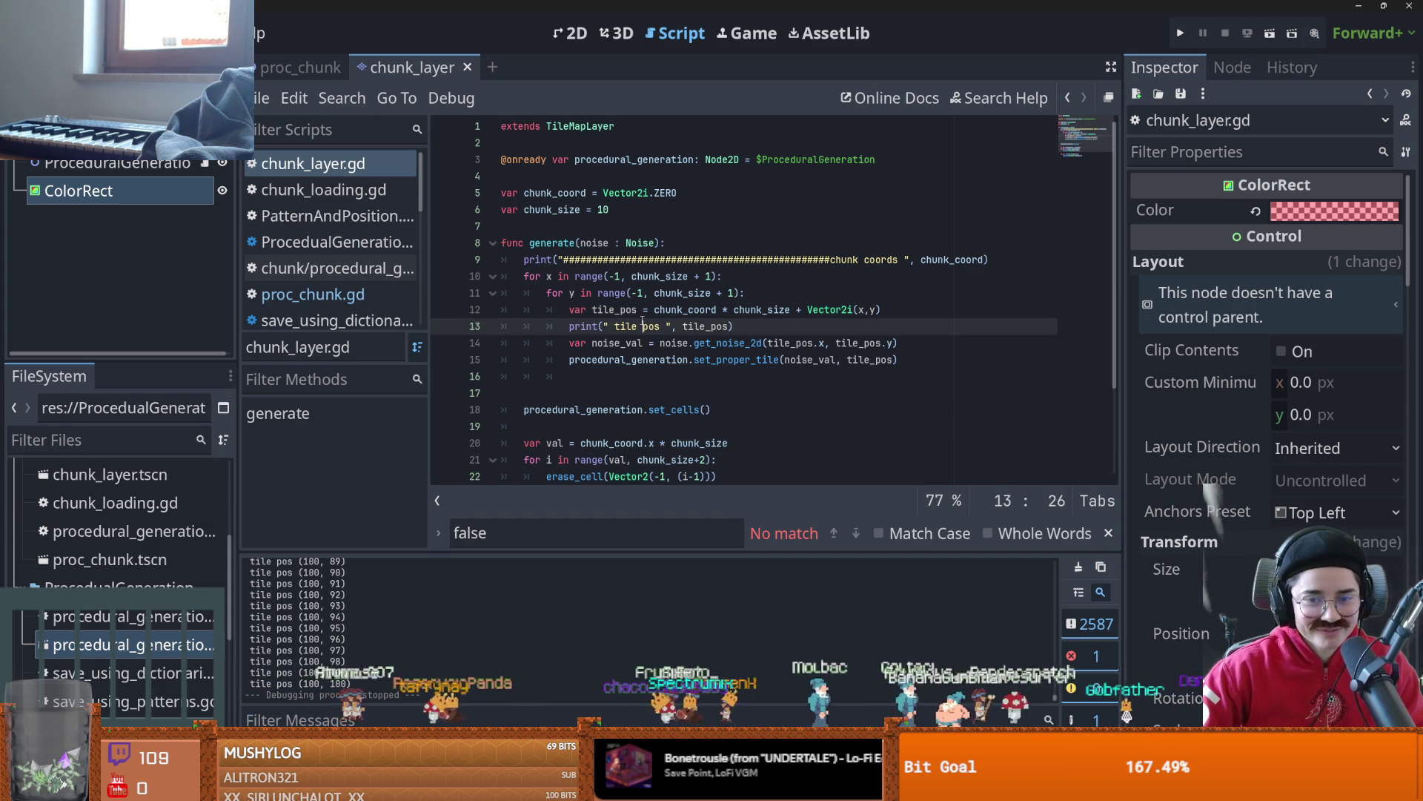
{"action": "left_click", "coordinate": [612, 379]}
{"action": "key", "text": "BackSpace"}
{"action": "key", "text": "BackSpace"}
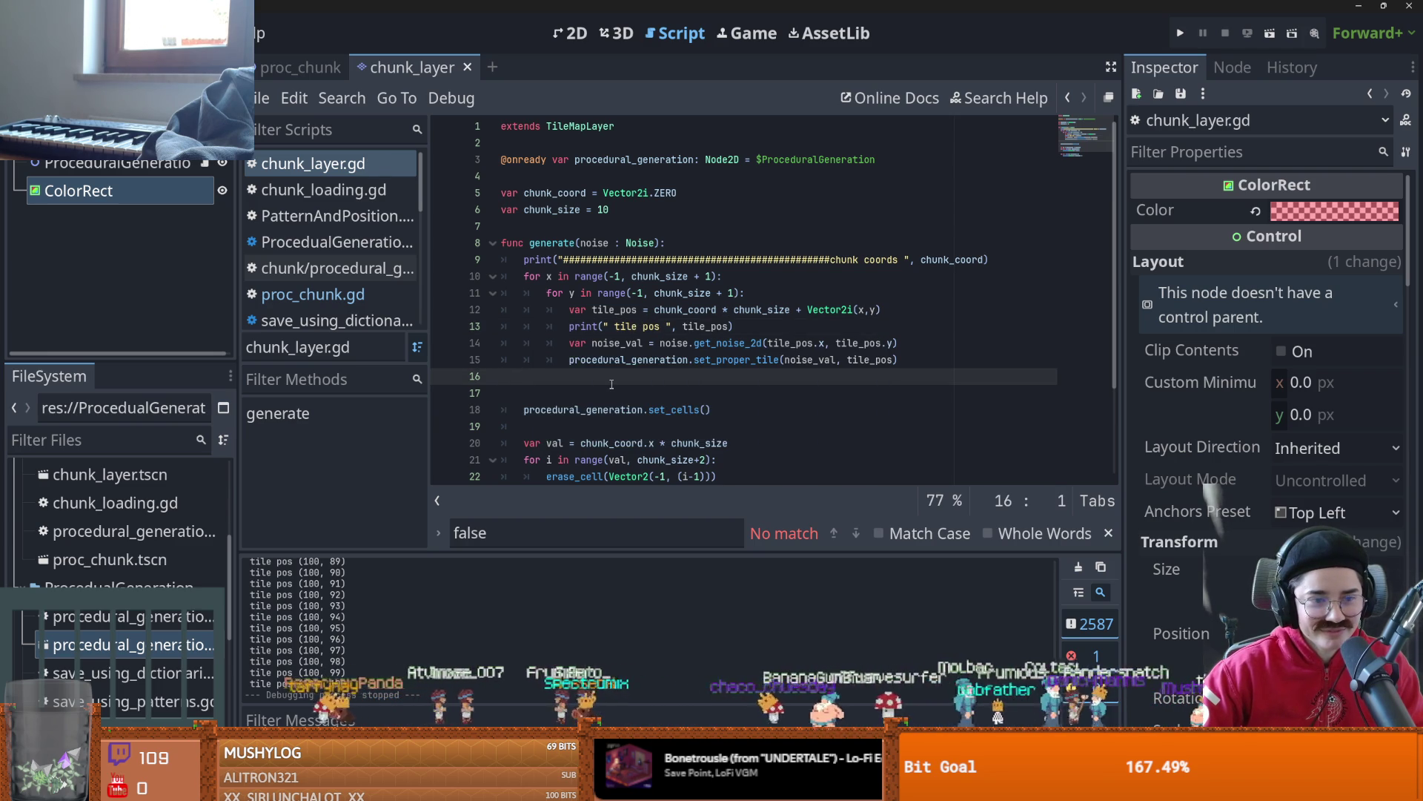
{"action": "scroll", "coordinate": [585, 370], "scroll_direction": "down", "scroll_amount": 2}
- Review the erase loops, then bring up the proc_chunk scene in the 2D view
{"action": "left_click", "coordinate": [546, 360]}
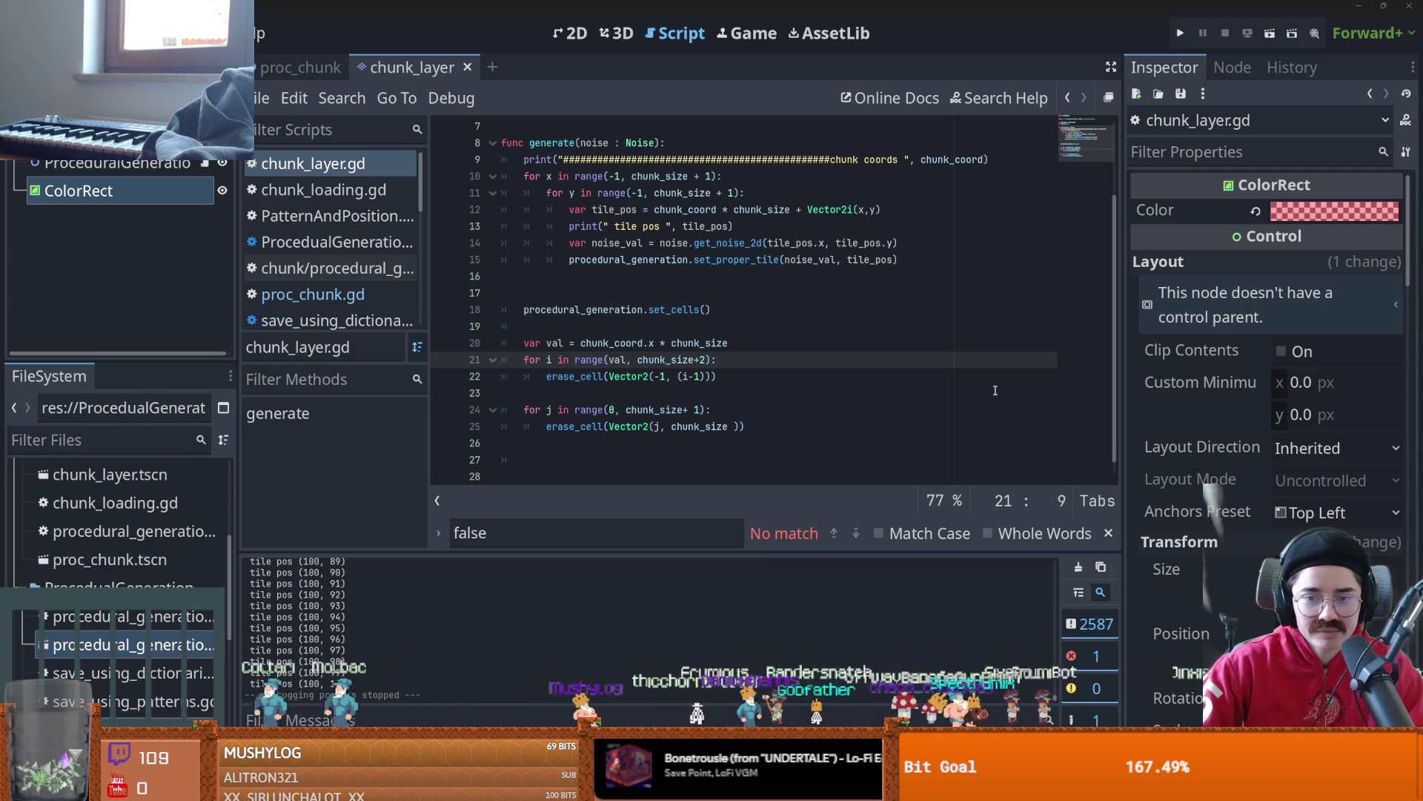
{"action": "left_click", "coordinate": [878, 403]}
{"action": "left_click", "coordinate": [849, 395]}
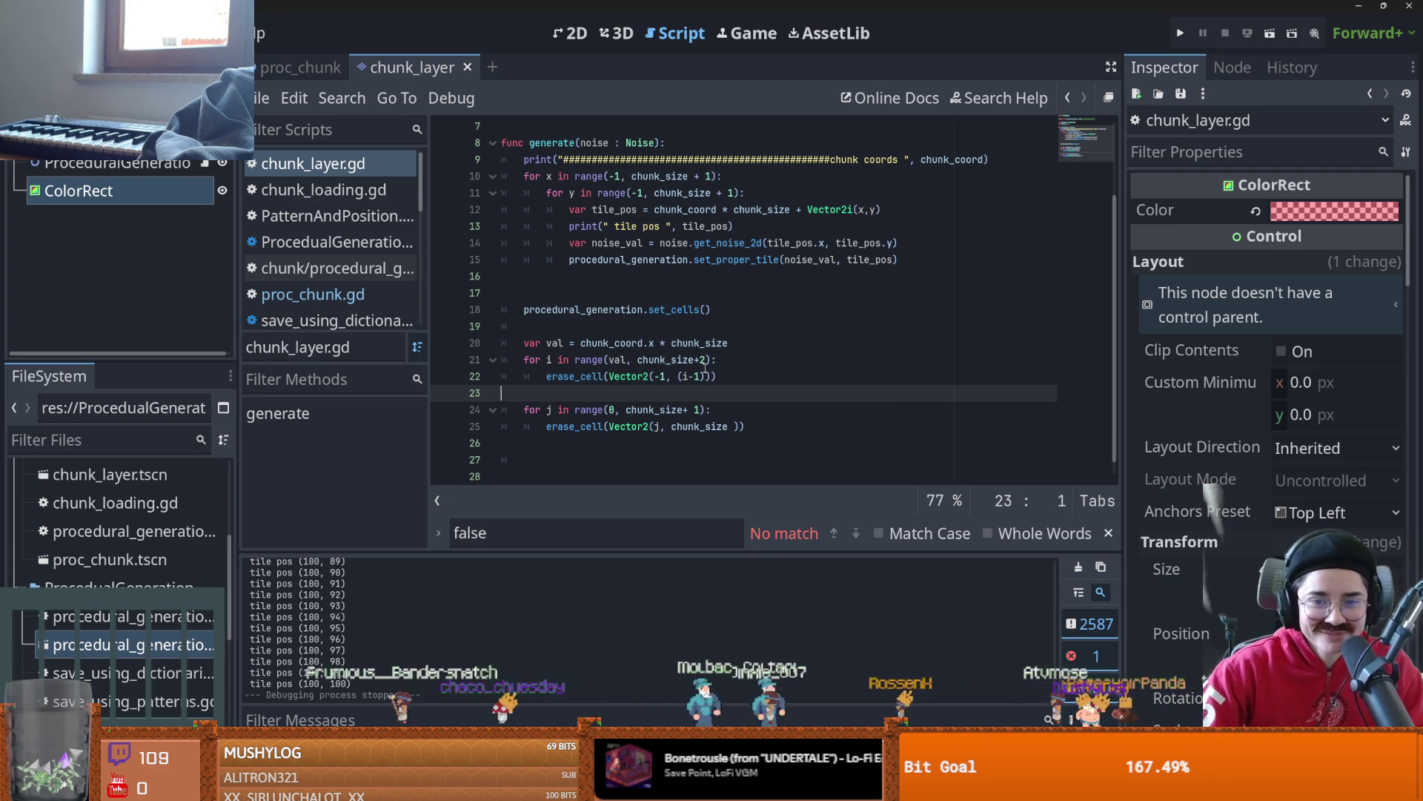
{"action": "left_click", "coordinate": [591, 326]}
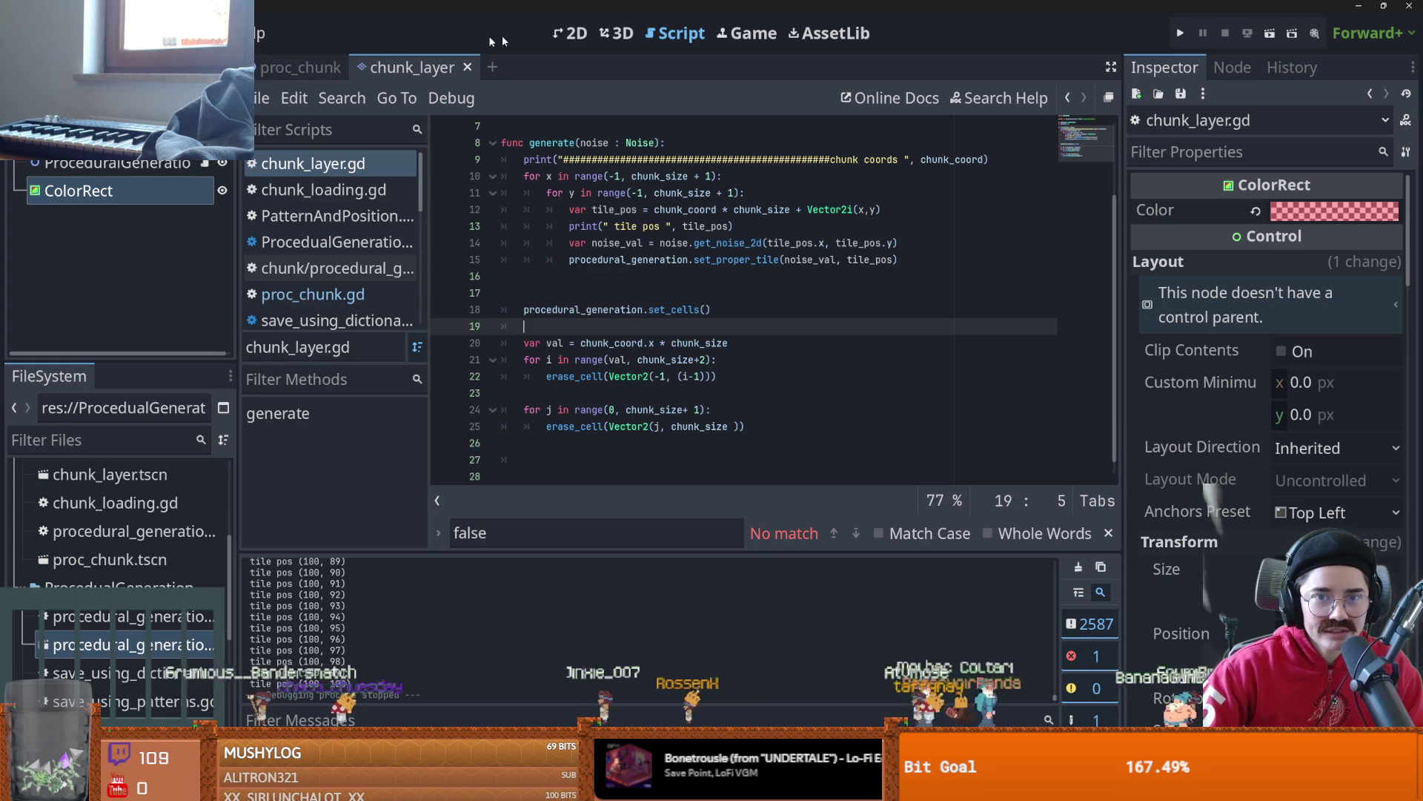
{"action": "left_click", "coordinate": [571, 32]}
{"action": "left_click", "coordinate": [300, 67]}
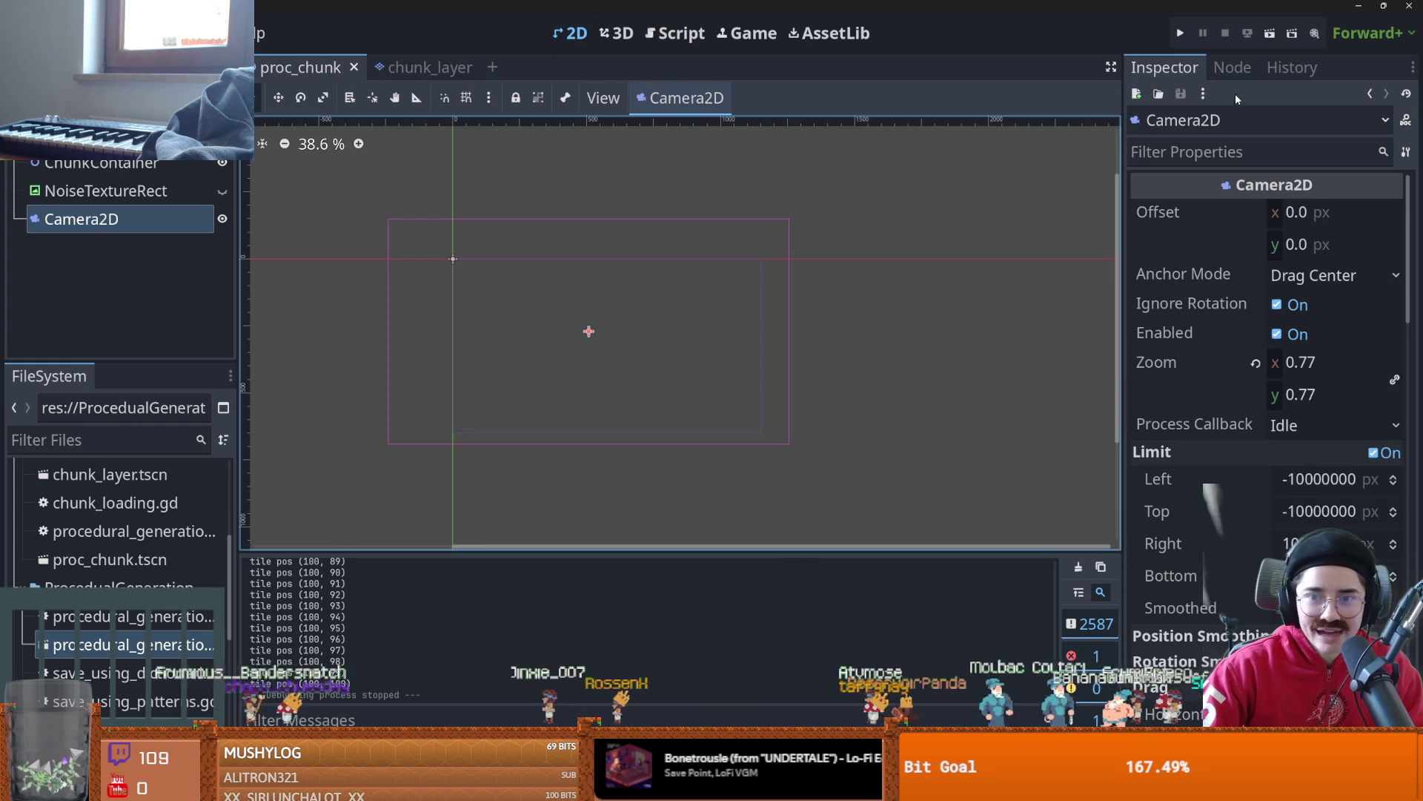
- Insert a print of "offset " + offset above the global_position line and run the scene
{"action": "key", "text": "ctrl+F3"}
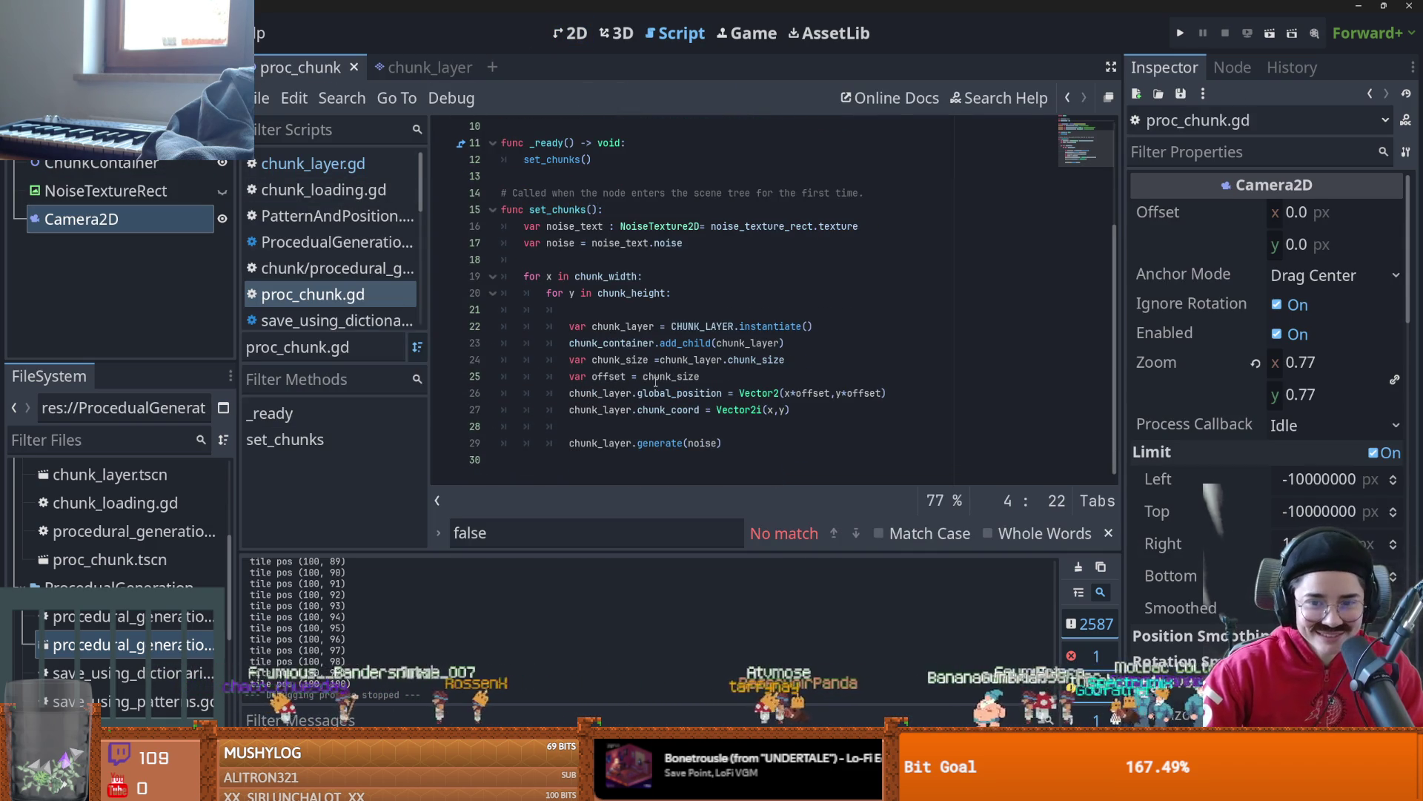
{"action": "double_click", "coordinate": [691, 392]}
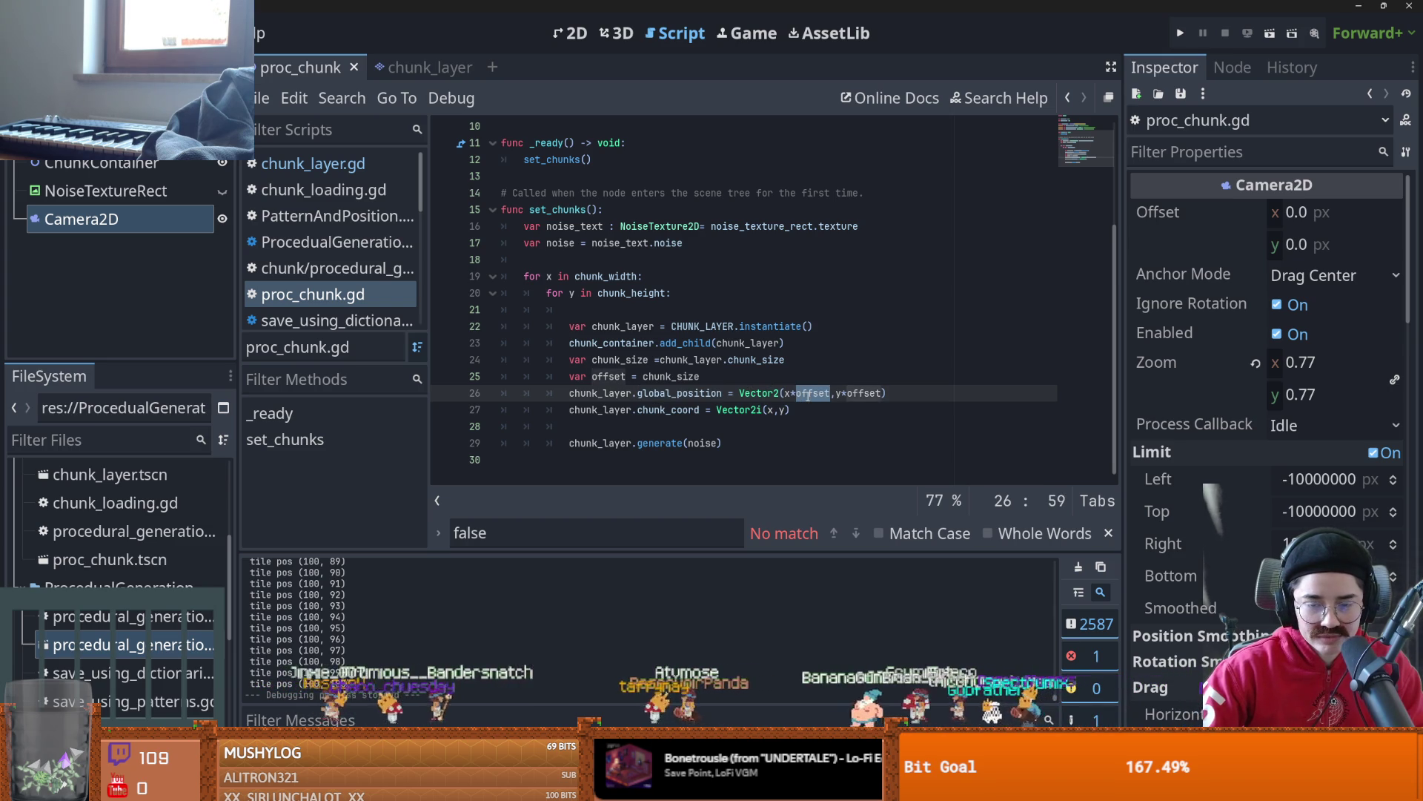
{"action": "left_click", "coordinate": [768, 379]}
{"action": "key", "text": "Return"}
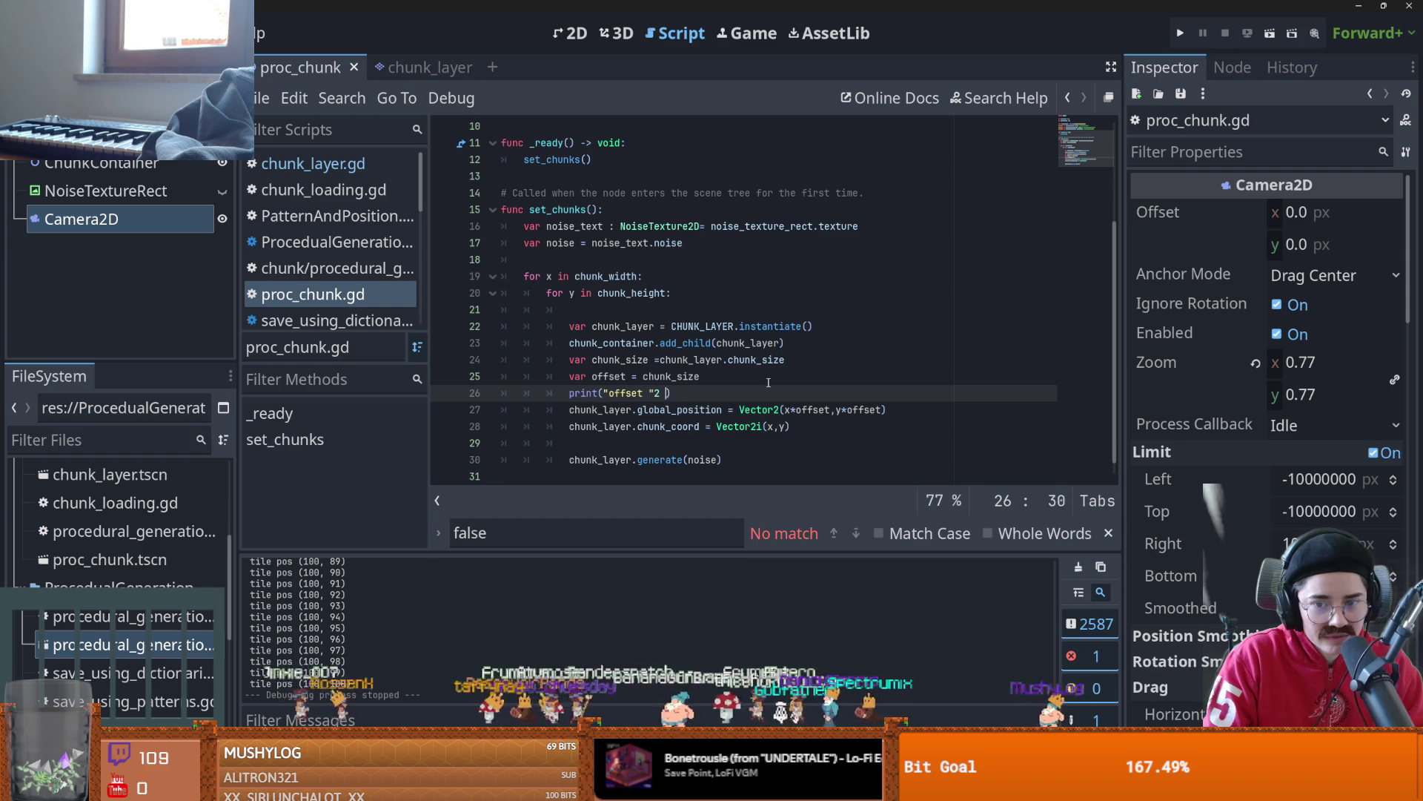
{"action": "type", "text": "+ offset"}
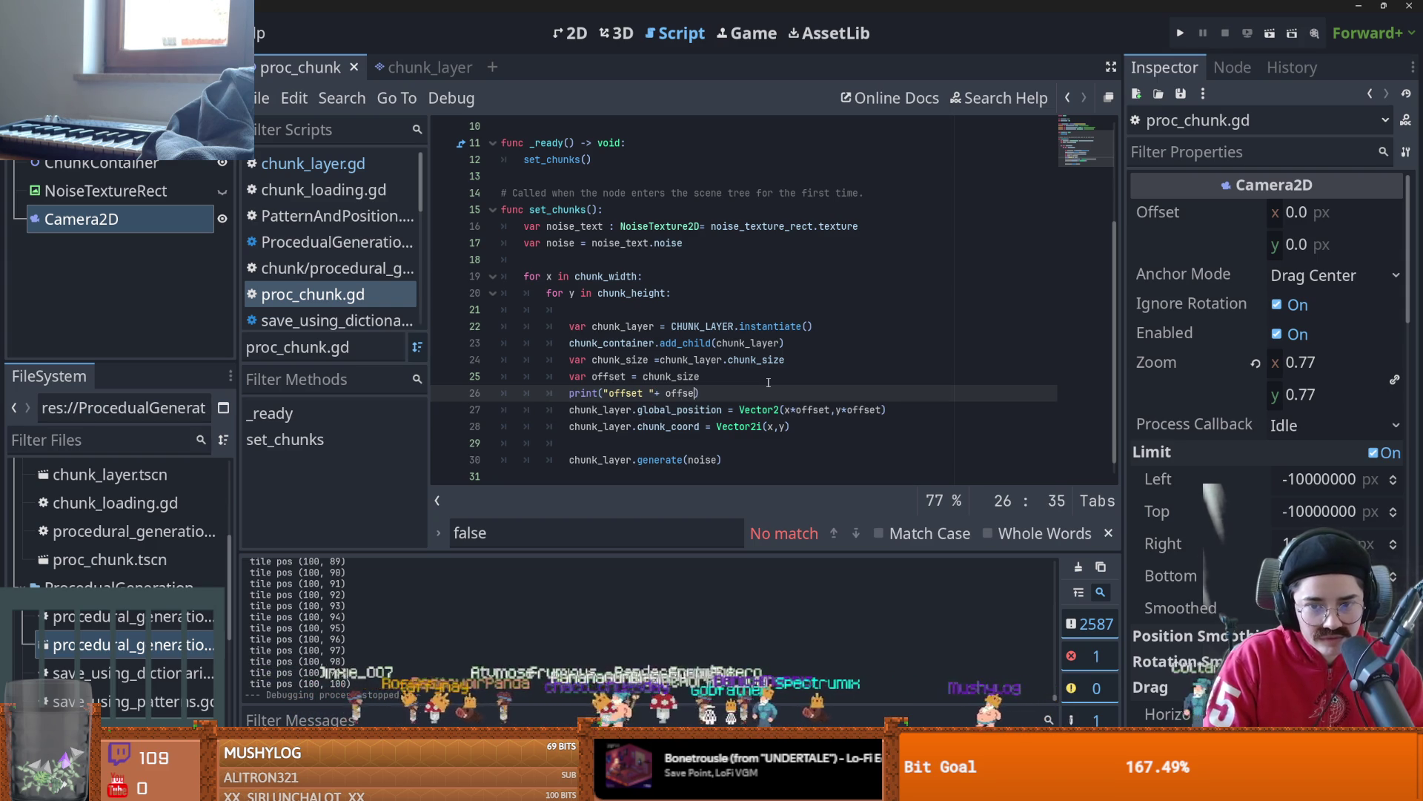
{"action": "key", "text": "F6"}
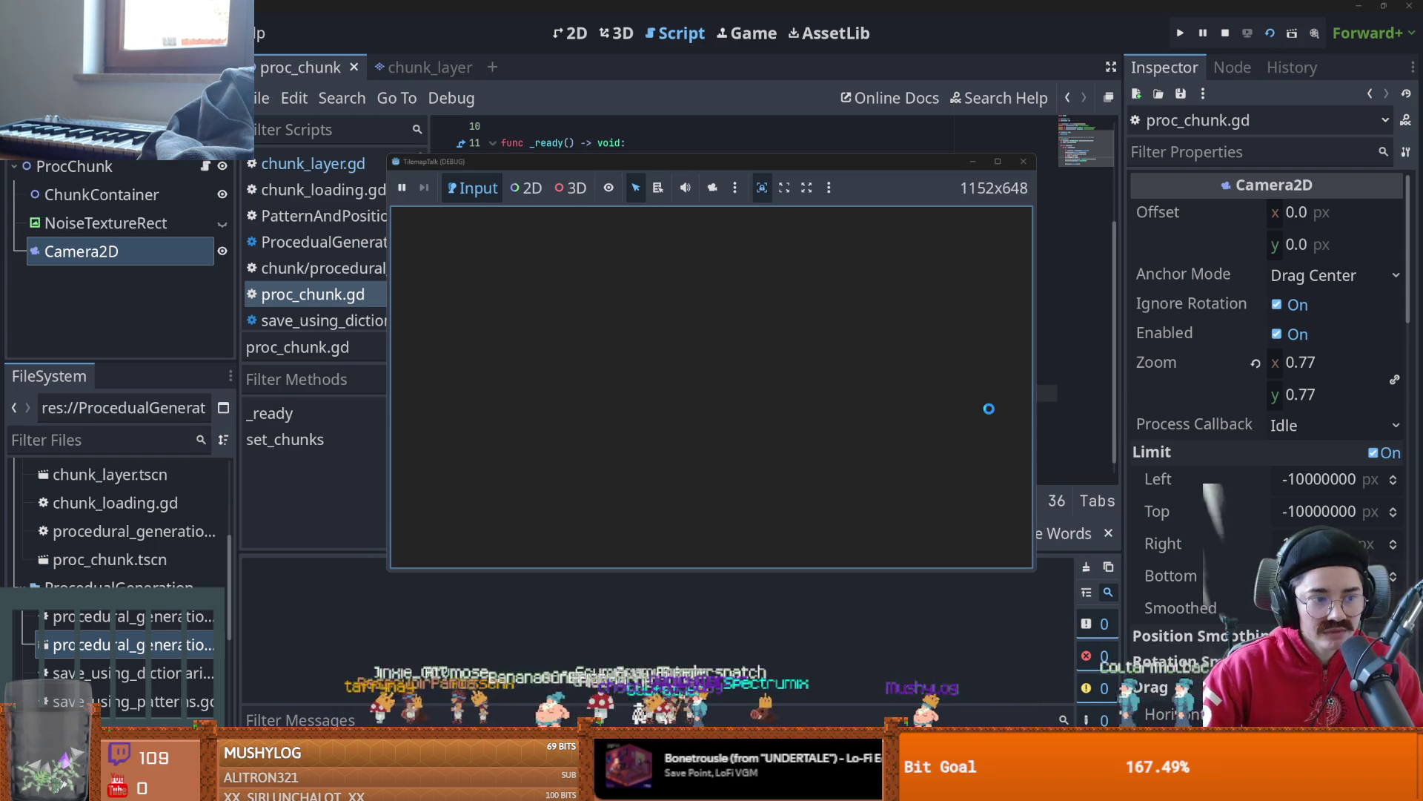
- Replace the + with a comma in the offset print to fix the String-plus-int error, then rerun
{"action": "mouse_move", "coordinate": [680, 393]}
{"action": "key", "text": "End"}
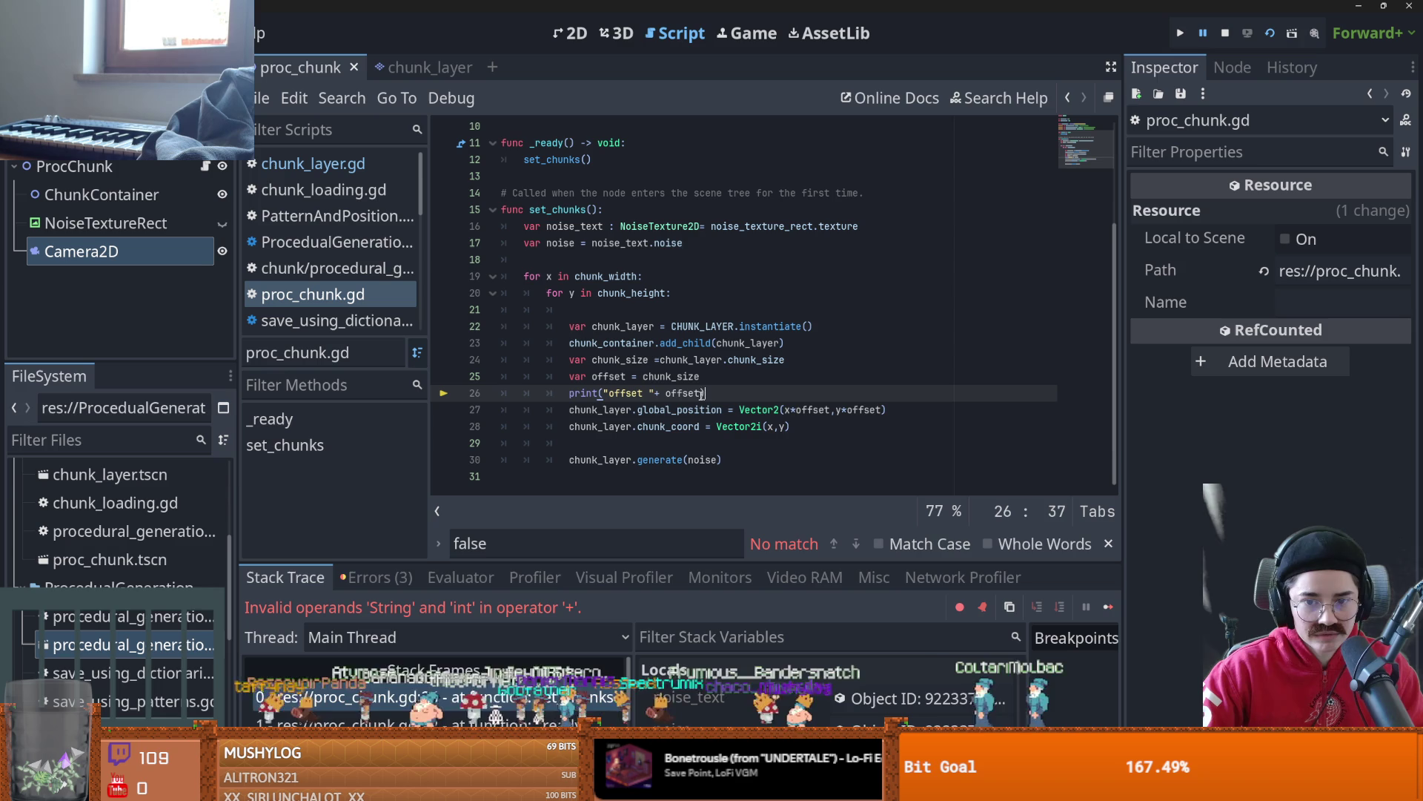
{"action": "left_click", "coordinate": [659, 393]}
{"action": "key", "text": "BackSpace"}
{"action": "type", "text": ","}
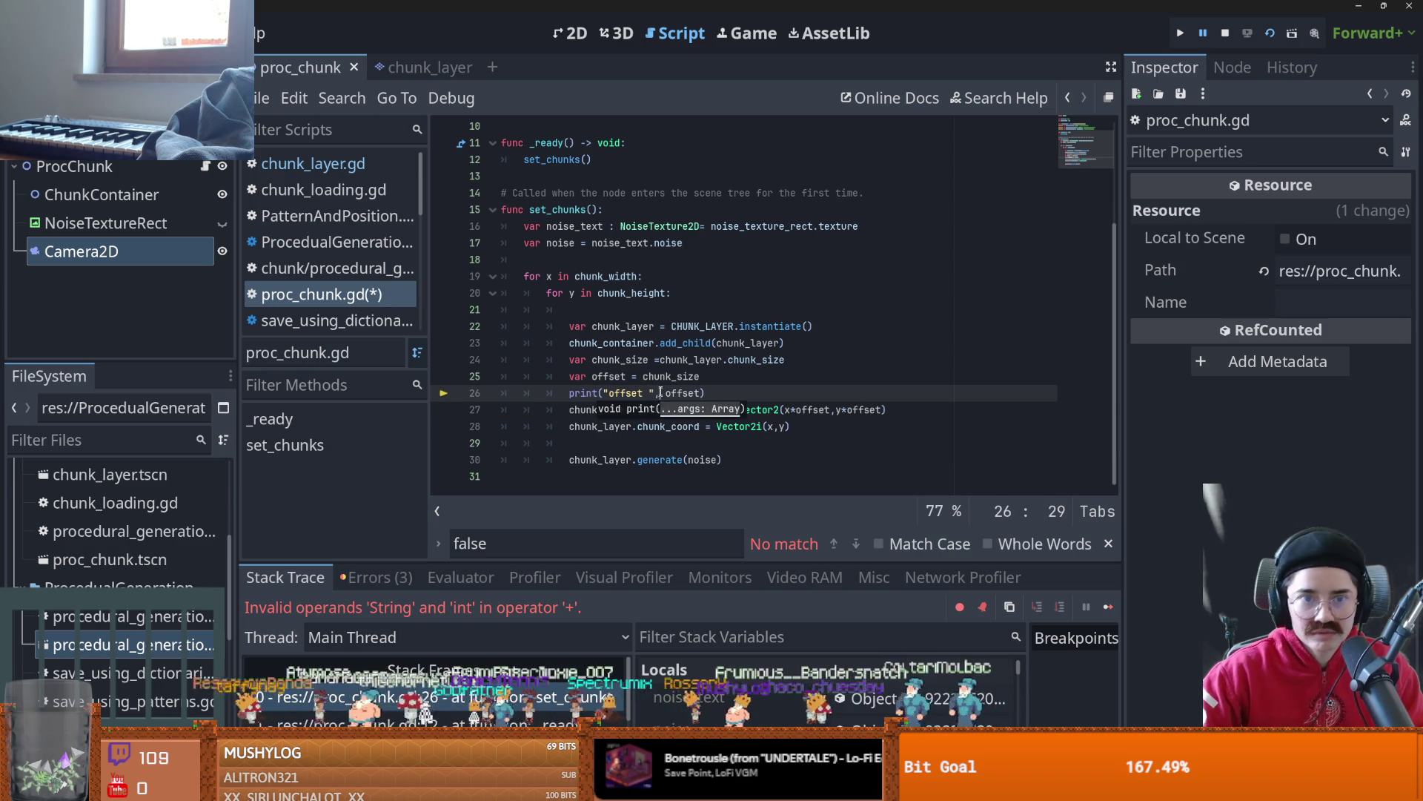
{"action": "left_click", "coordinate": [1179, 34]}
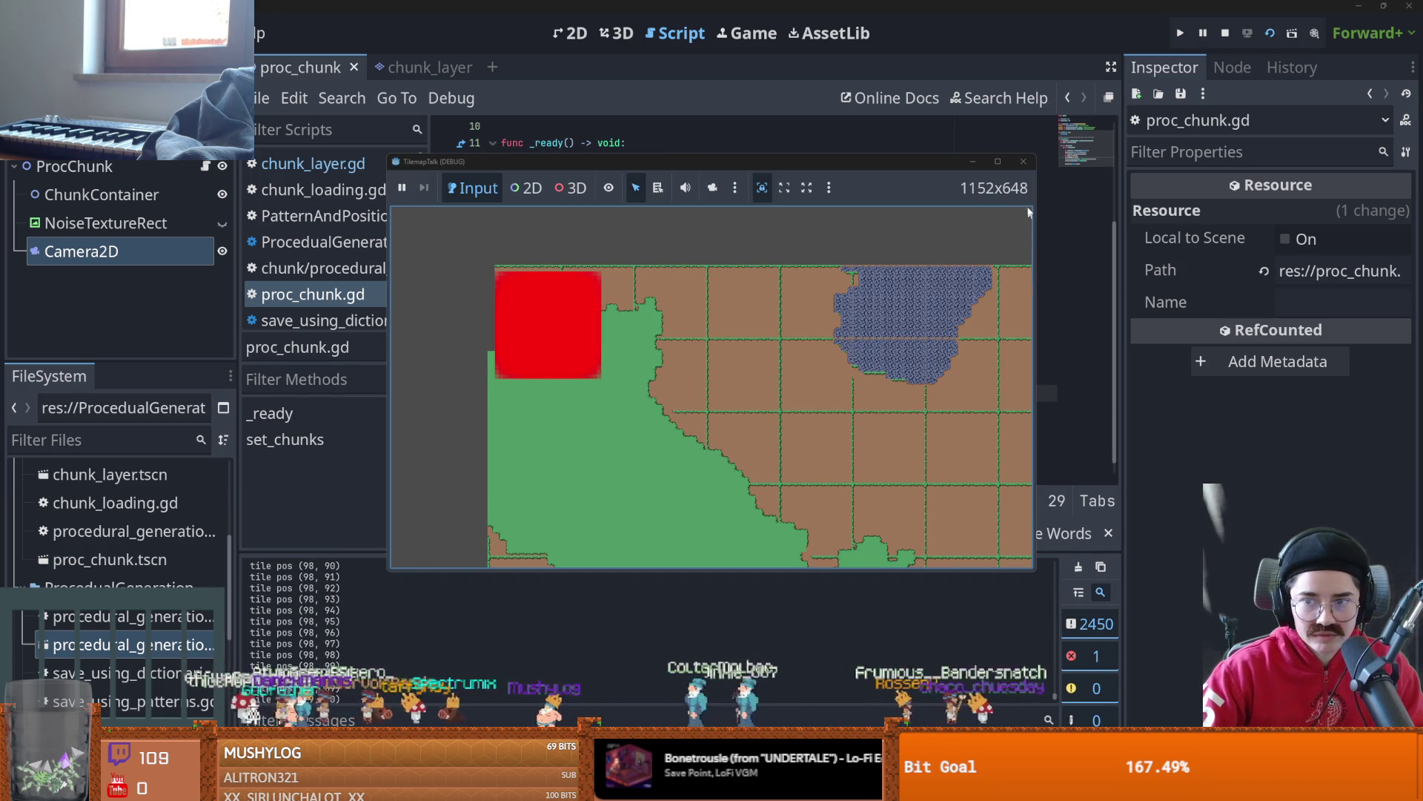
- Stop the game and scroll the Output panel to confirm it shows offset 10
{"action": "left_click", "coordinate": [1024, 162]}
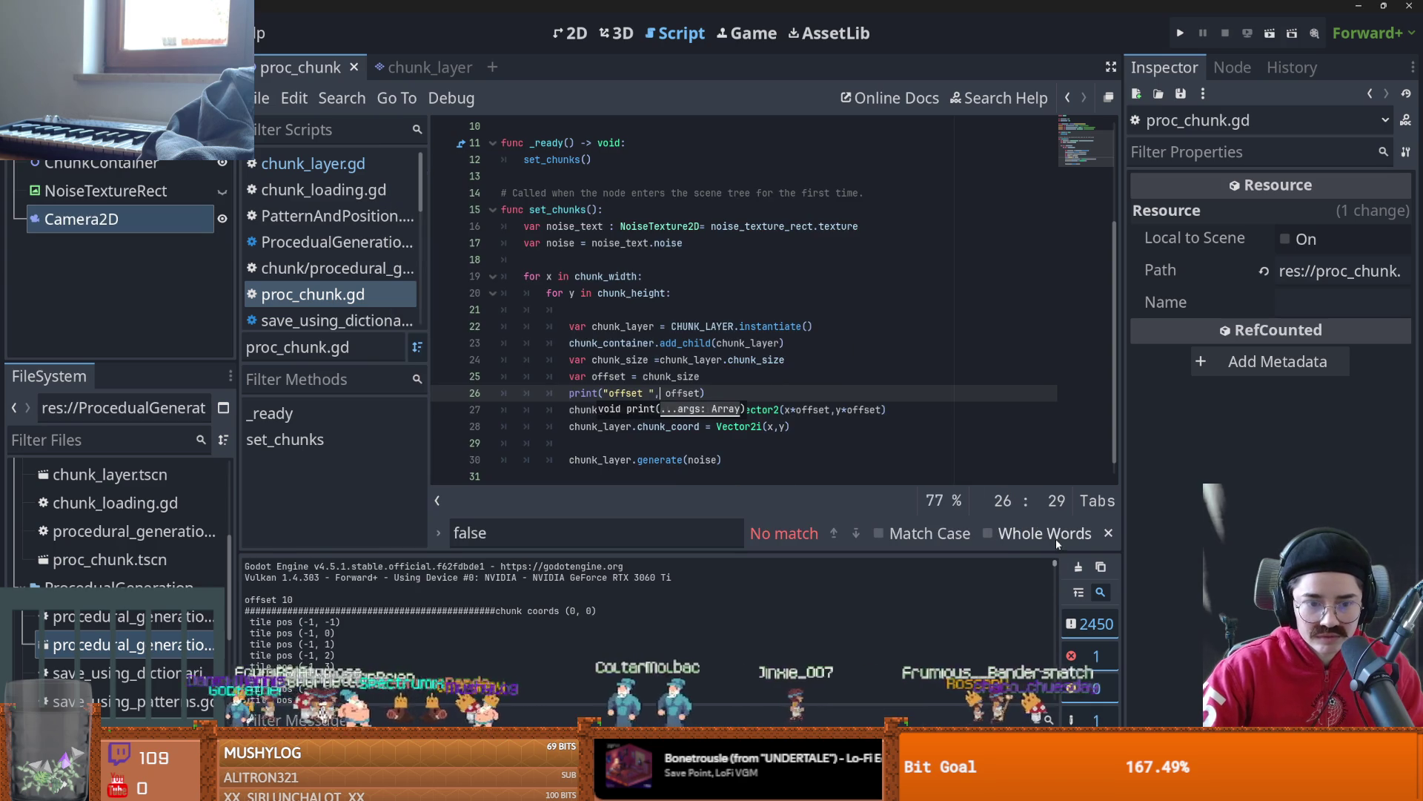
{"action": "left_click_drag", "start_coordinate": [1055, 561], "coordinate": [1057, 577]}
{"action": "scroll", "coordinate": [559, 625], "scroll_direction": "down", "scroll_amount": 2}
{"action": "scroll", "coordinate": [559, 626], "scroll_direction": "up", "scroll_amount": 2}
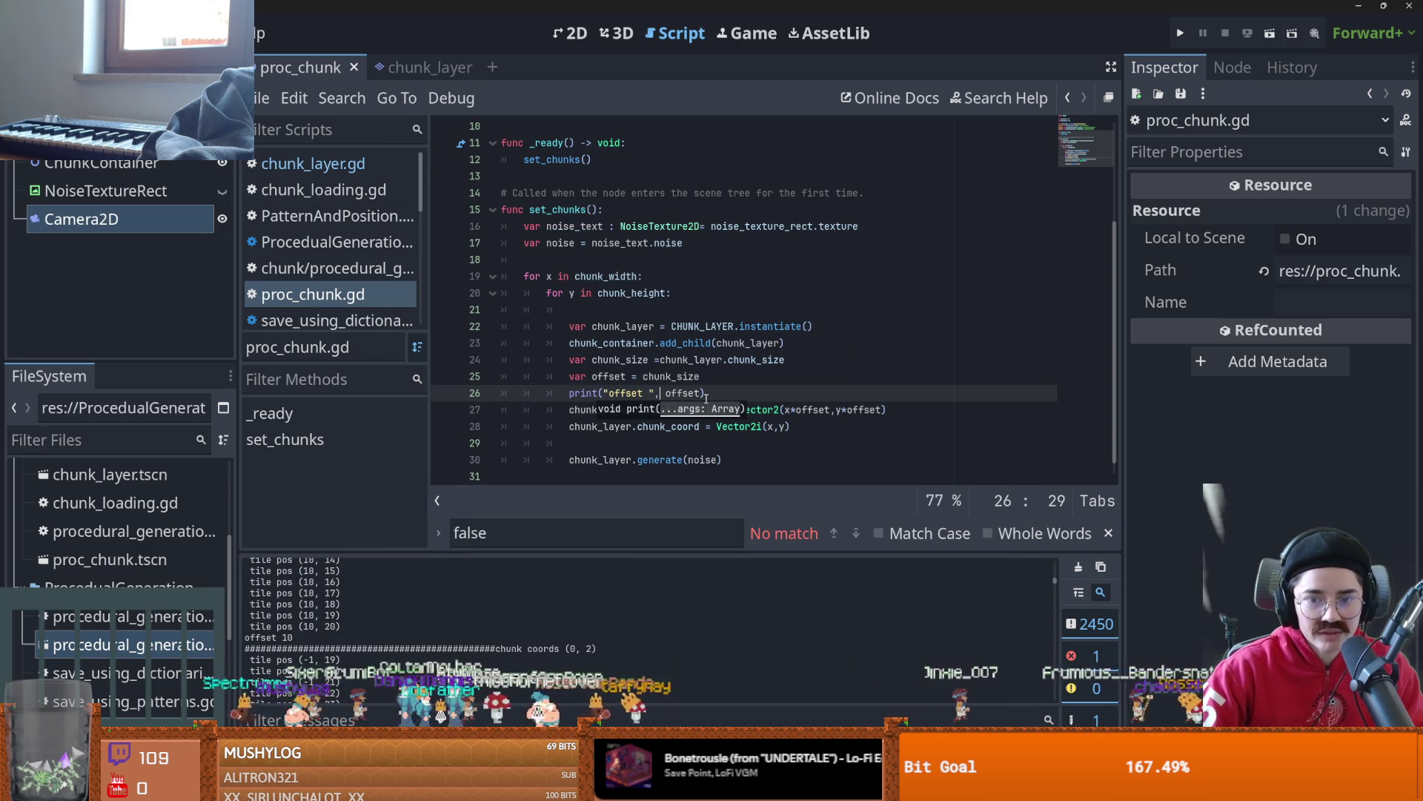
- Delete the offset print line from set_chunks in proc_chunk.gd and save the script
{"action": "key", "text": "End"}
{"action": "scroll", "coordinate": [405, 601], "scroll_direction": "up", "scroll_amount": 5}
{"action": "left_click", "coordinate": [639, 376]}
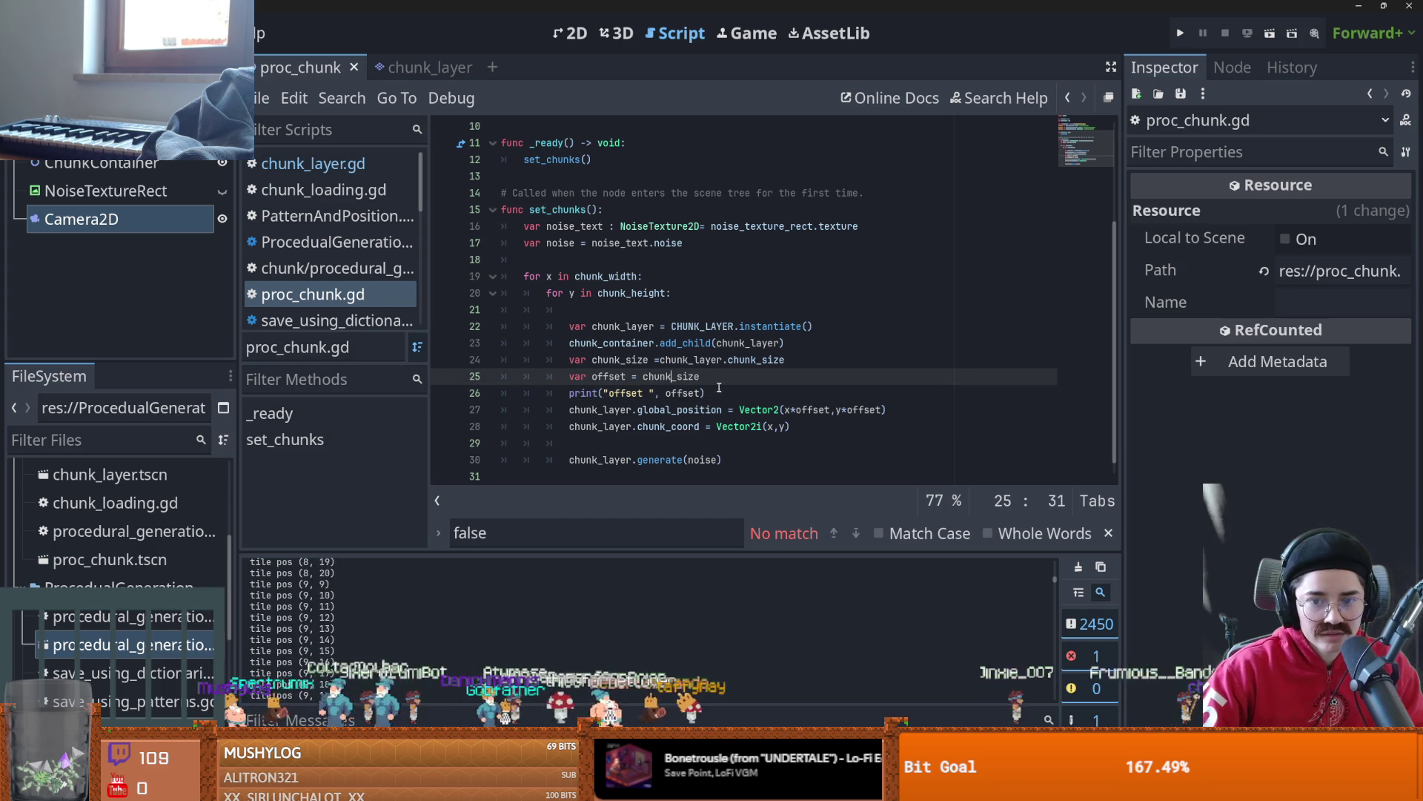
{"action": "double_click", "coordinate": [670, 376]}
{"action": "scroll", "coordinate": [712, 440], "scroll_direction": "up", "scroll_amount": 1}
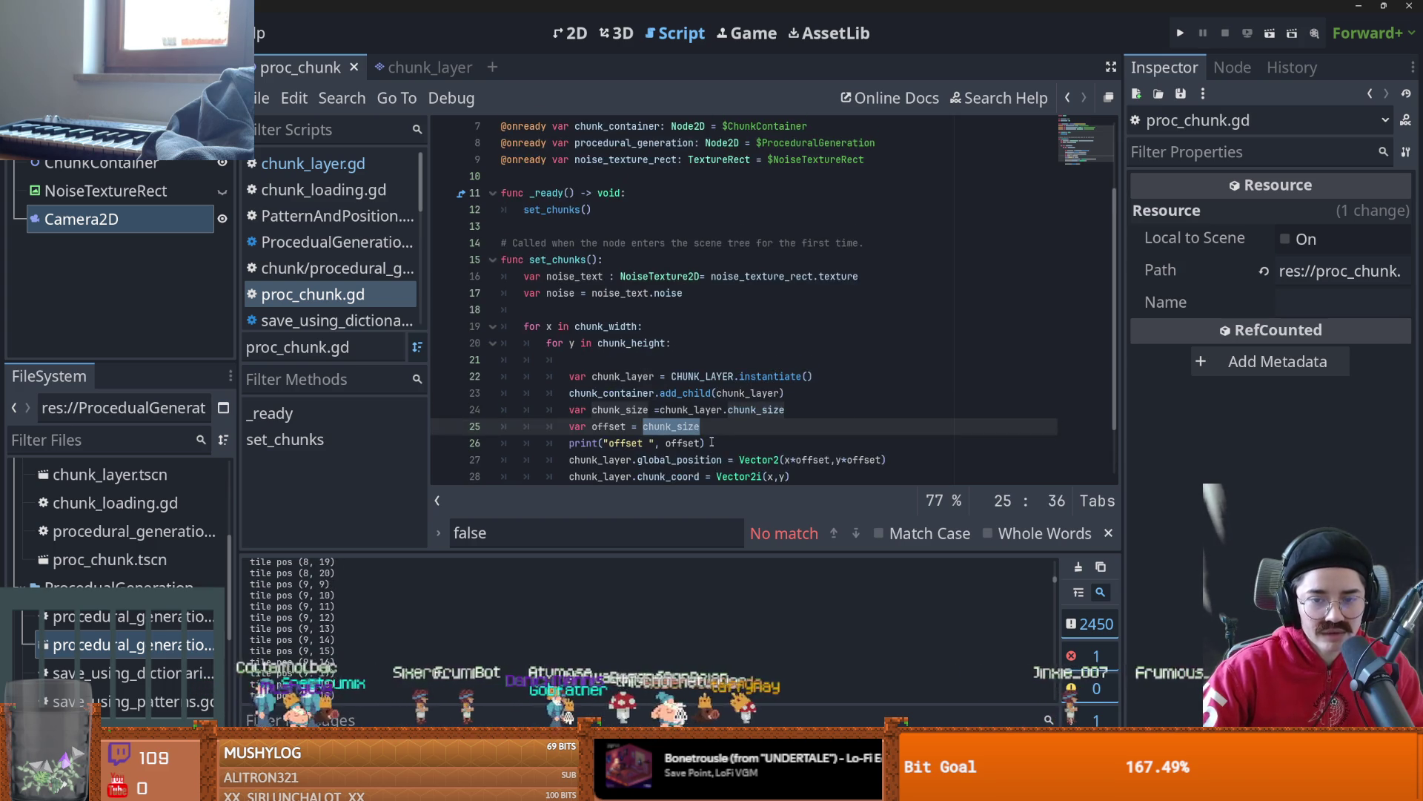
{"action": "scroll", "coordinate": [712, 440], "scroll_direction": "down", "scroll_amount": 1}
{"action": "left_click", "coordinate": [699, 384]}
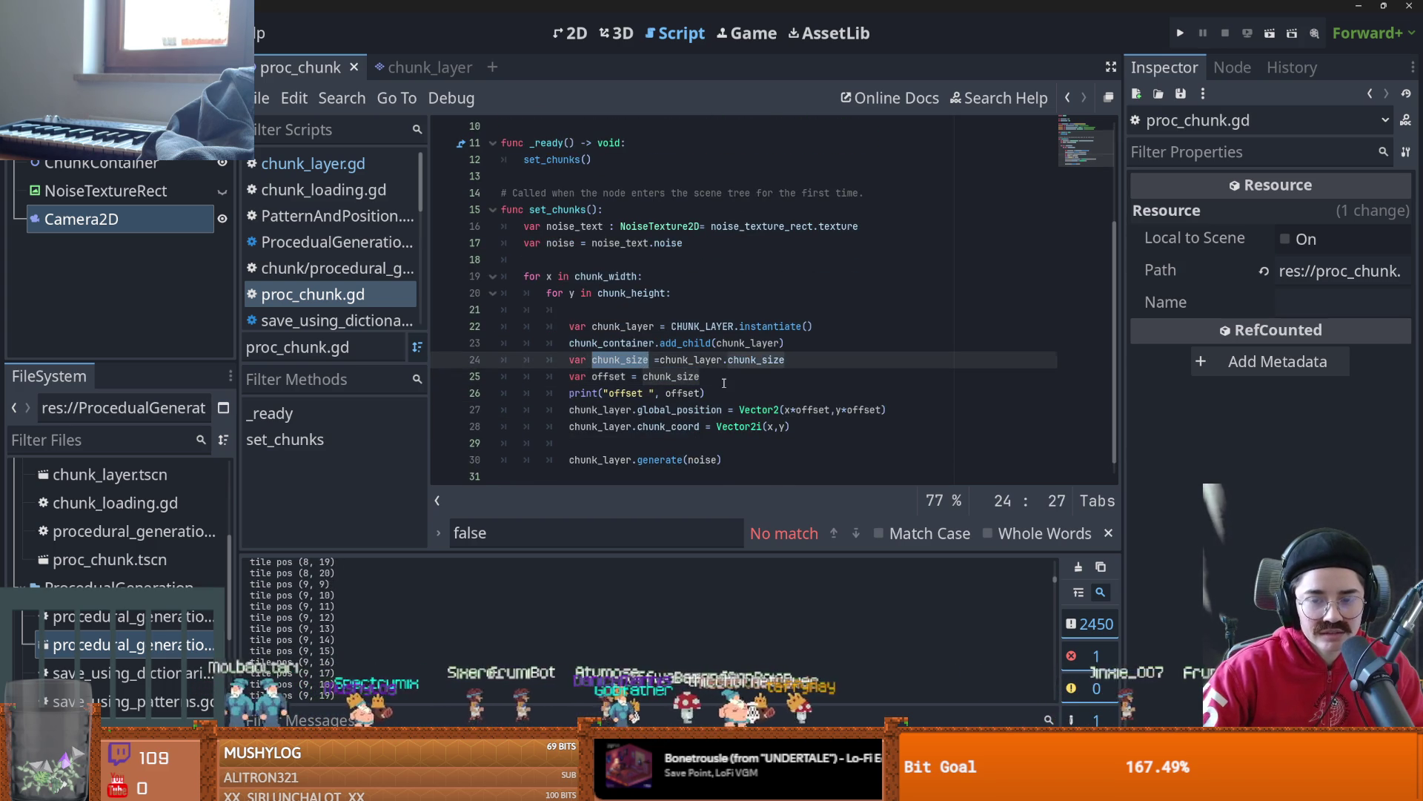
{"action": "double_click", "coordinate": [812, 410]}
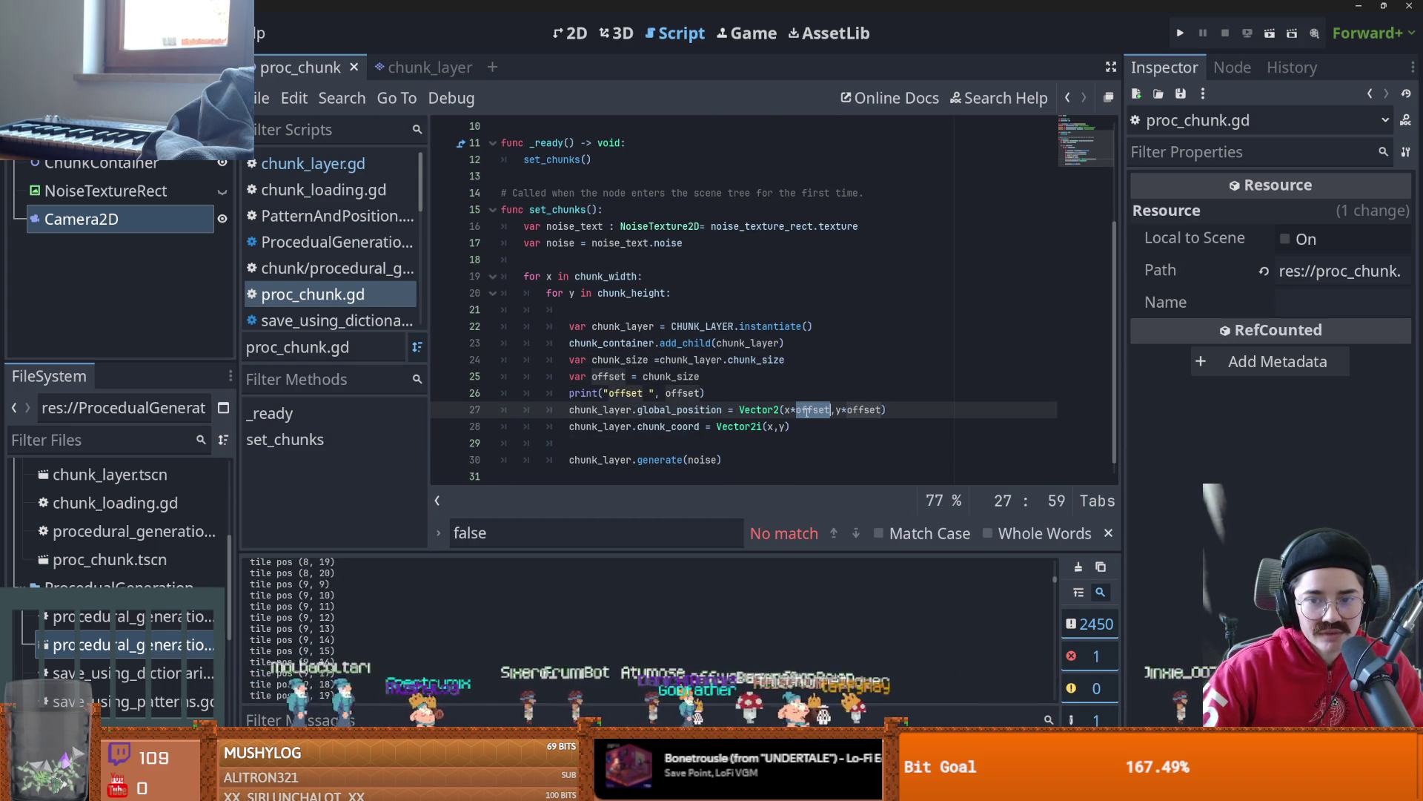
{"action": "left_click", "coordinate": [728, 398]}
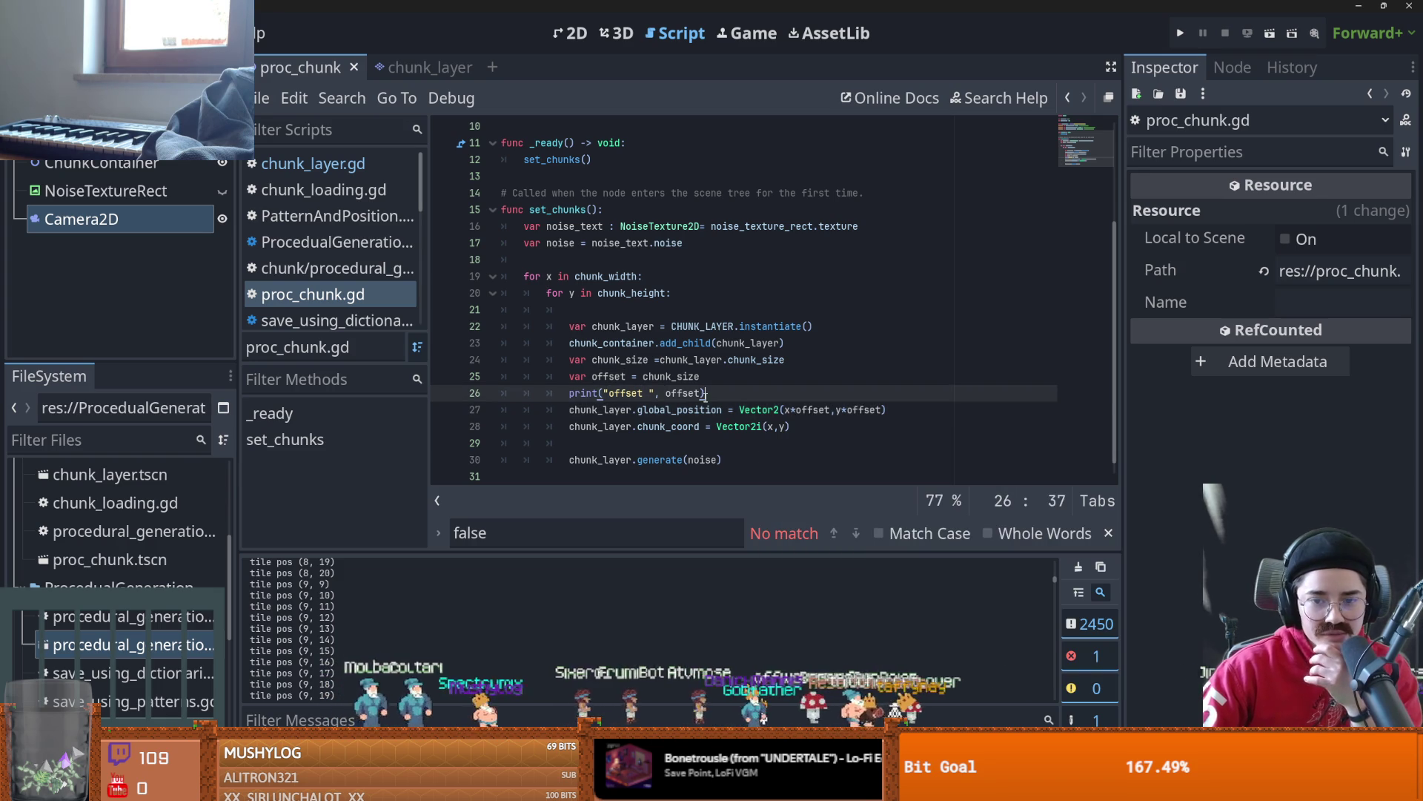
{"action": "triple_click", "coordinate": [728, 392]}
{"action": "key", "text": "BackSpace"}
{"action": "key", "text": "BackSpace"}
{"action": "key", "text": "ctrl+s"}
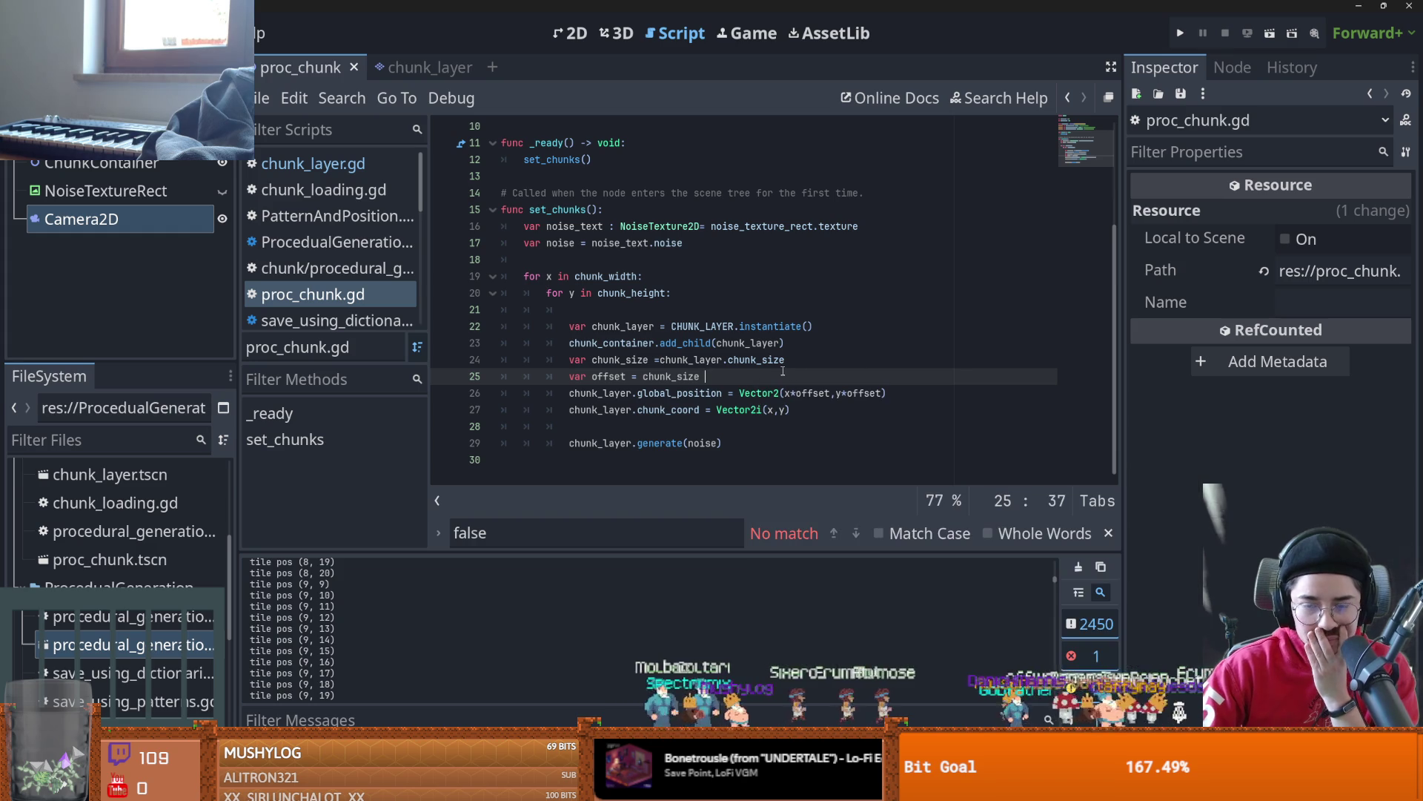
- Add print("x*offset ", x*offset) on a new line below var offset in proc_chunk.gd
{"action": "left_click", "coordinate": [820, 394]}
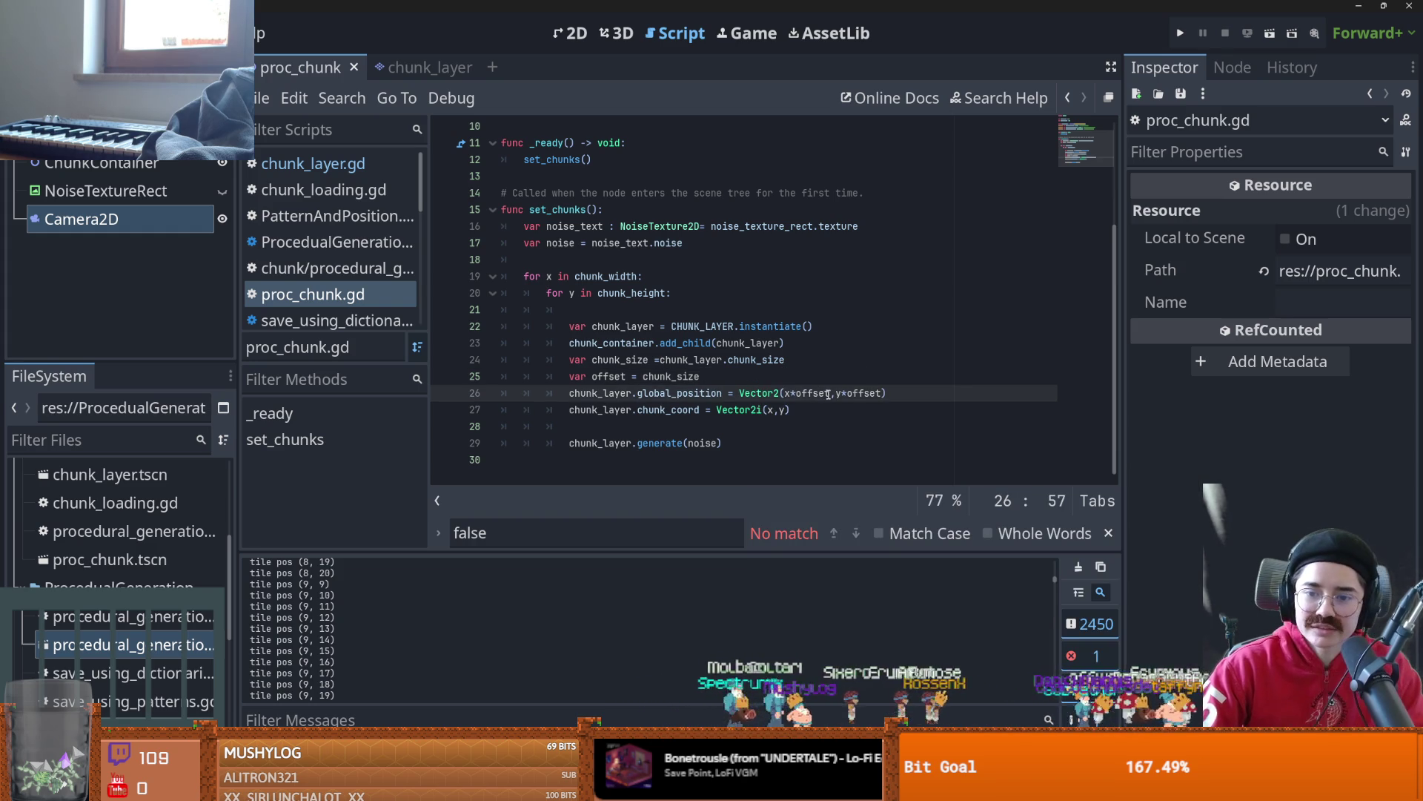
{"action": "left_click", "coordinate": [727, 376]}
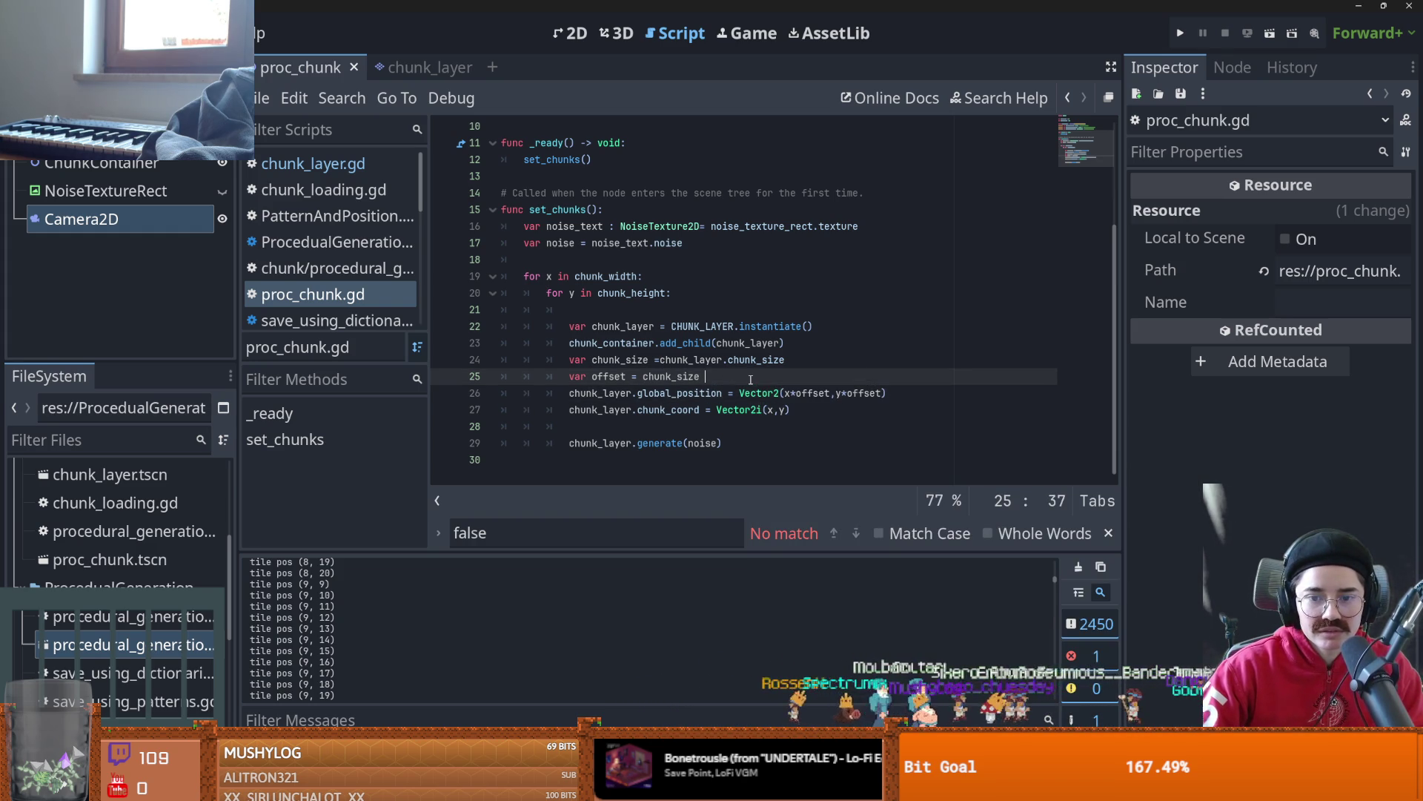
{"action": "key", "text": "Return"}
{"action": "type", "text": "print"}
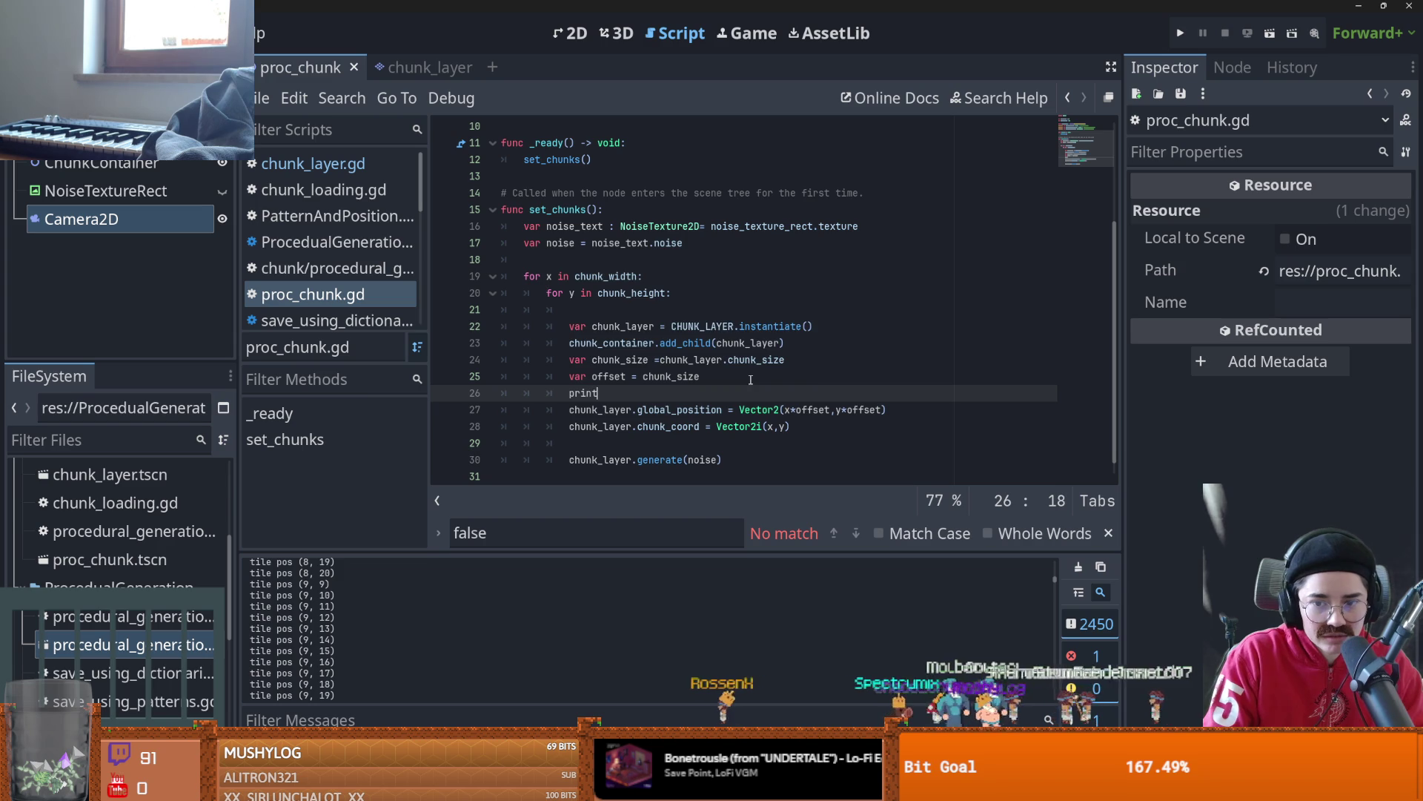
{"action": "type", "text": "(\""}
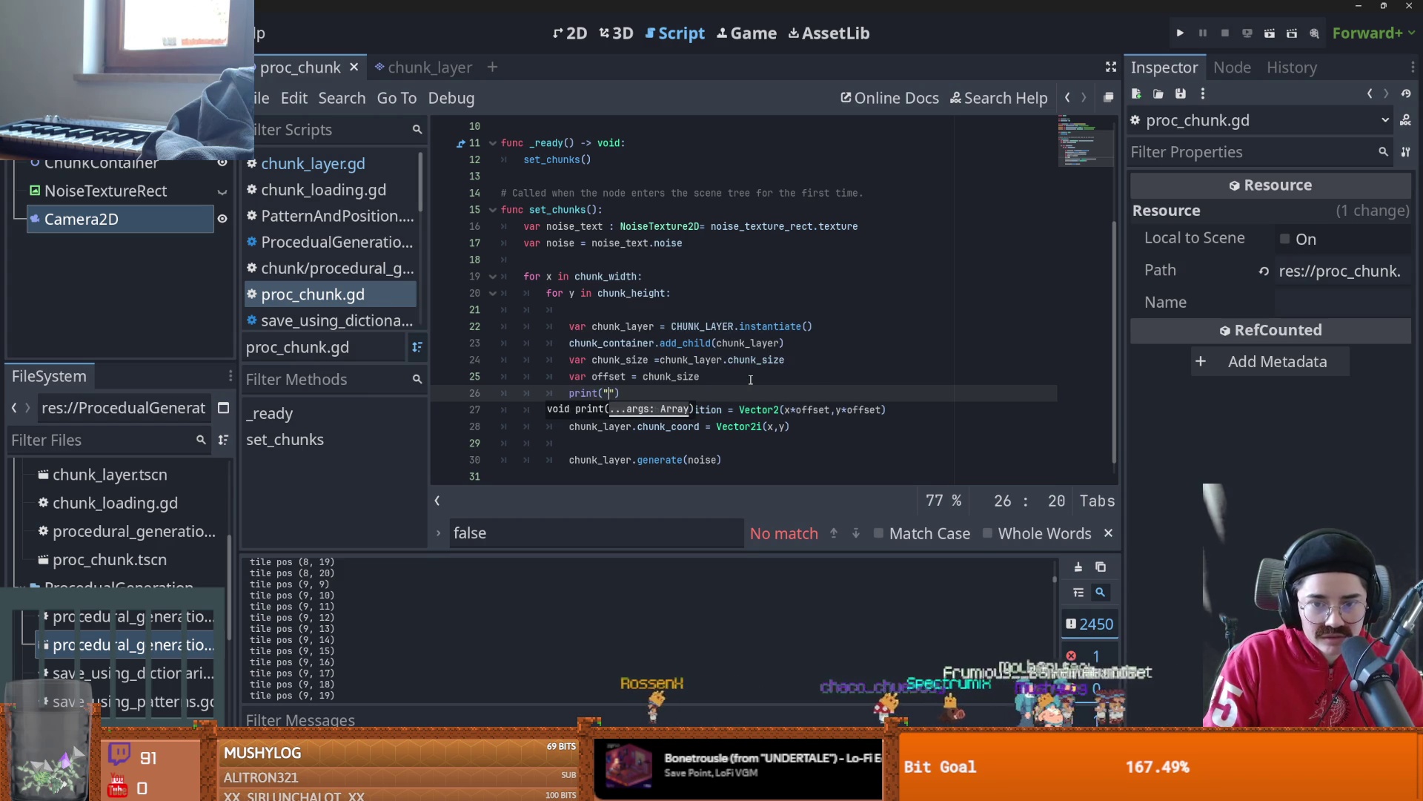
{"action": "key", "text": "ctrl+shift+d"}
{"action": "key", "text": "ctrl+z"}
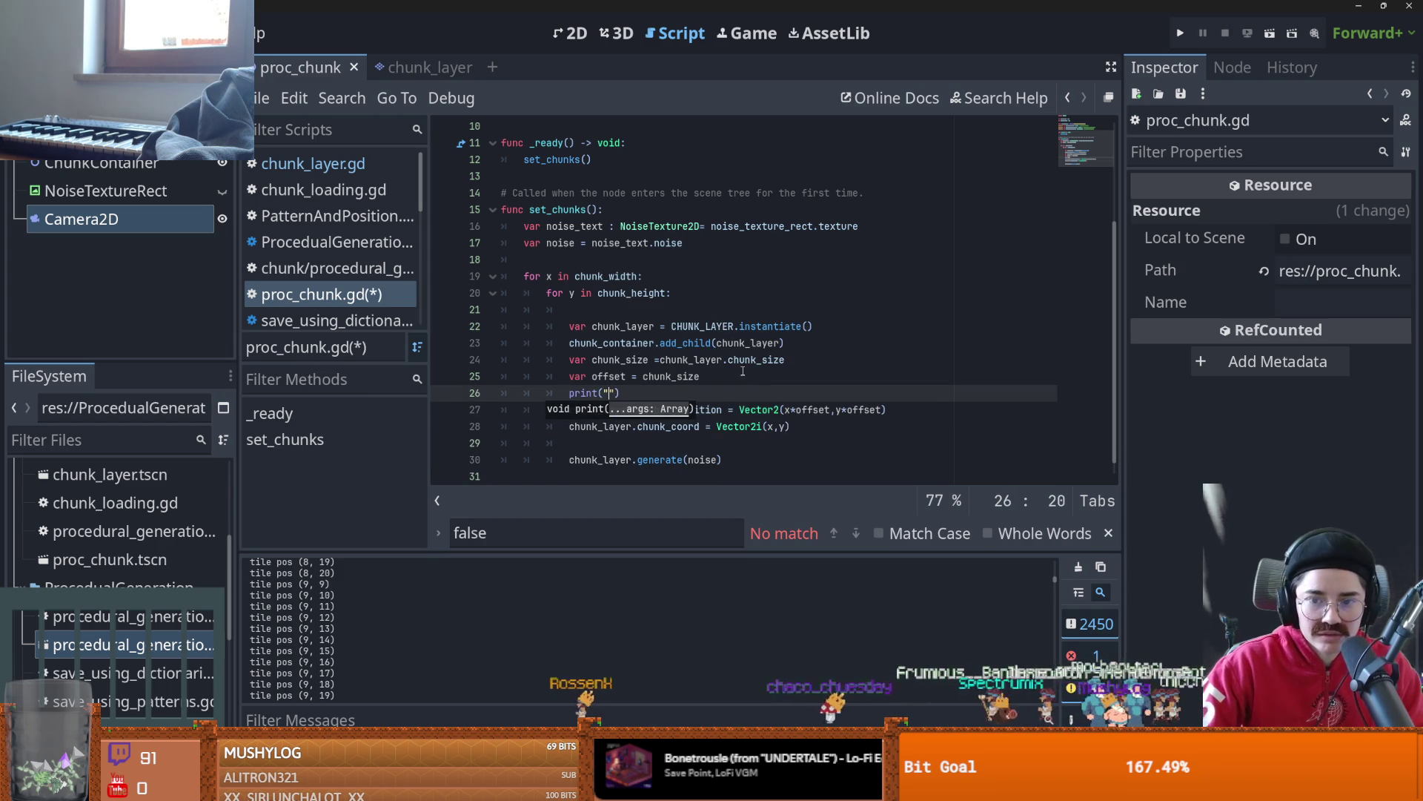
{"action": "left_click_drag", "start_coordinate": [829, 410], "coordinate": [786, 409]}
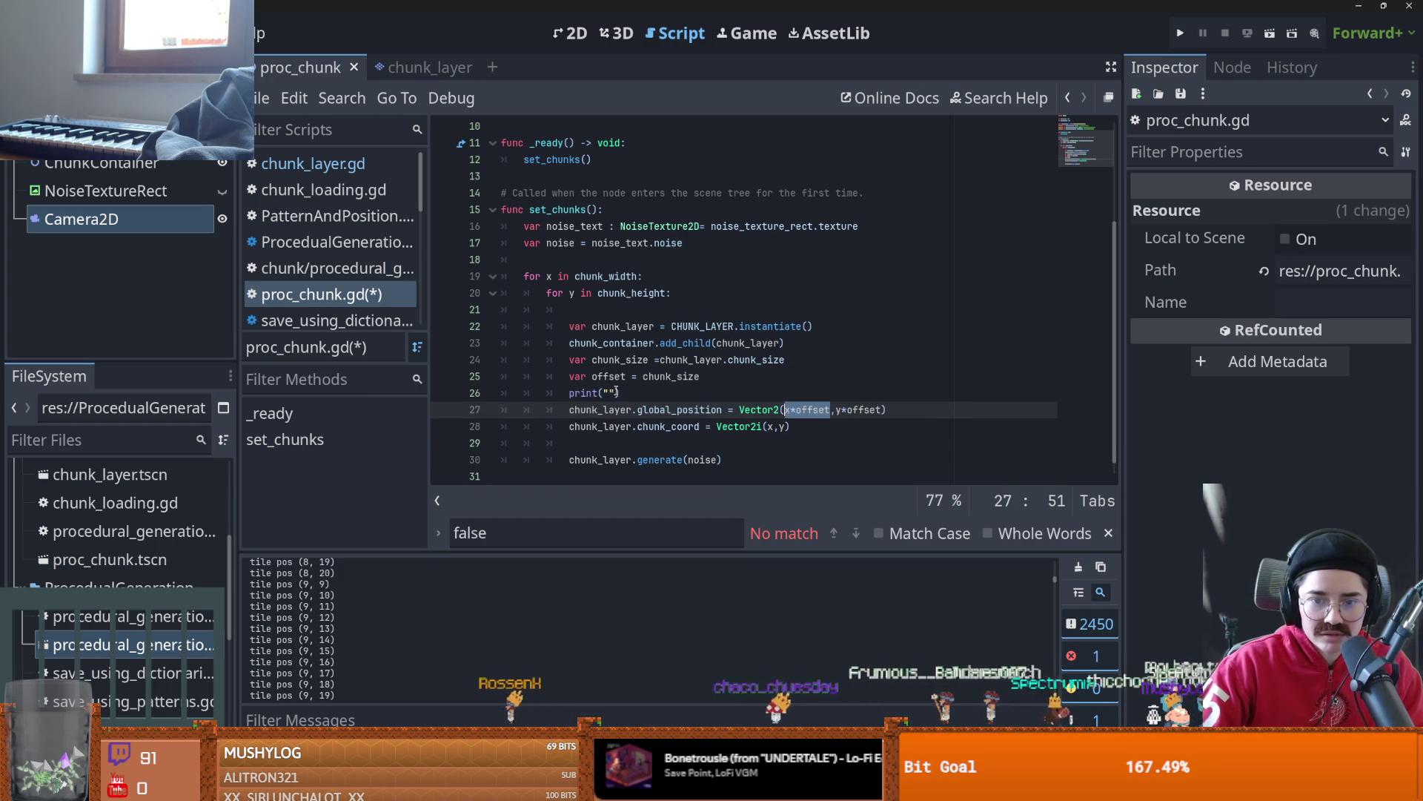
{"action": "left_click", "coordinate": [609, 393]}
{"action": "type", "text": "\"x*offset "}
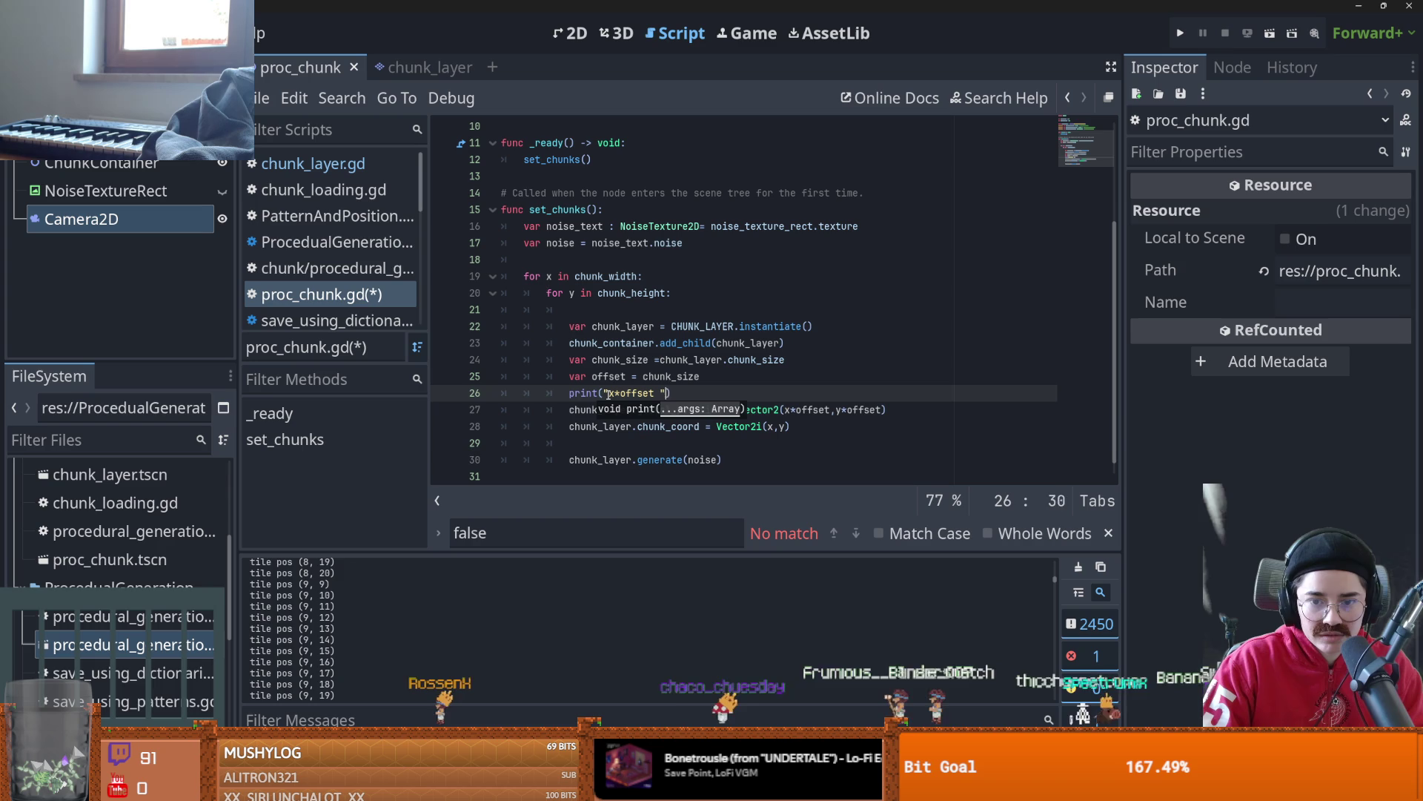
{"action": "type", "text": "\", x*offset"}
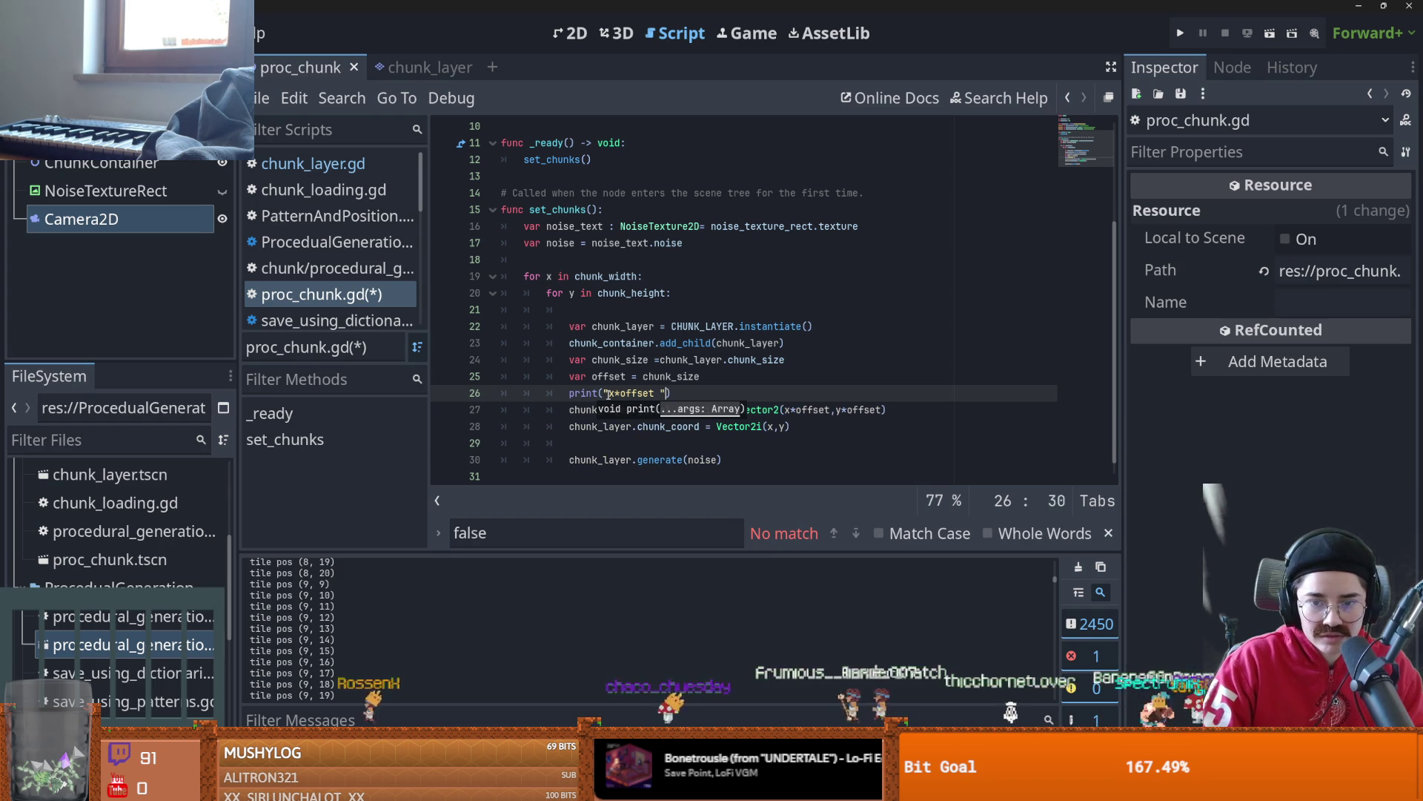
- Comment out the tile pos print in chunk_layer.gd with Ctrl+K and run the project
{"action": "left_click", "coordinate": [412, 68]}
{"action": "scroll", "coordinate": [697, 348], "scroll_direction": "up", "scroll_amount": 1}
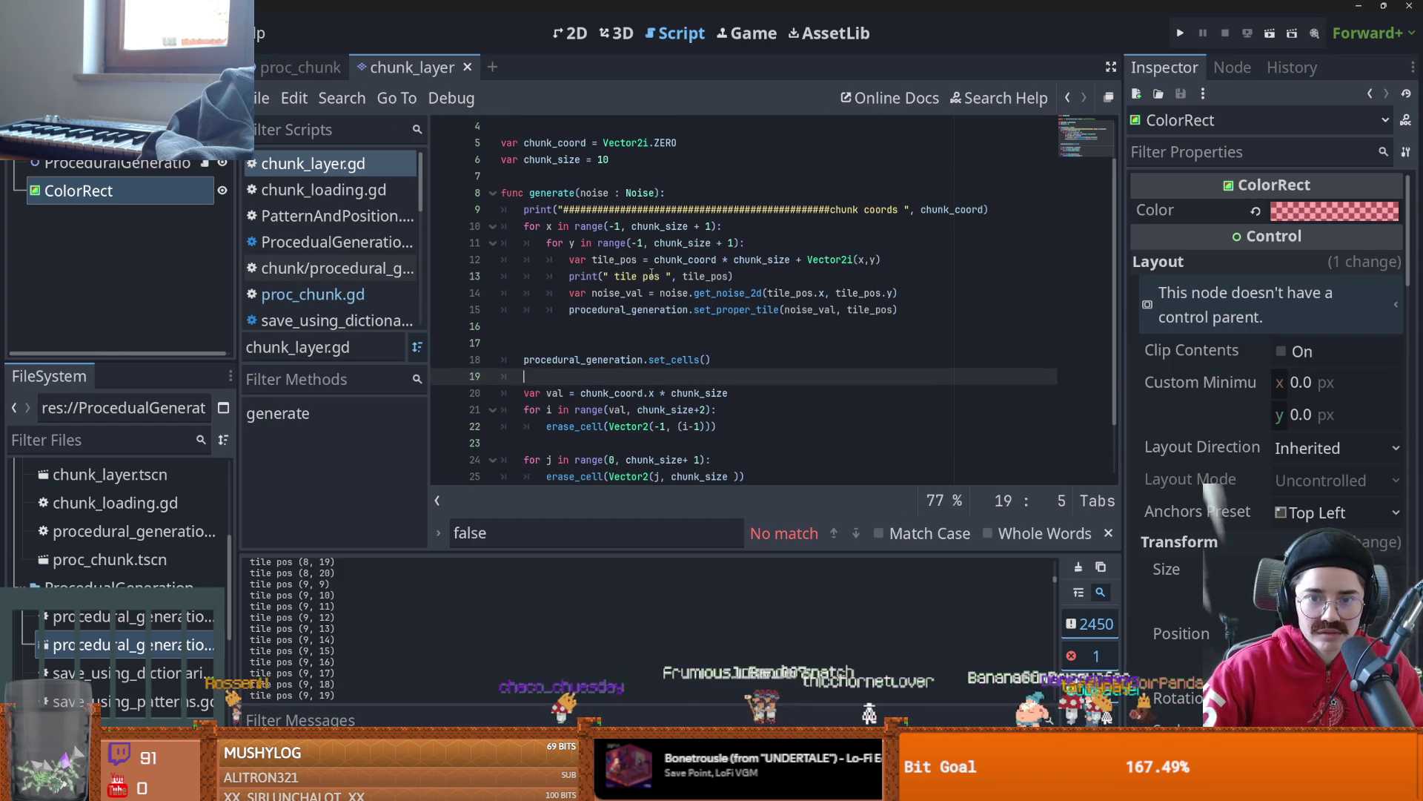
{"action": "left_click", "coordinate": [652, 276]}
{"action": "key", "text": "ctrl+k"}
{"action": "key", "text": "F5"}
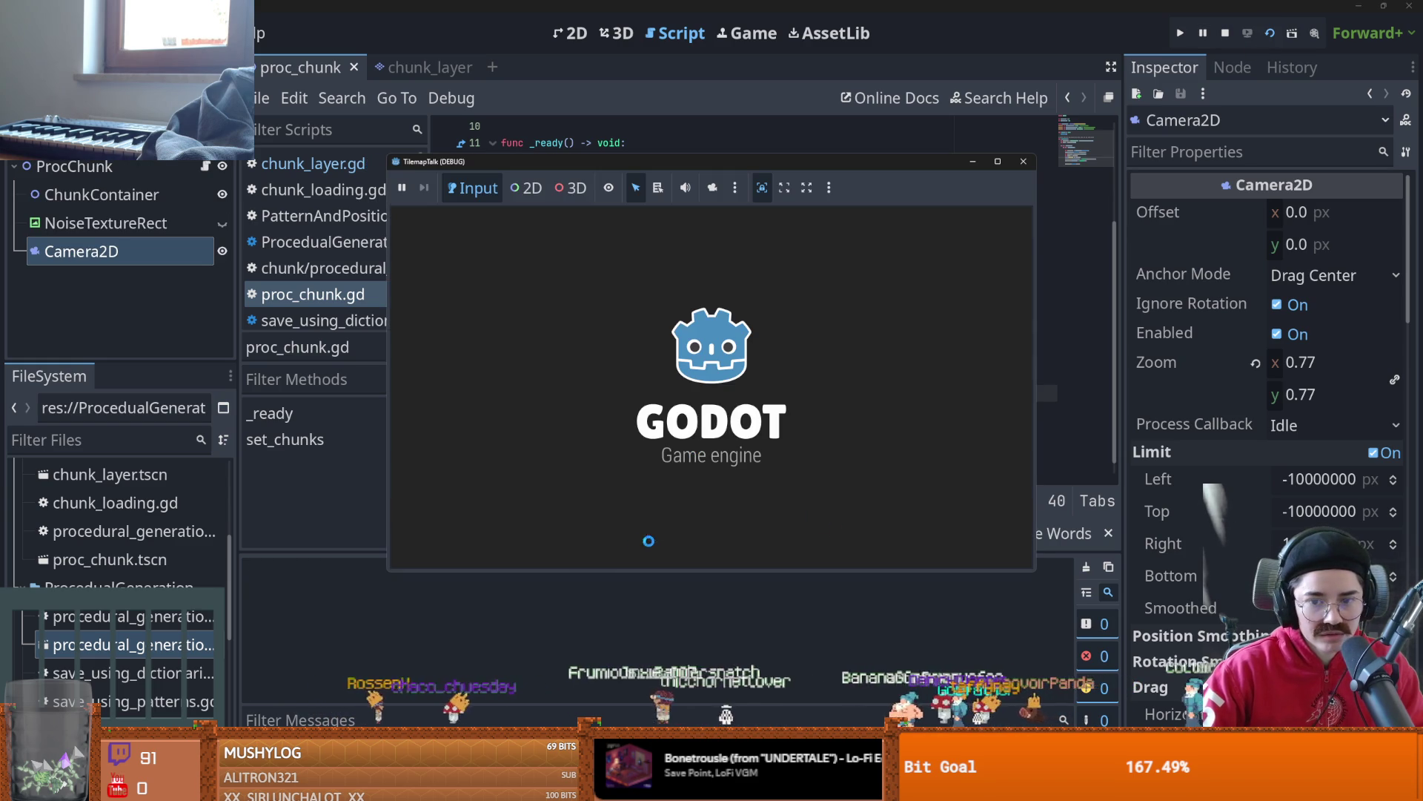
- Return to proc_chunk.gd and select the whole x*offset print statement
{"action": "scroll", "coordinate": [430, 606], "scroll_direction": "up", "scroll_amount": 10}
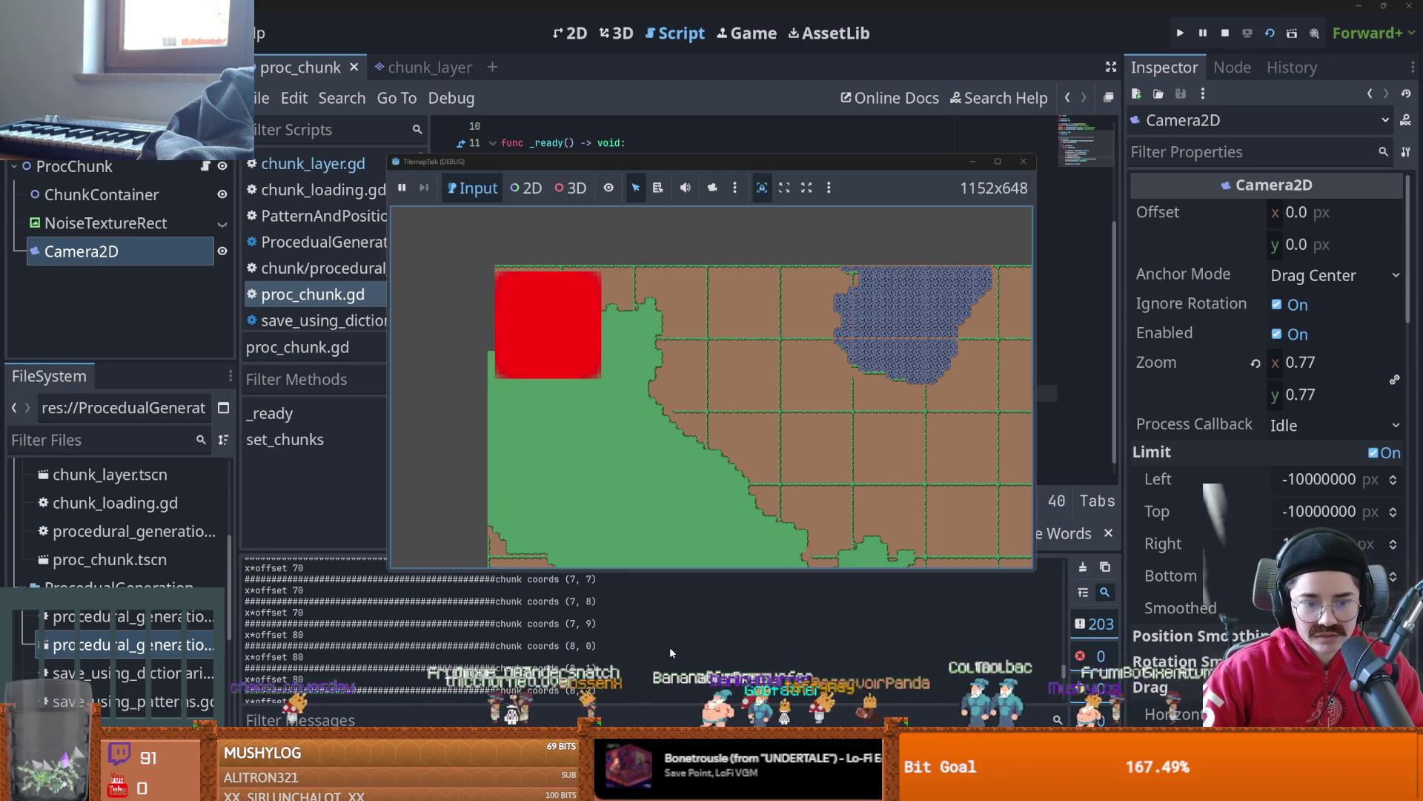
{"action": "scroll", "coordinate": [522, 621], "scroll_direction": "up", "scroll_amount": 15}
{"action": "left_click", "coordinate": [525, 359]}
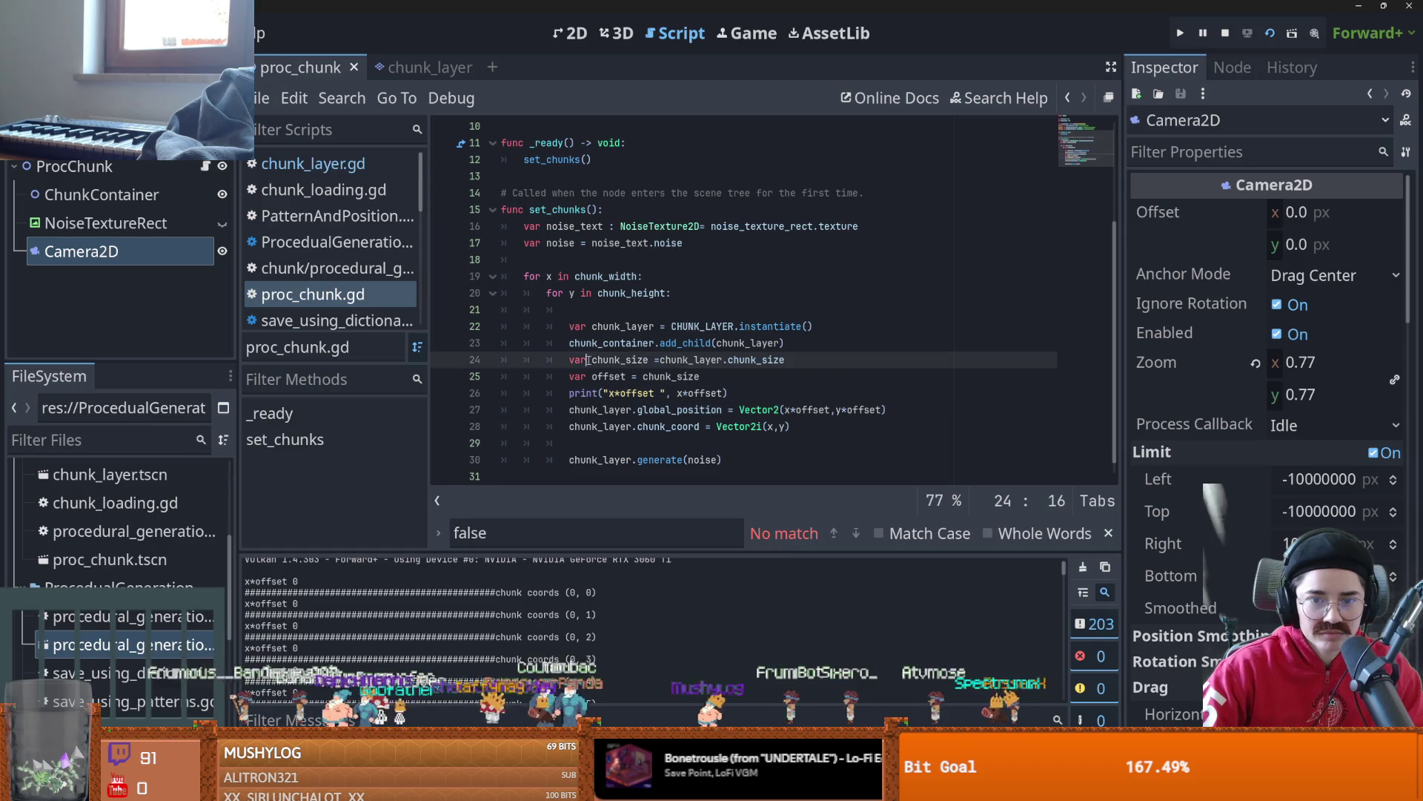
{"action": "left_click", "coordinate": [525, 277]}
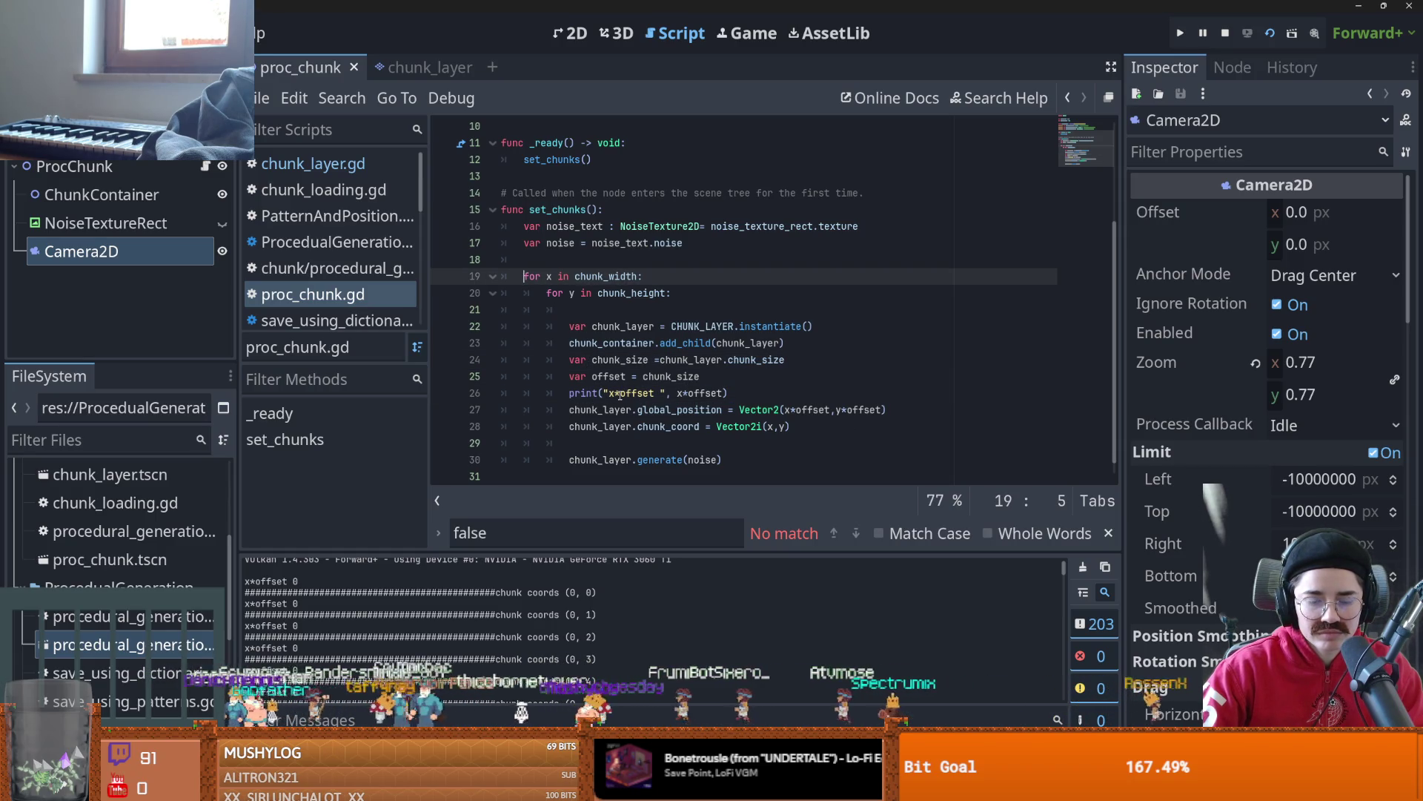
{"action": "left_click", "coordinate": [724, 393]}
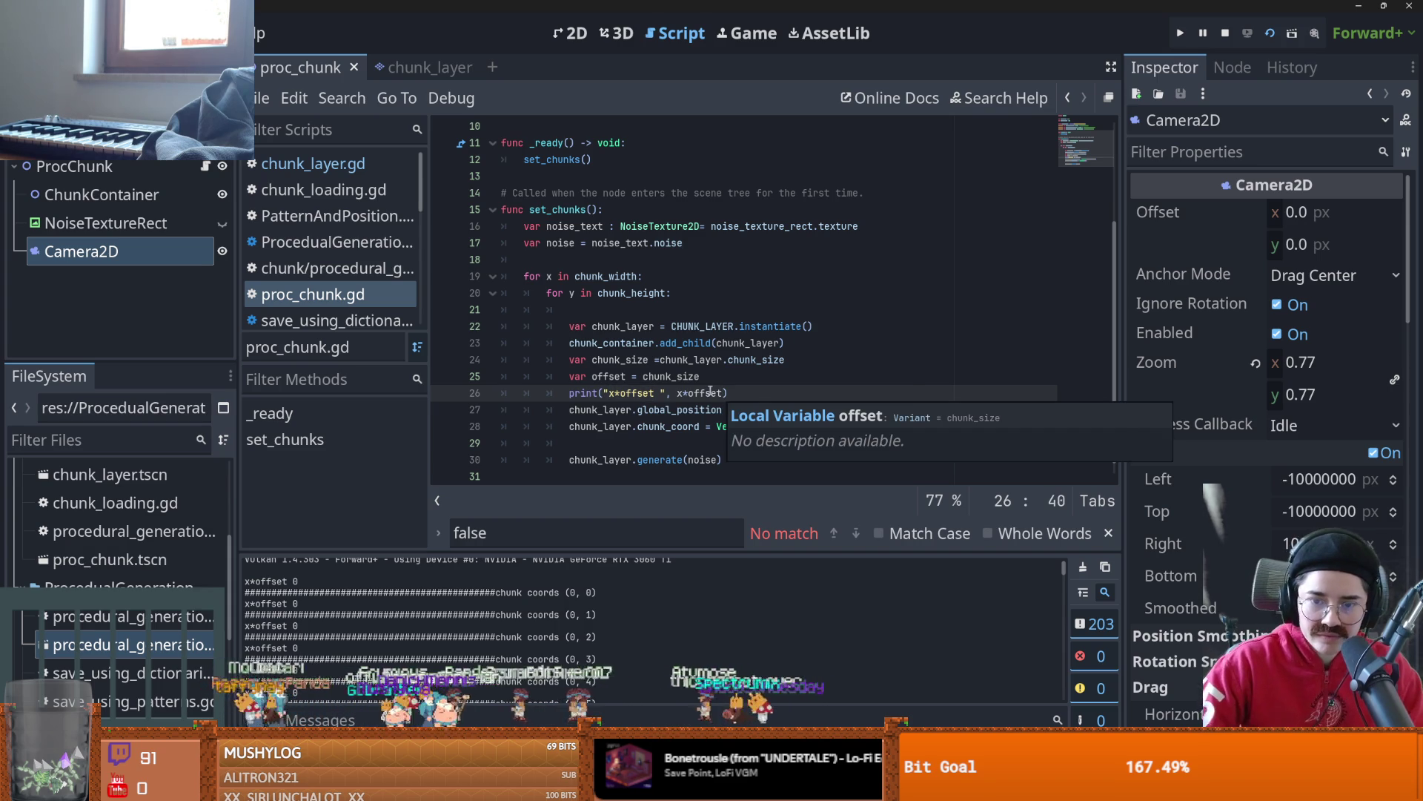
{"action": "left_click_drag", "start_coordinate": [725, 393], "coordinate": [569, 393]}
- Duplicate the x*offset print, edit the copy to print("y*offset ", y*offset), and run with F5
{"action": "key", "text": "ctrl+alt+Down"}
{"action": "left_click", "coordinate": [610, 410]}
{"action": "key", "text": "Delete"}
{"action": "type", "text": "y"}
{"action": "left_click", "coordinate": [686, 410]}
{"action": "key", "text": "Left"}
{"action": "key", "text": "BackSpace"}
{"action": "type", "text": "y"}
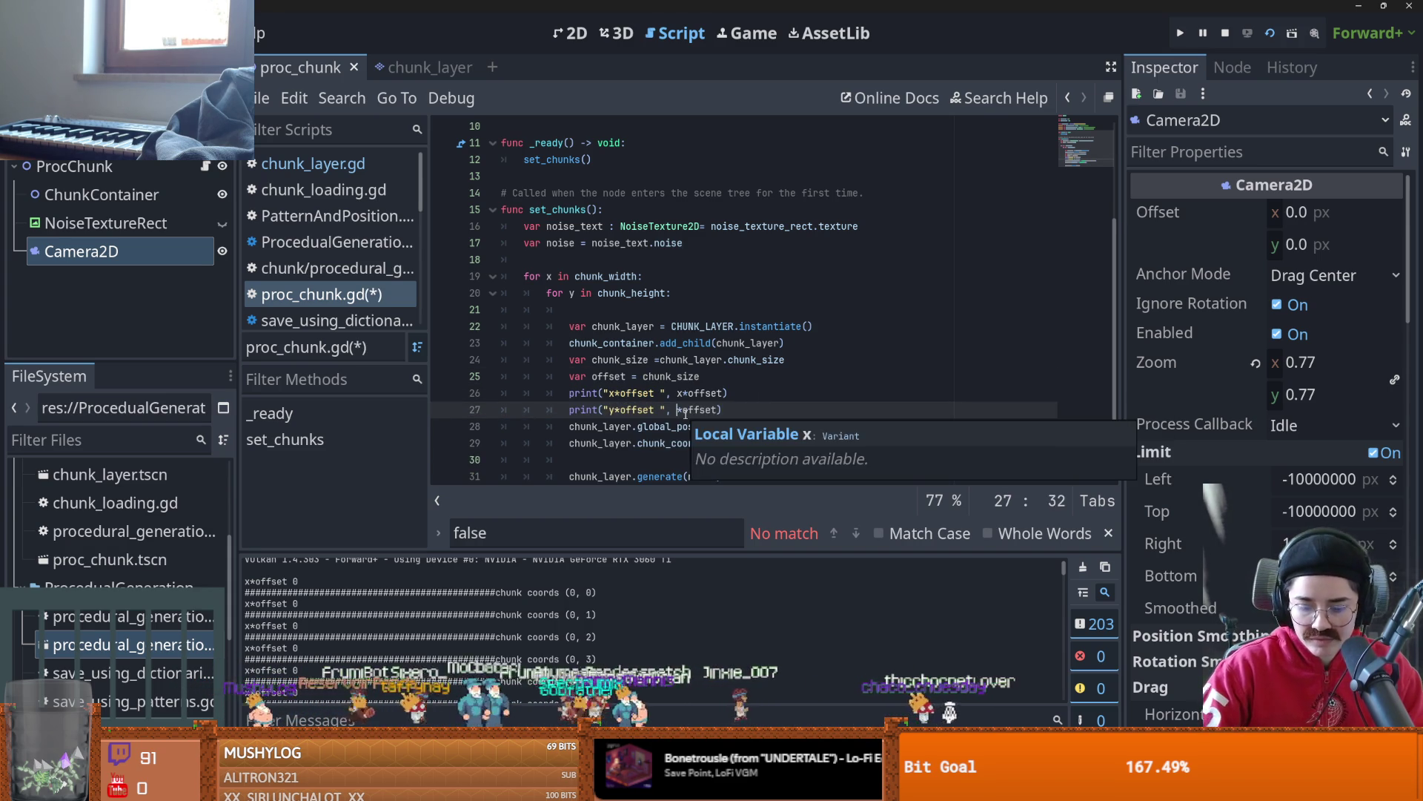
{"action": "key", "text": "F5"}
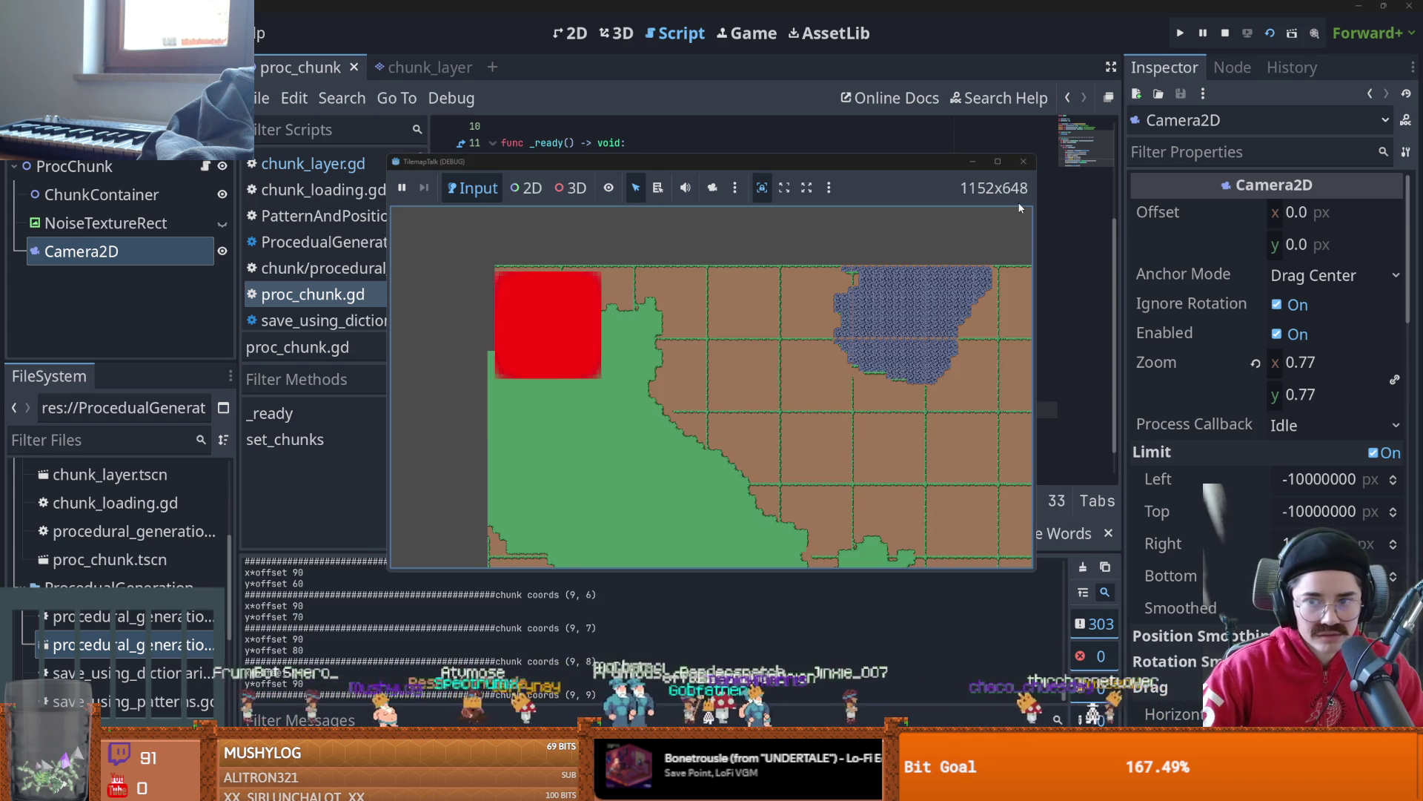
- Restart the game to check the x and y offset output, save, then go to the global_position expression
{"action": "key", "text": "F8"}
{"action": "key", "text": "F5"}
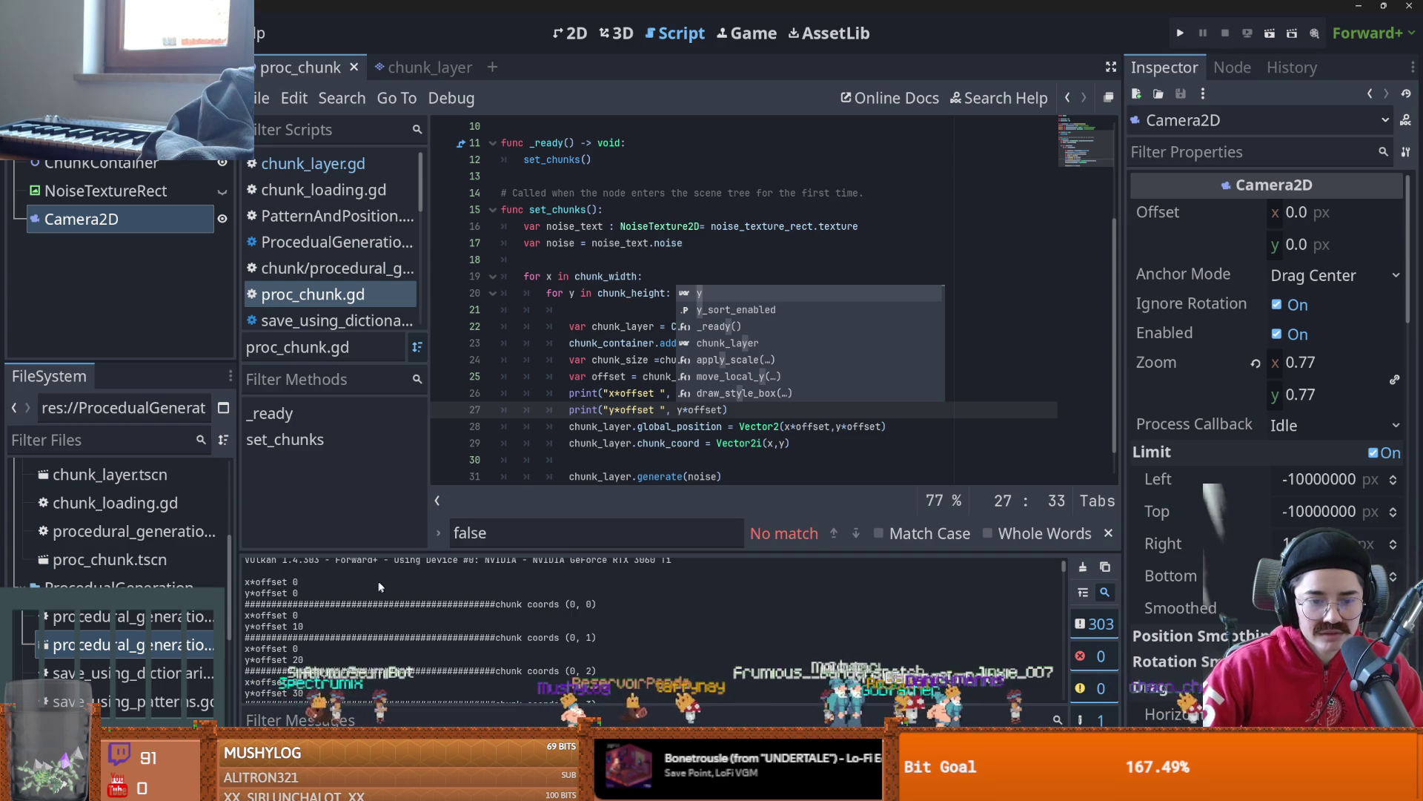
{"action": "left_click", "coordinate": [619, 359]}
{"action": "key", "text": "ctrl+s"}
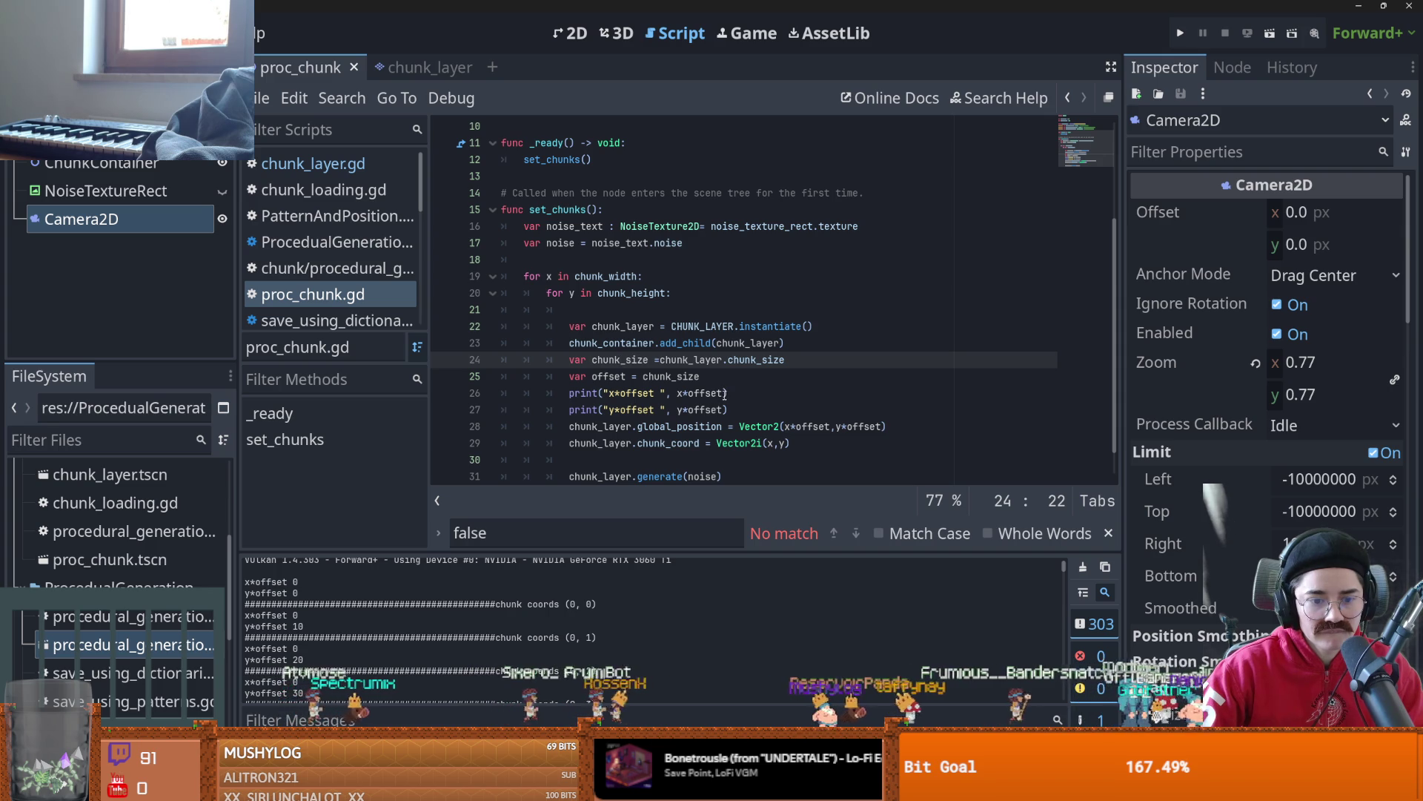
{"action": "mouse_move", "coordinate": [723, 394]}
{"action": "left_click", "coordinate": [758, 327]}
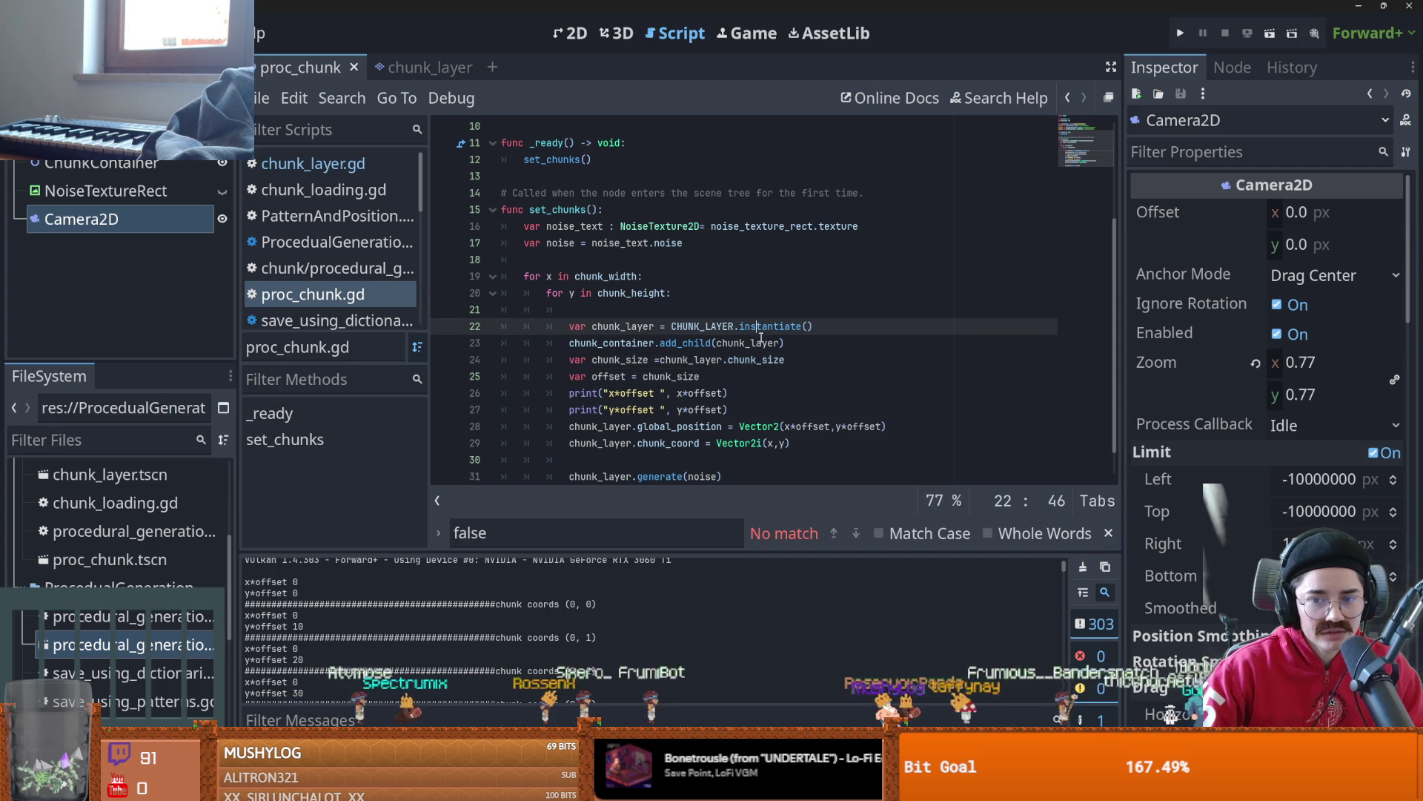
{"action": "left_click", "coordinate": [791, 428]}
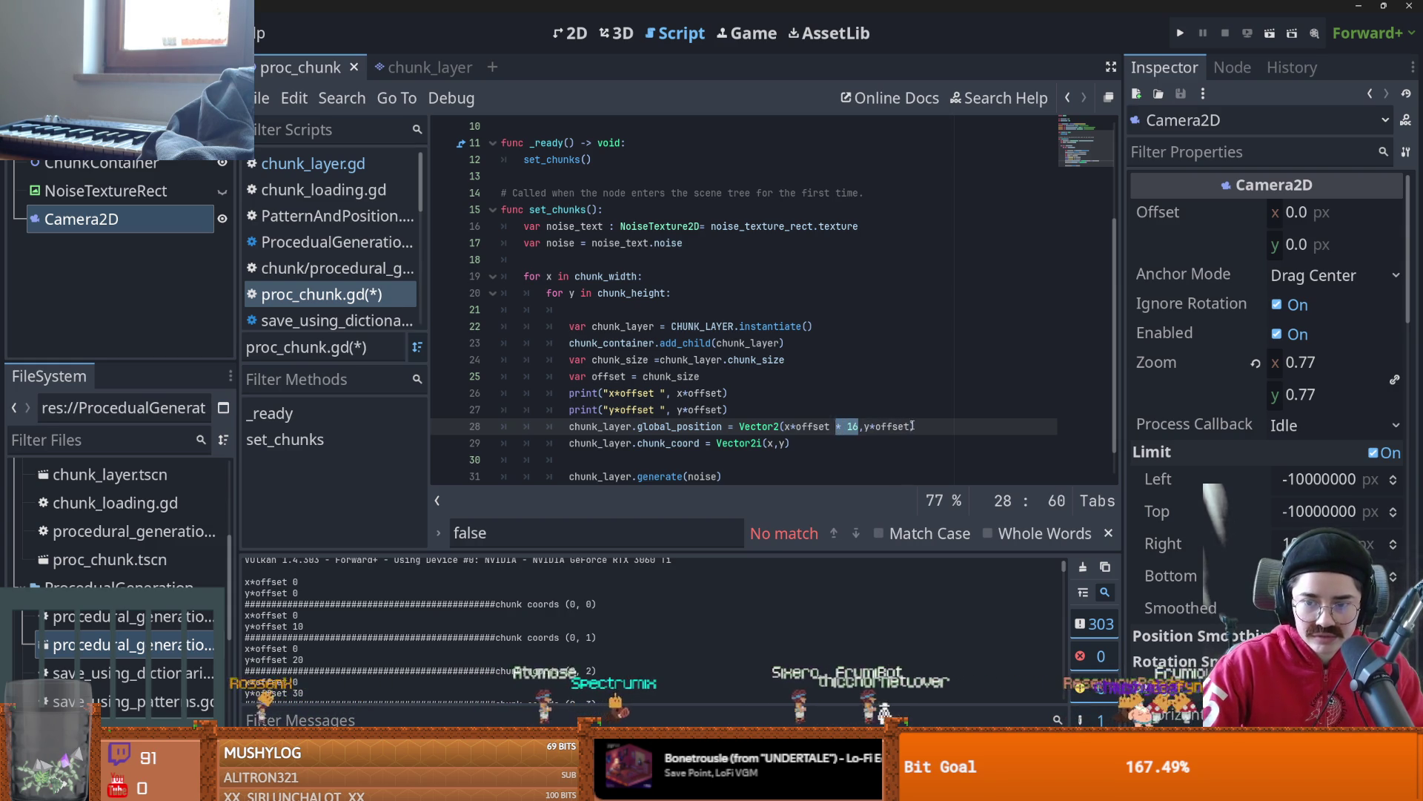
- Run the current scene to view chunks placed at offset × 16, then stop it
{"action": "left_click", "coordinate": [571, 33]}
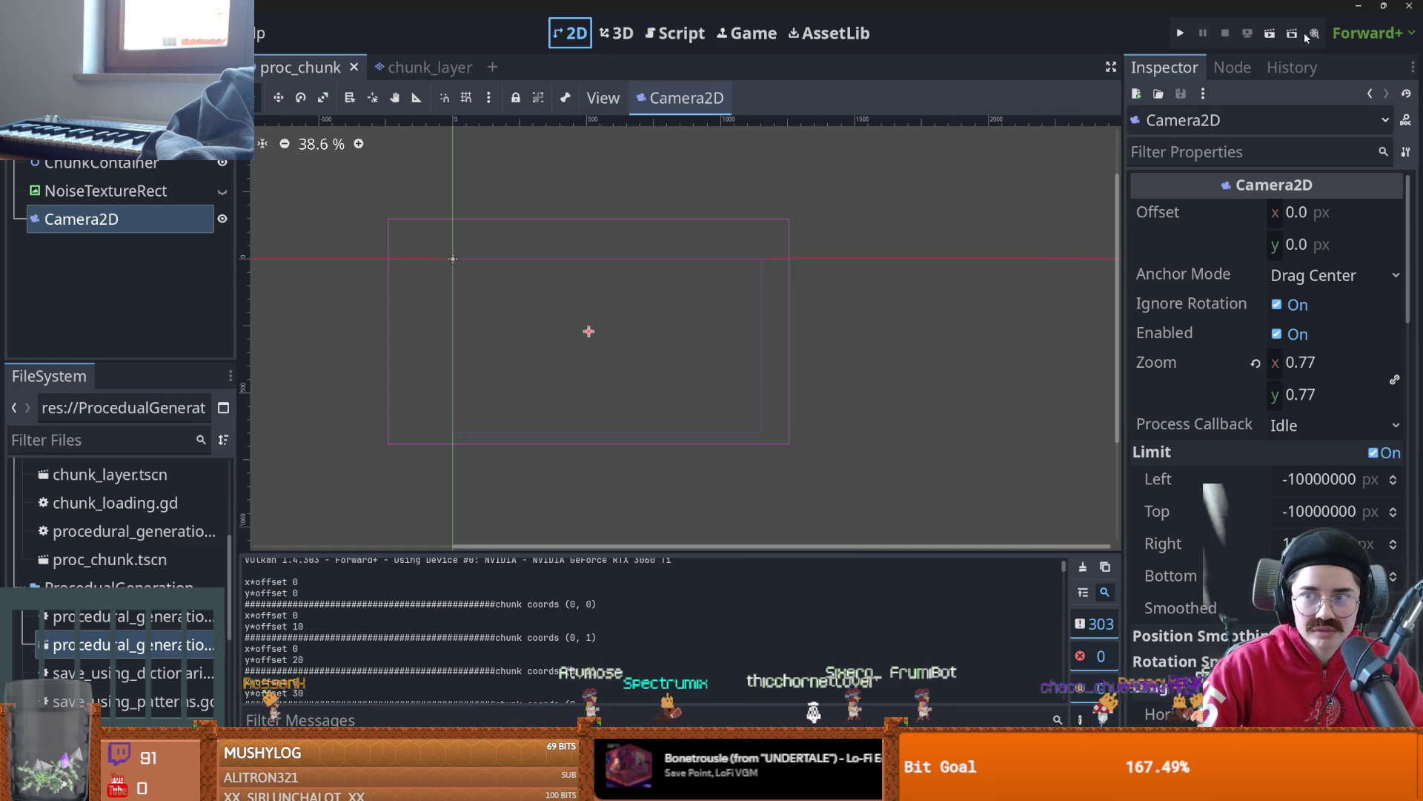
{"action": "left_click", "coordinate": [1279, 33]}
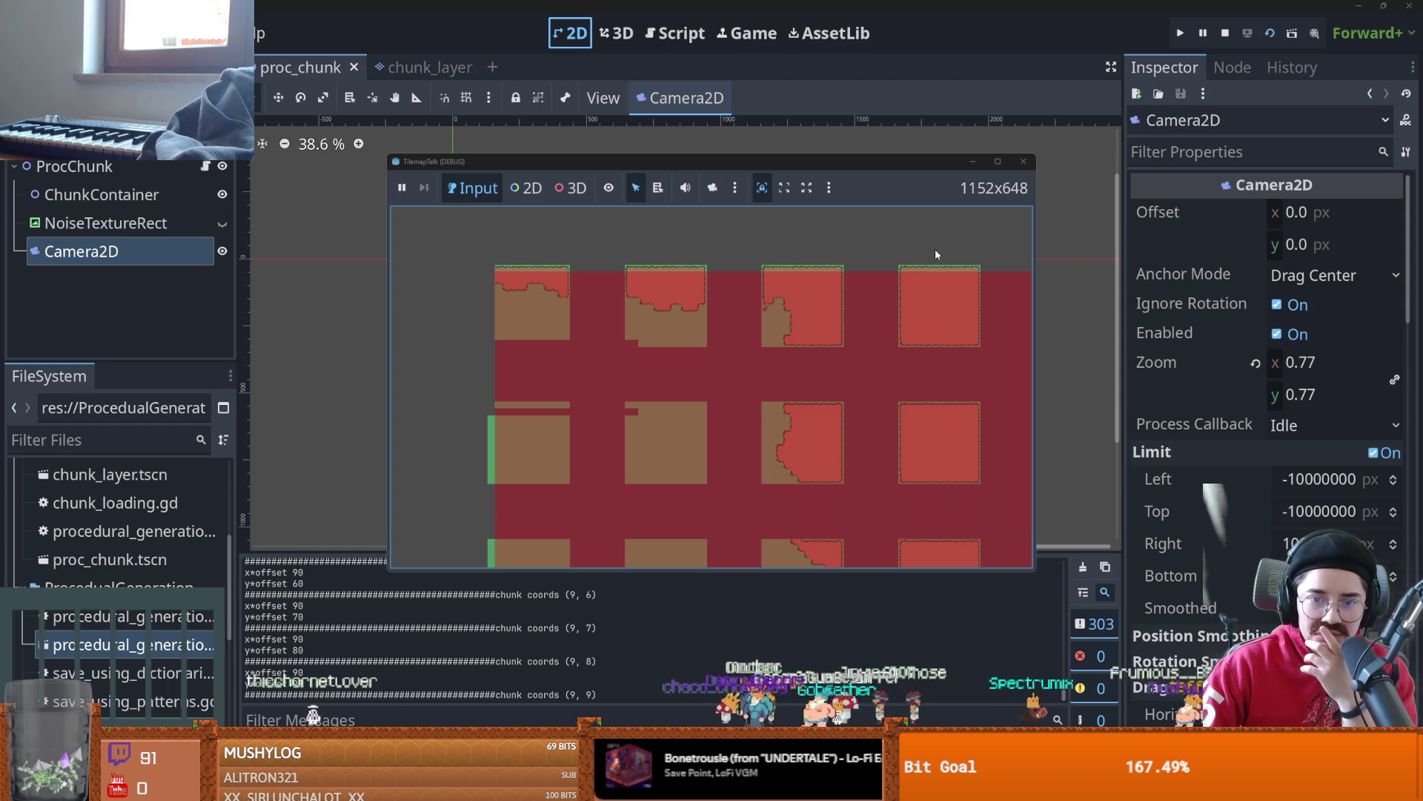
{"action": "left_click", "coordinate": [1023, 162]}
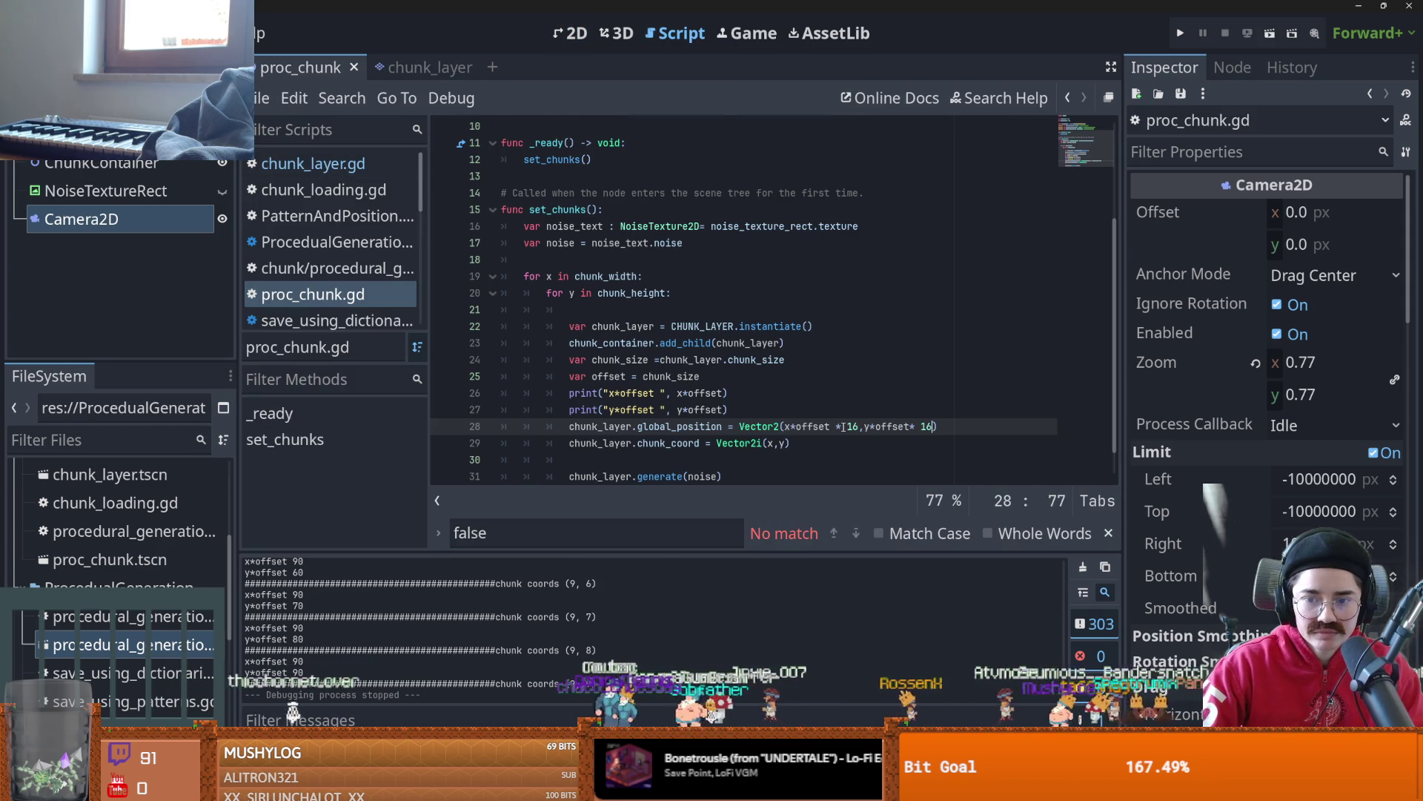
- Remove the offset multiplier from the x term, leaving x × 16, and rerun the scene twice
{"action": "mouse_move", "coordinate": [848, 426]}
{"action": "left_mouse_down"}
{"action": "mouse_move", "coordinate": [798, 426]}
{"action": "mouse_move", "coordinate": [830, 426]}
{"action": "left_mouse_up"}
{"action": "key", "text": "BackSpace"}
{"action": "key", "text": "BackSpace"}
{"action": "left_click", "coordinate": [1269, 33]}
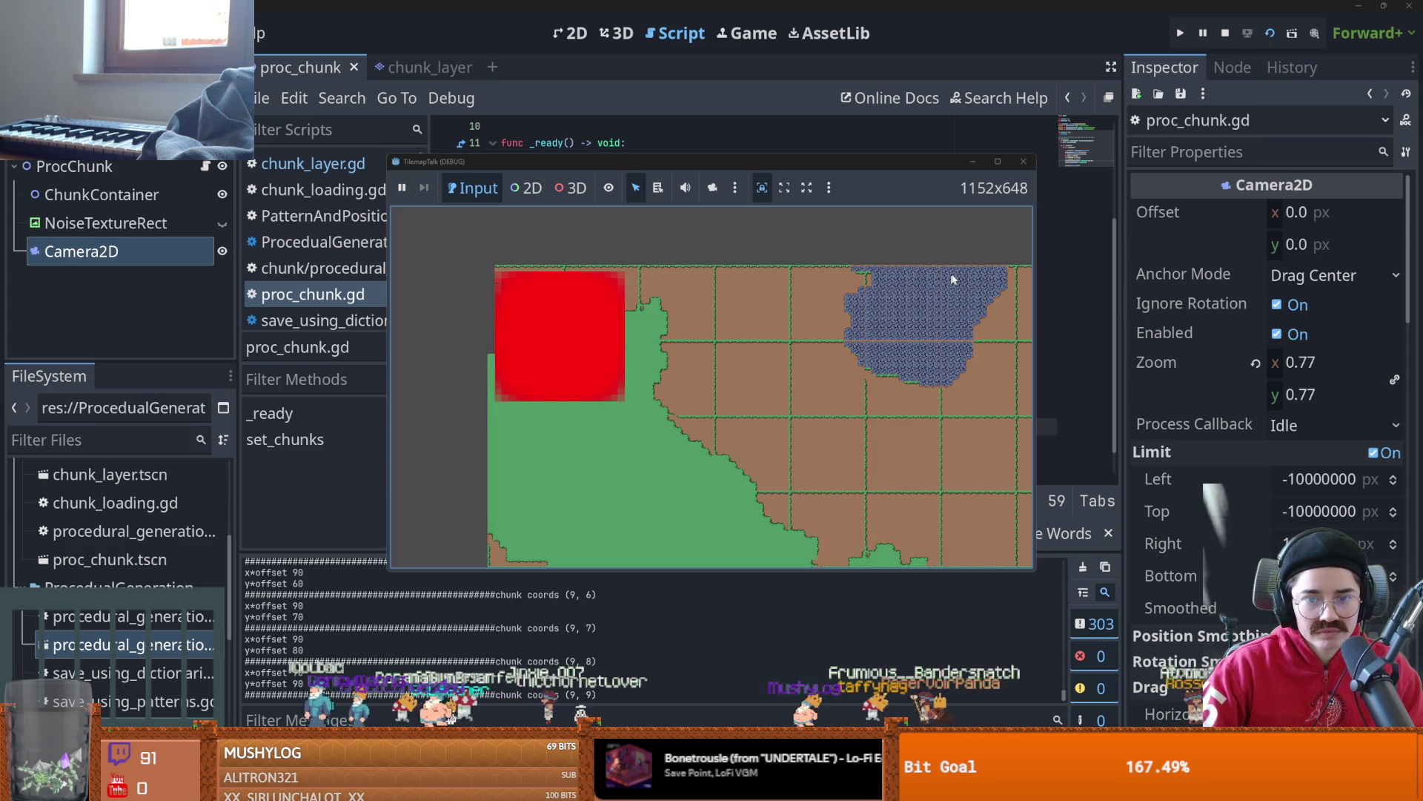
{"action": "left_click", "coordinate": [1023, 161]}
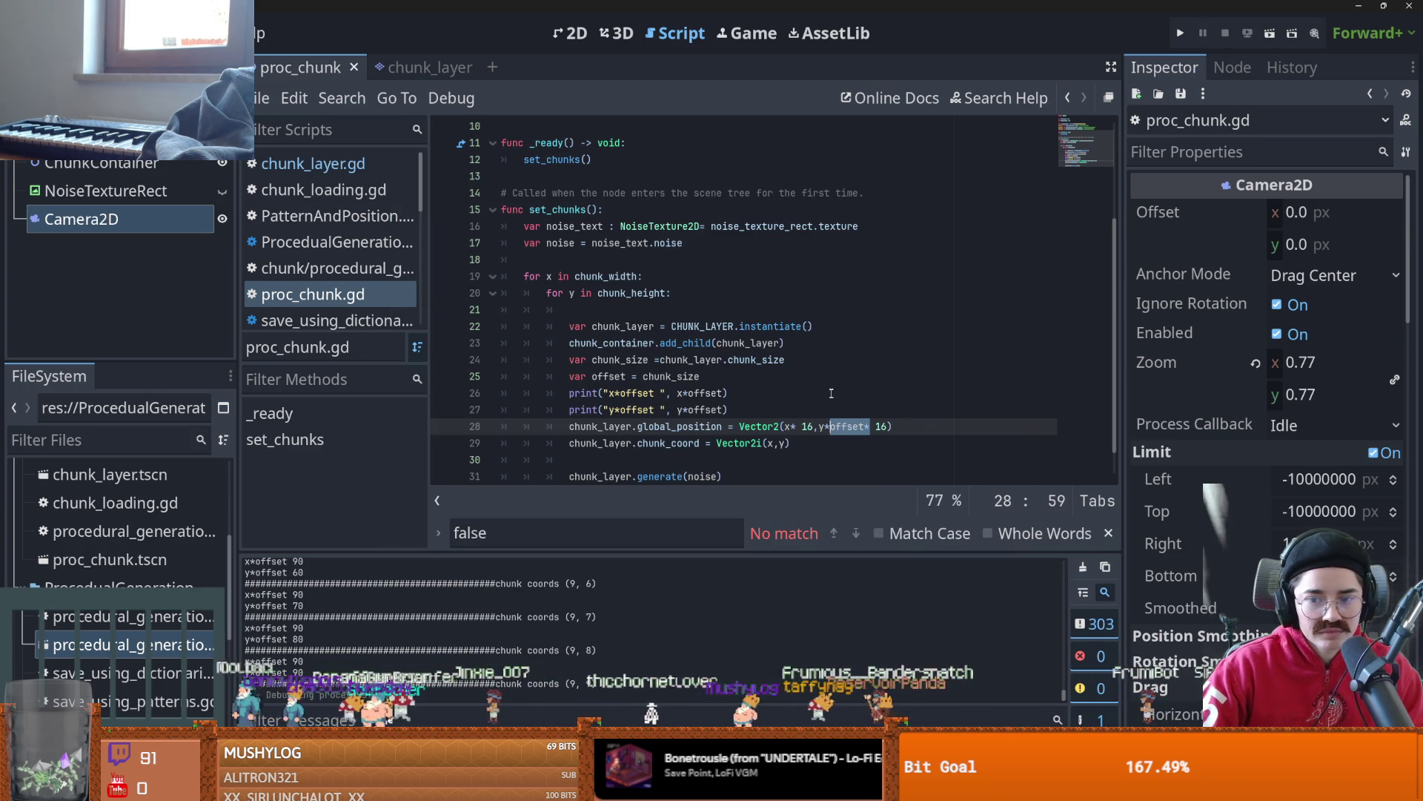
{"action": "left_click", "coordinate": [1181, 32]}
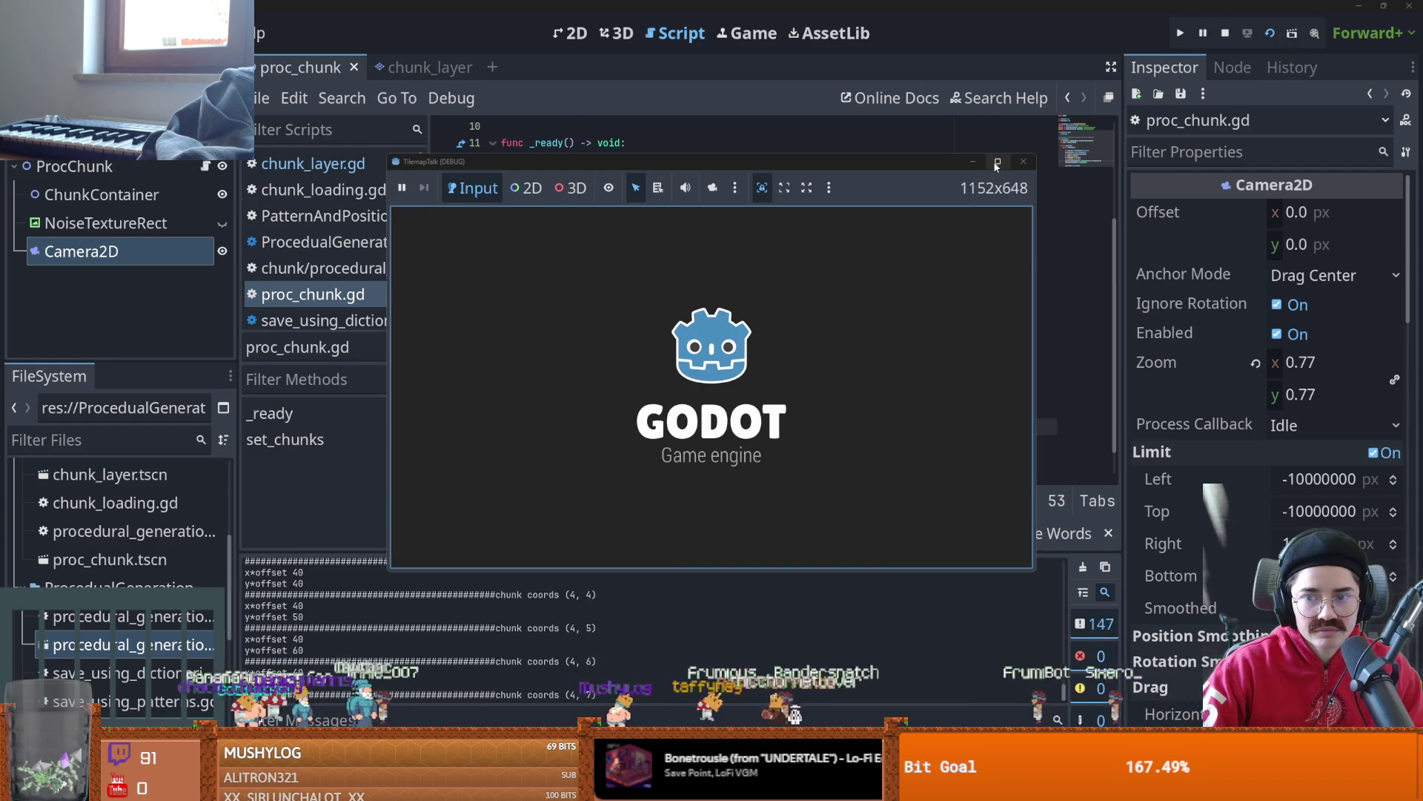
{"action": "mouse_move", "coordinate": [999, 161]}
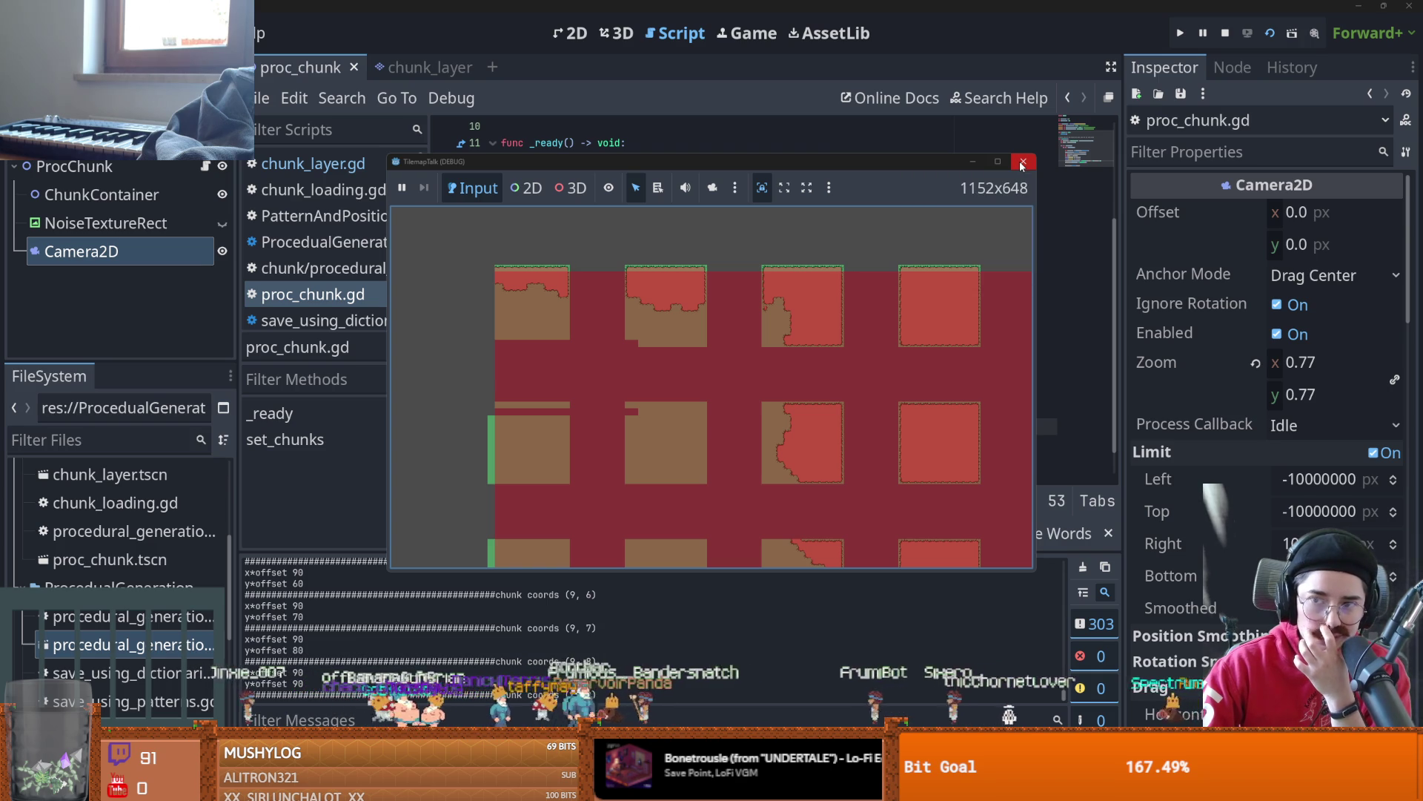
{"action": "left_click", "coordinate": [1021, 163]}
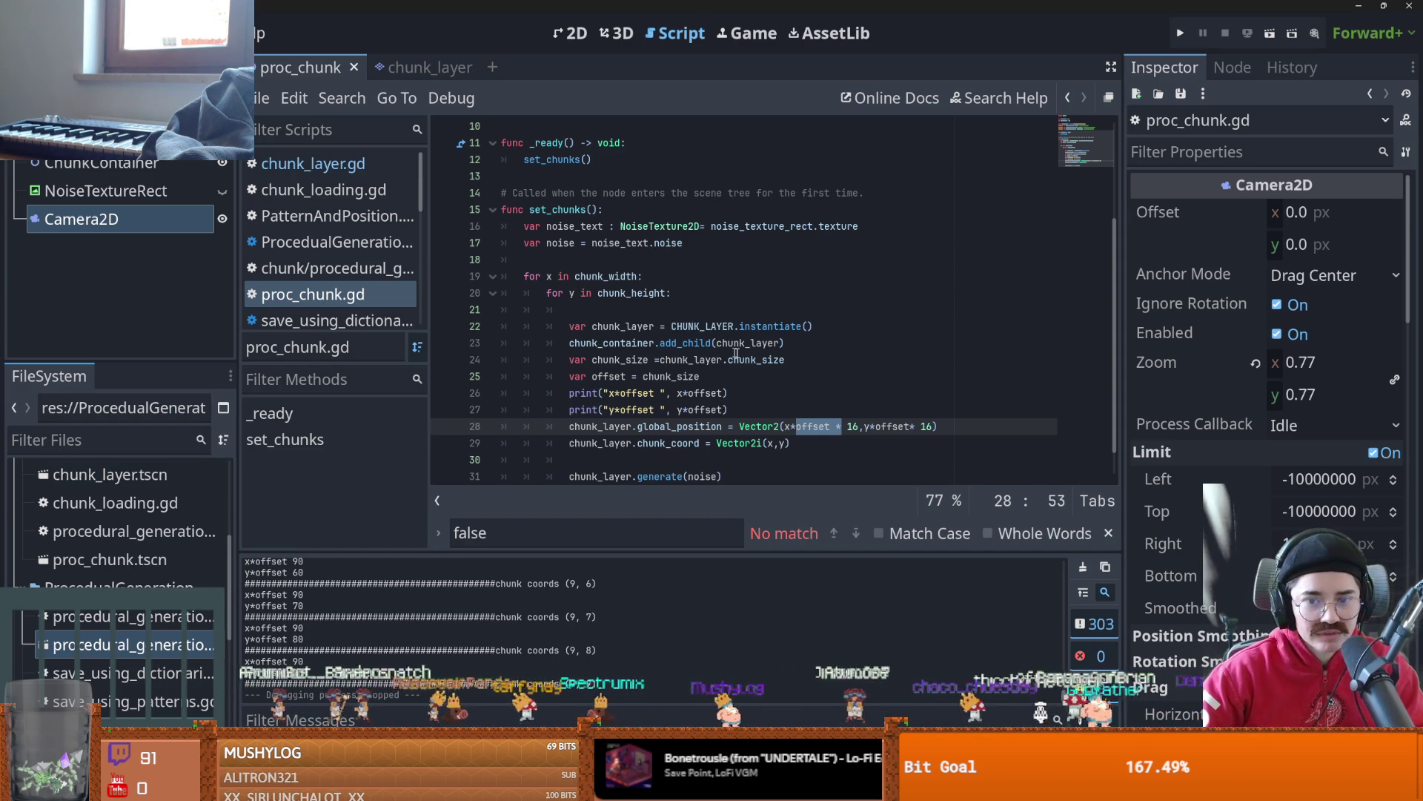
- Review the offset and global_position terms on line 28 of proc_chunk.gd
{"action": "scroll", "coordinate": [741, 356], "scroll_direction": "down", "scroll_amount": 2}
{"action": "scroll", "coordinate": [819, 378], "scroll_direction": "up", "scroll_amount": 1}
{"action": "double_click", "coordinate": [815, 393]}
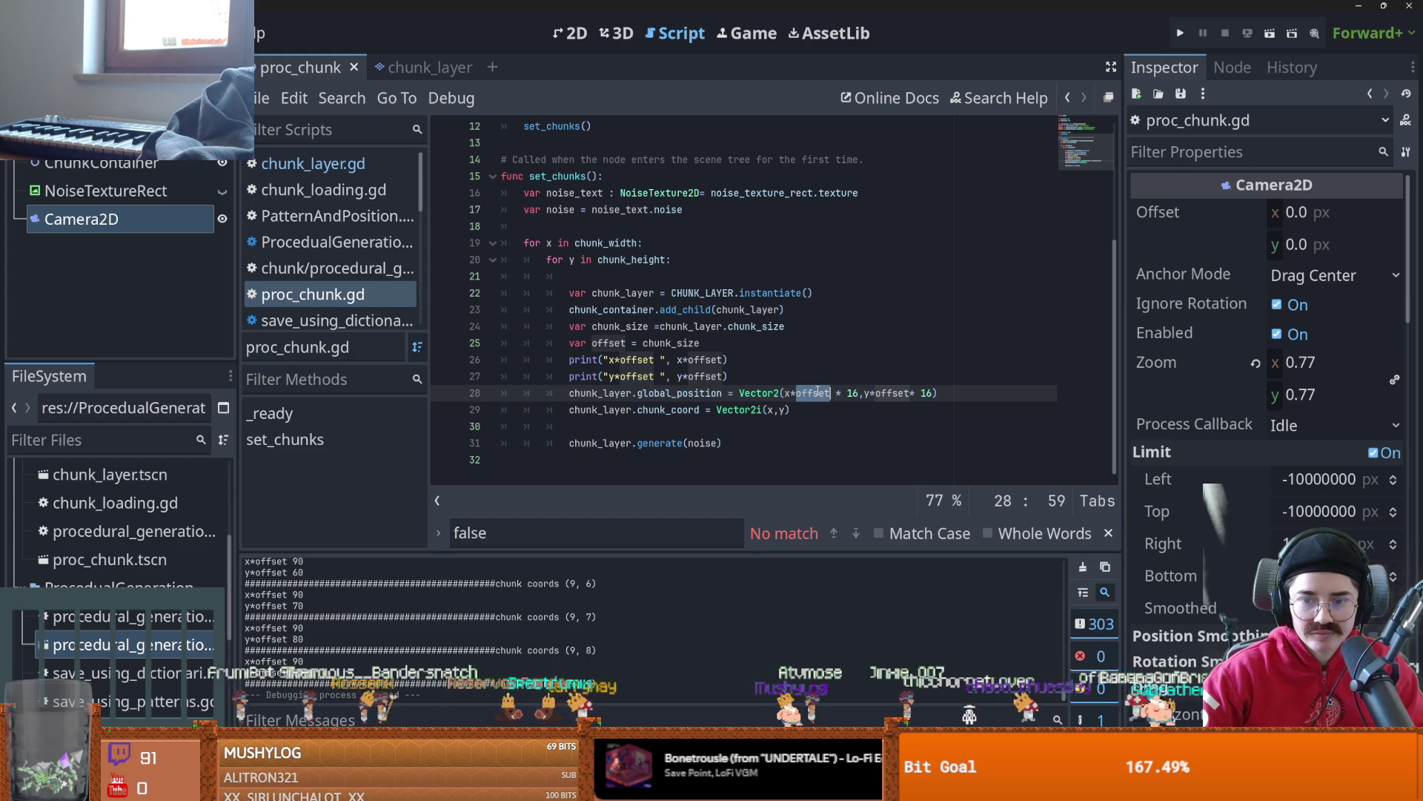
{"action": "double_click", "coordinate": [712, 393]}
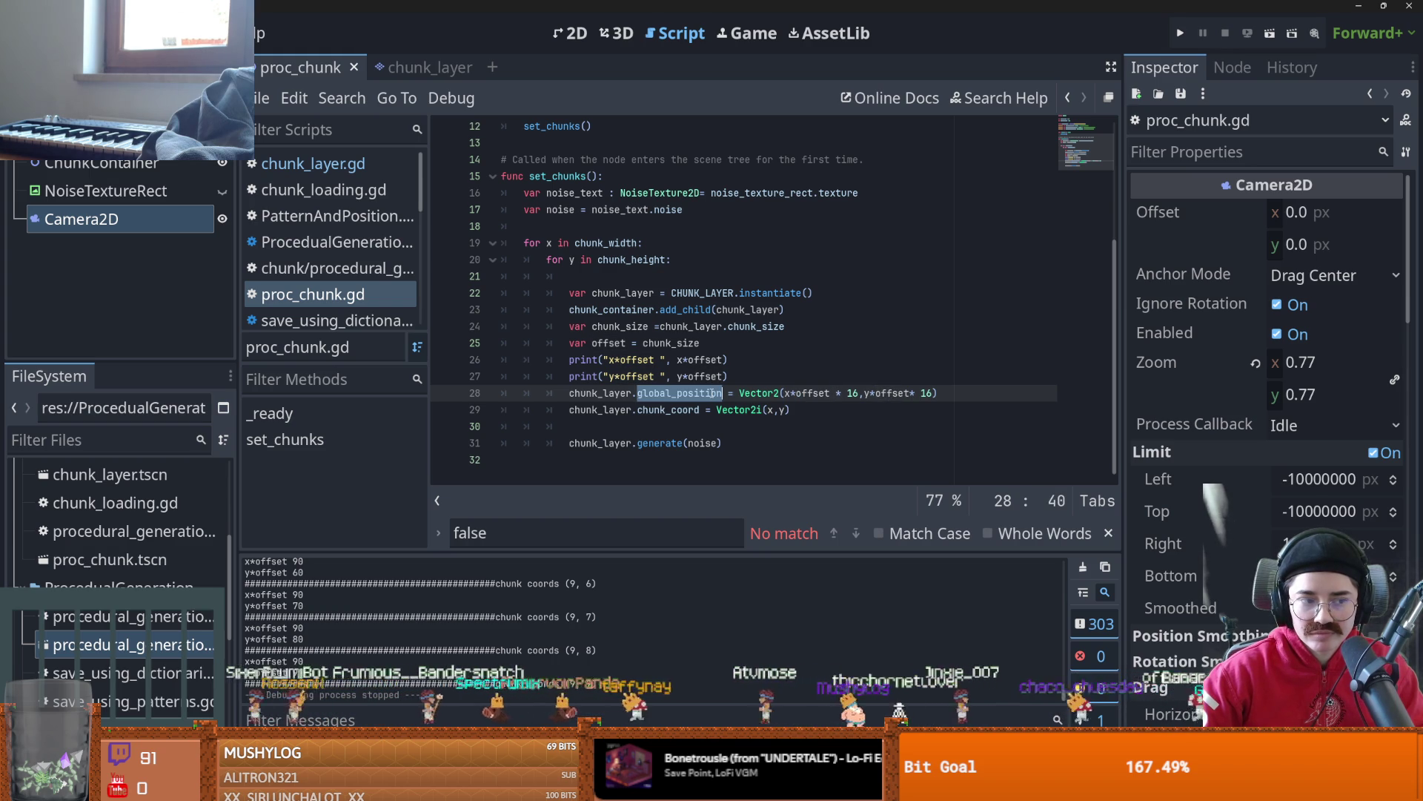
{"action": "scroll", "coordinate": [711, 393], "scroll_direction": "up", "scroll_amount": 3}
{"action": "scroll", "coordinate": [712, 393], "scroll_direction": "down", "scroll_amount": 2}
{"action": "double_click", "coordinate": [814, 426]}
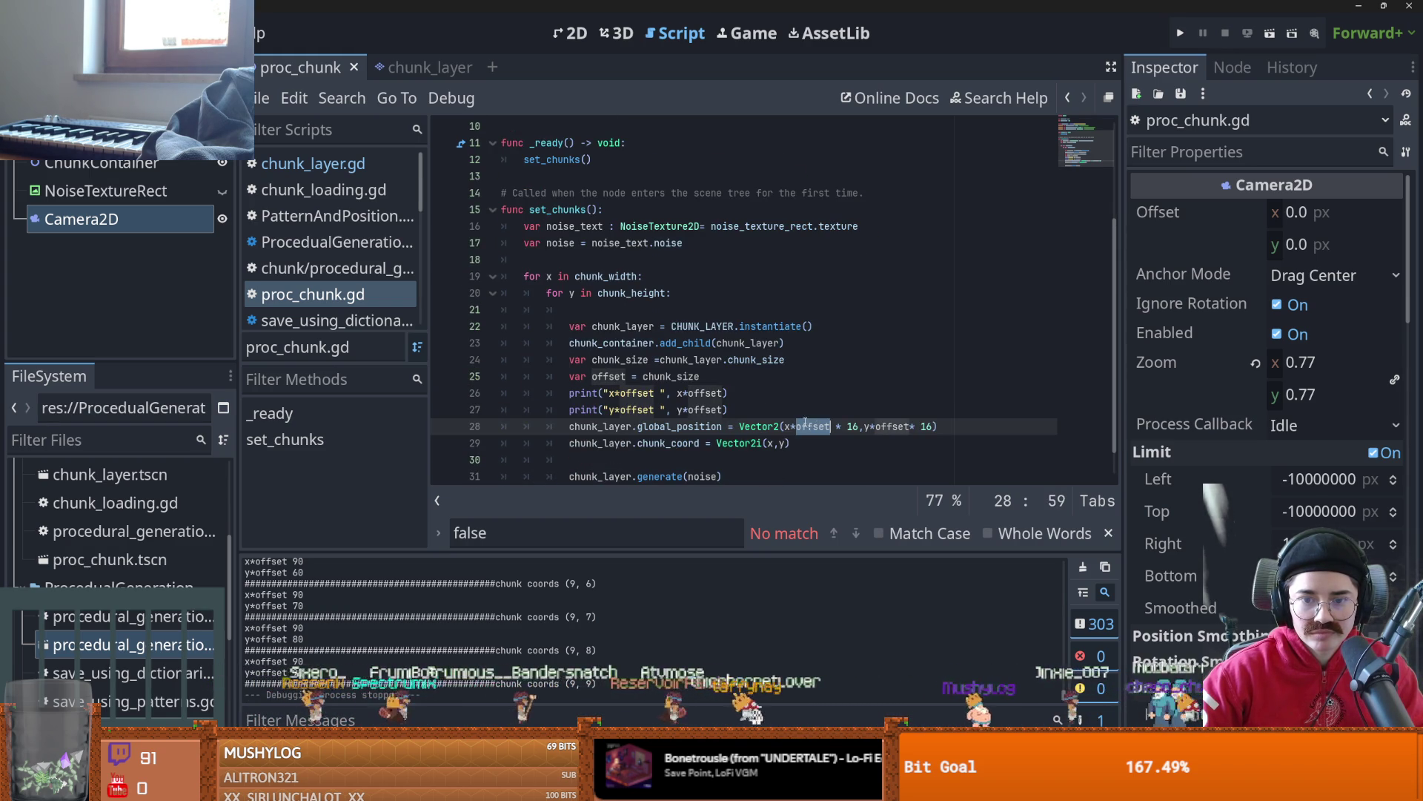
{"action": "scroll", "coordinate": [687, 387], "scroll_direction": "up", "scroll_amount": 3}
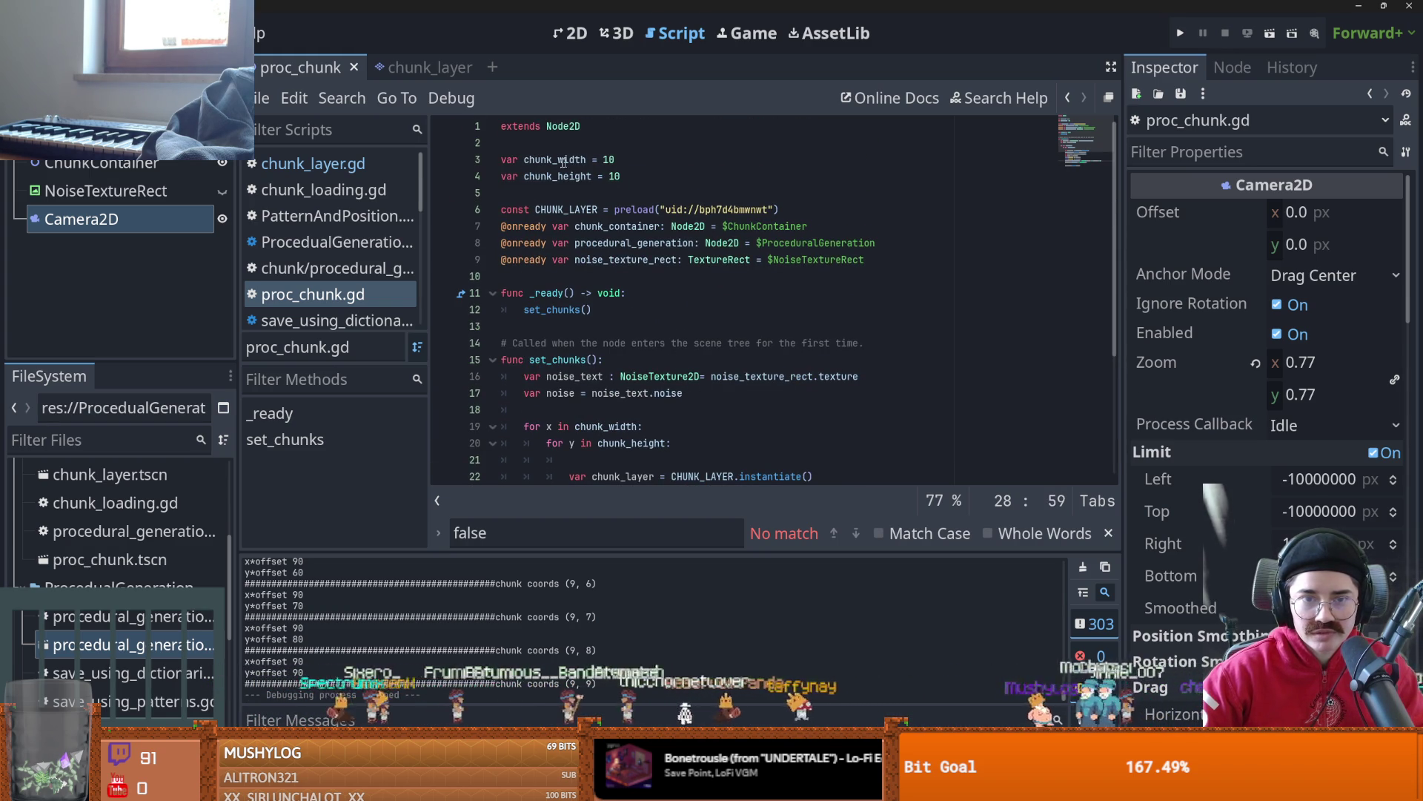
- Inspect the chunk_size declaration and its uses in the chunk_layer script
{"action": "left_click", "coordinate": [414, 67]}
{"action": "scroll", "coordinate": [598, 244], "scroll_direction": "up", "scroll_amount": 1}
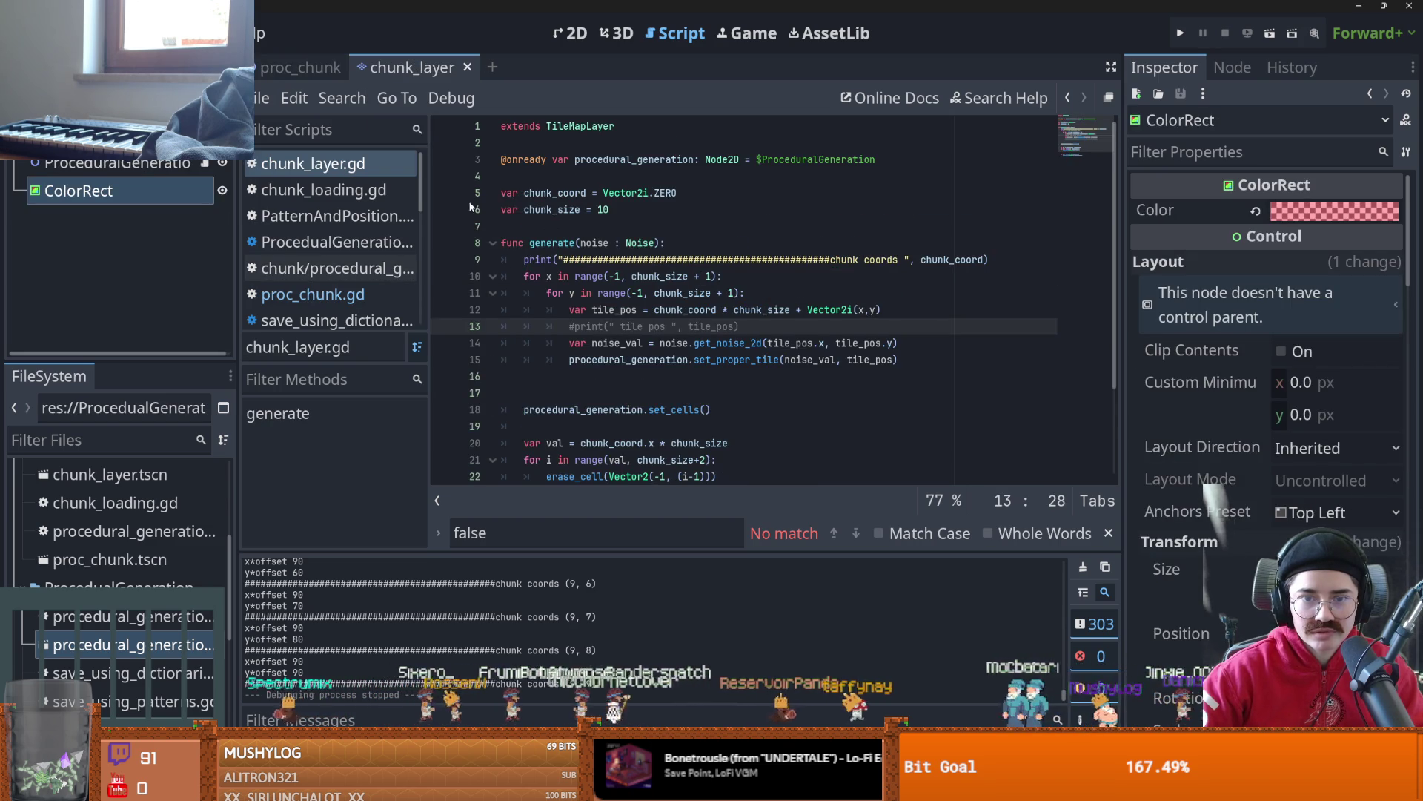
{"action": "left_click", "coordinate": [296, 69]}
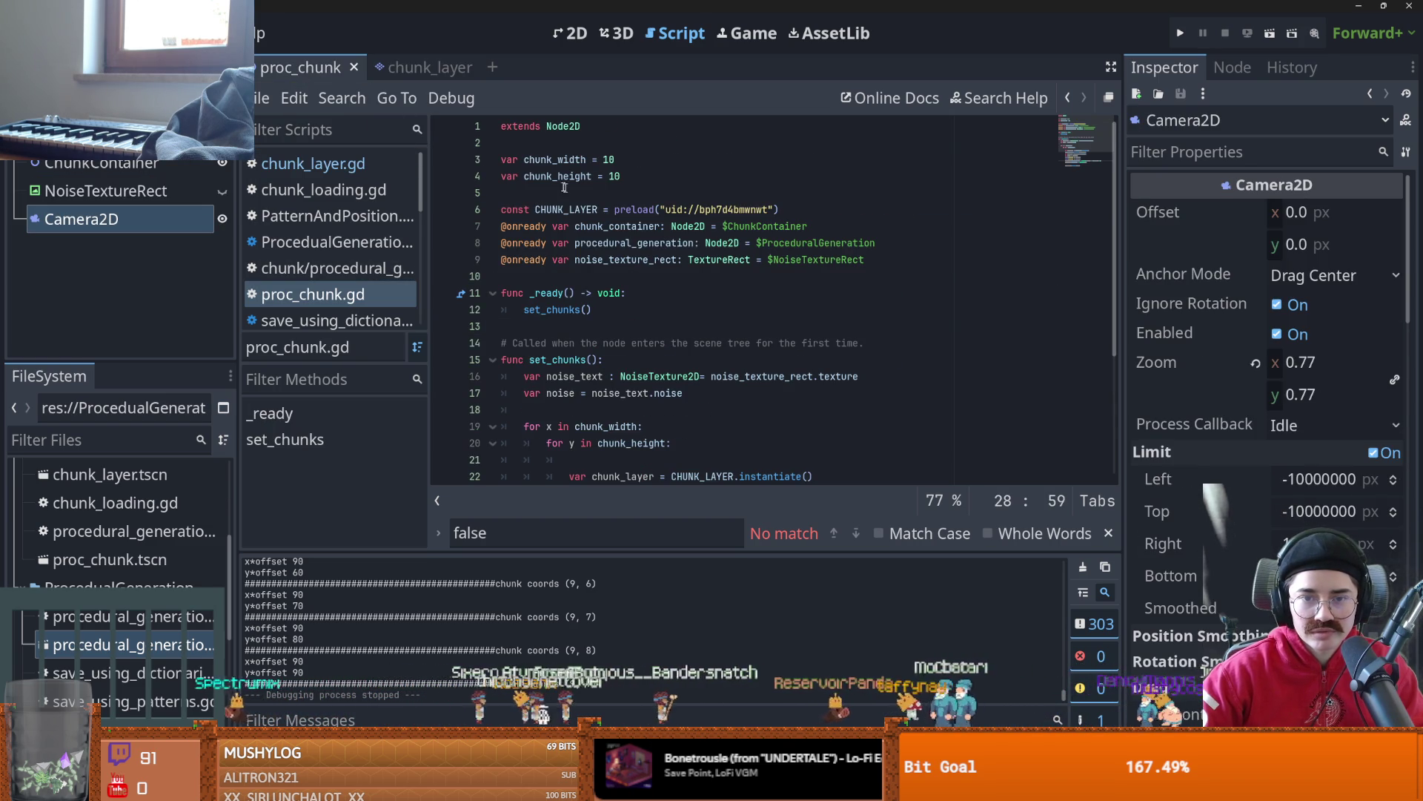
{"action": "left_click", "coordinate": [412, 67]}
{"action": "left_click", "coordinate": [566, 201]}
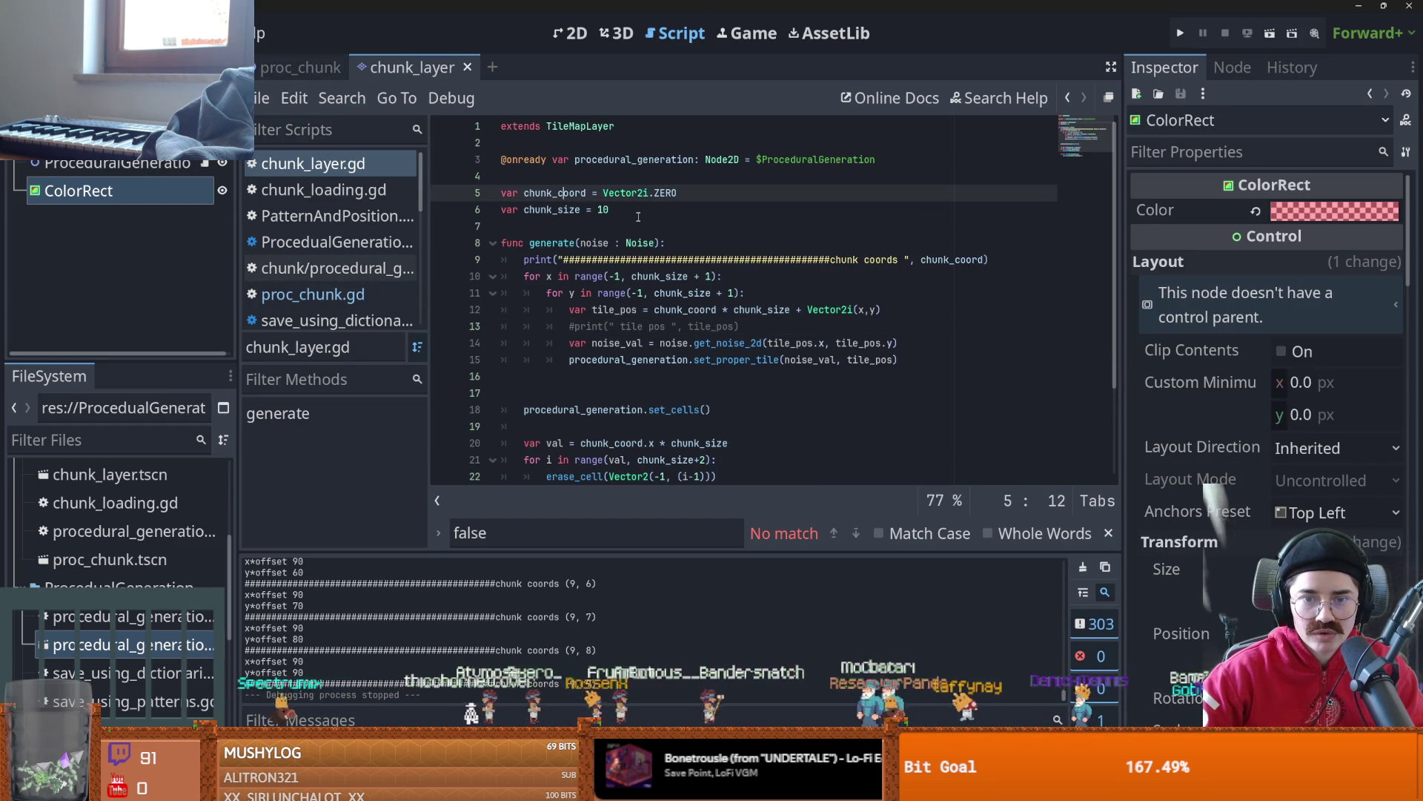
{"action": "double_click", "coordinate": [574, 213]}
{"action": "scroll", "coordinate": [622, 236], "scroll_direction": "down", "scroll_amount": 1}
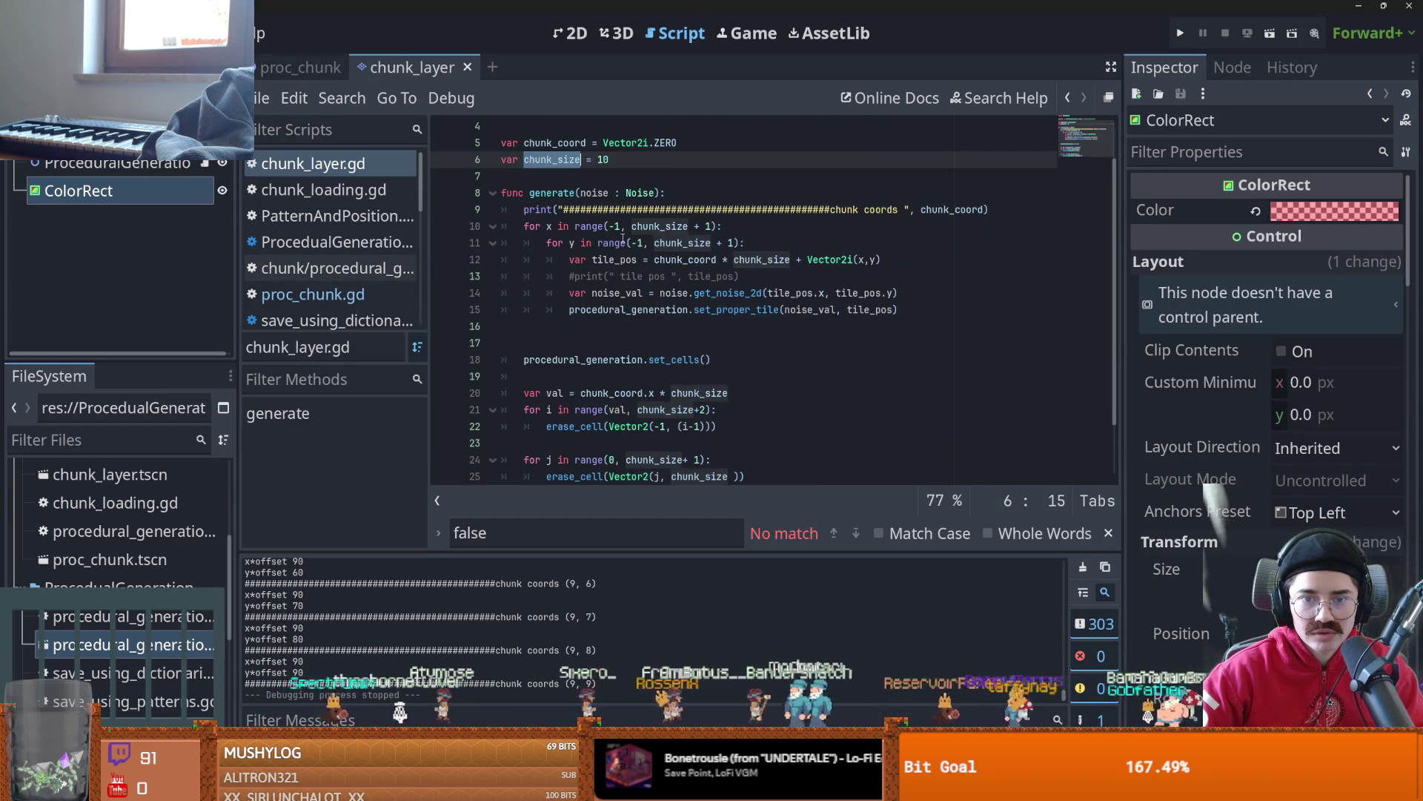
{"action": "scroll", "coordinate": [621, 236], "scroll_direction": "up", "scroll_amount": 1}
{"action": "left_click", "coordinate": [323, 68]}
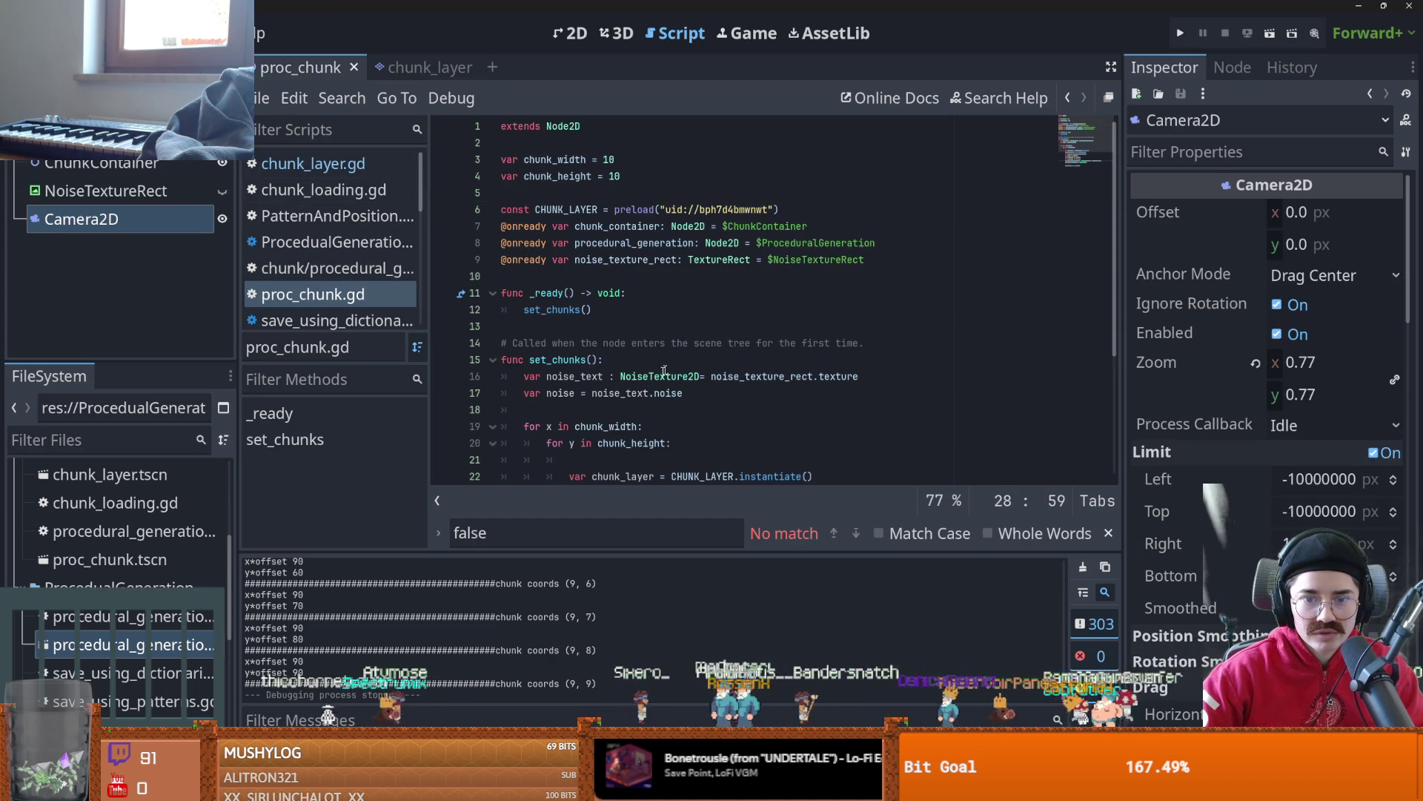
{"action": "scroll", "coordinate": [650, 377], "scroll_direction": "down", "scroll_amount": 5}
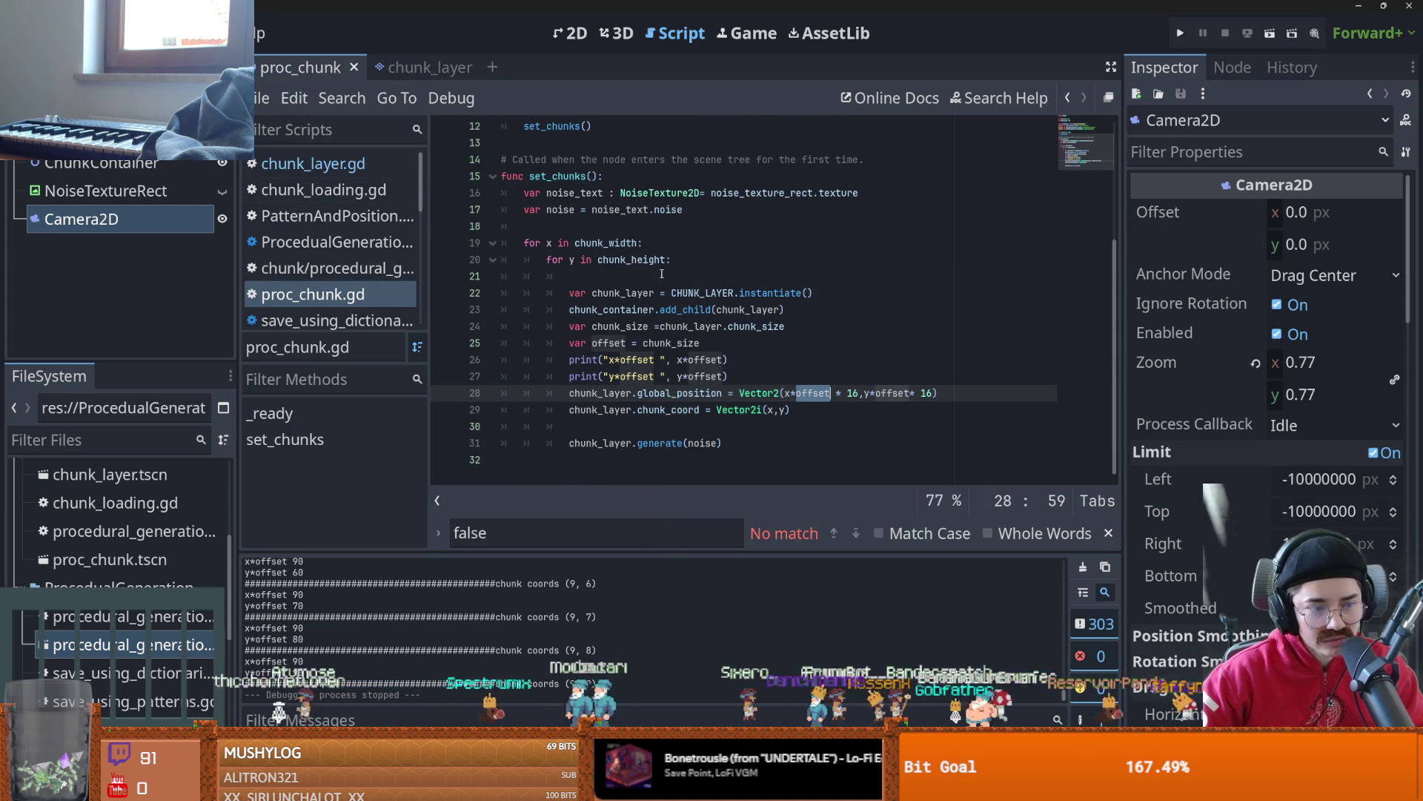
- Delete the two debug prints, move the chunk_coord line above global_position, and save
{"action": "left_click_drag", "start_coordinate": [742, 376], "coordinate": [495, 362]}
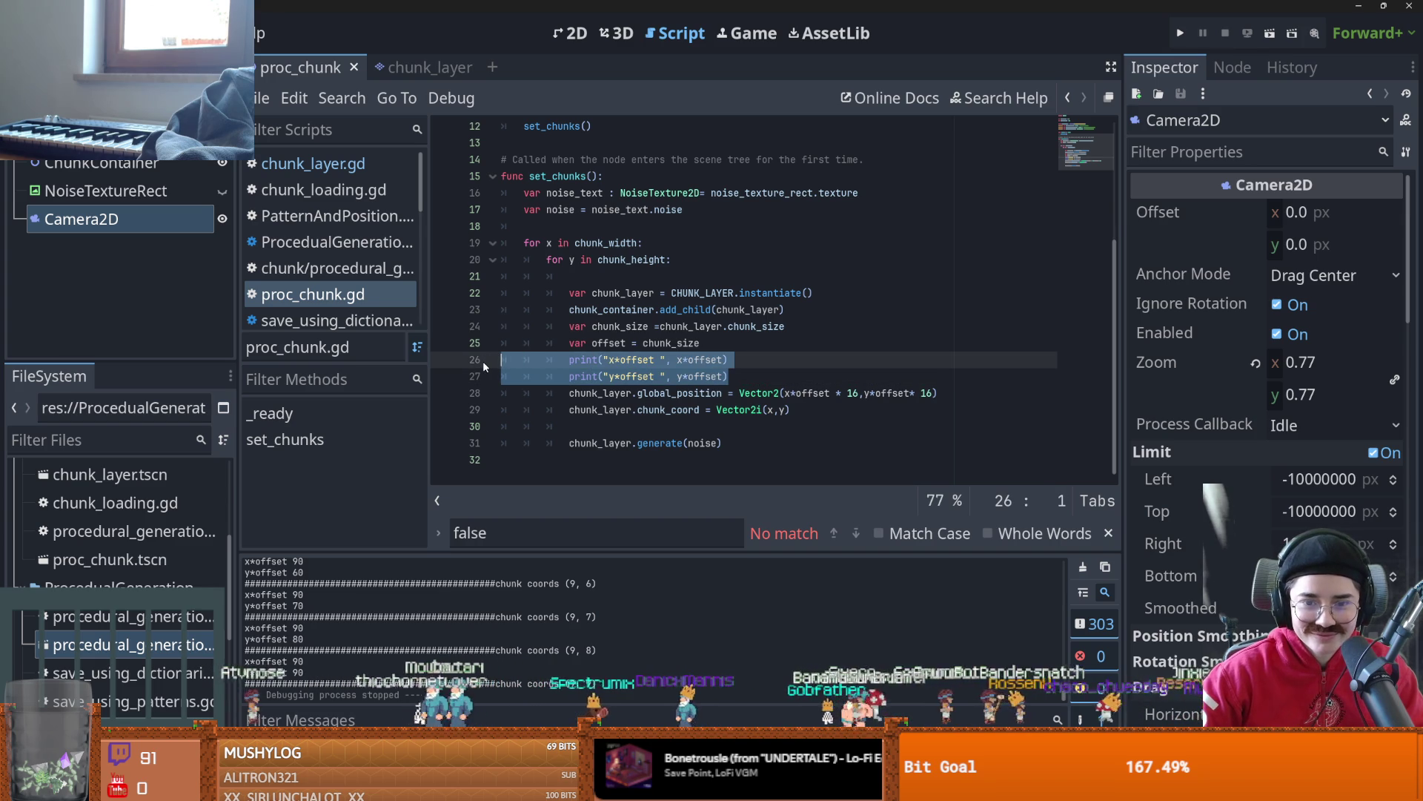
{"action": "key", "text": "BackSpace"}
{"action": "key", "text": "BackSpace"}
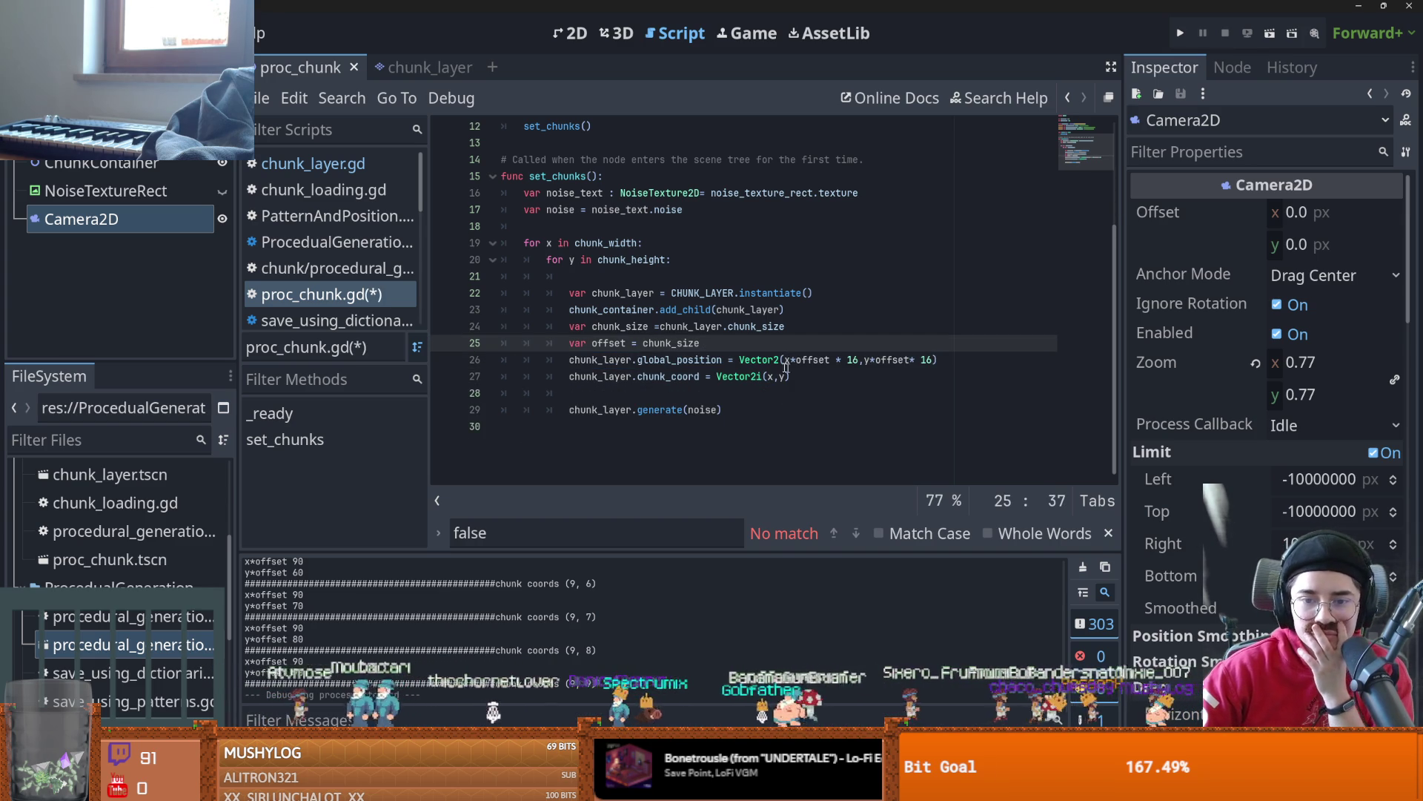
{"action": "left_click", "coordinate": [728, 378]}
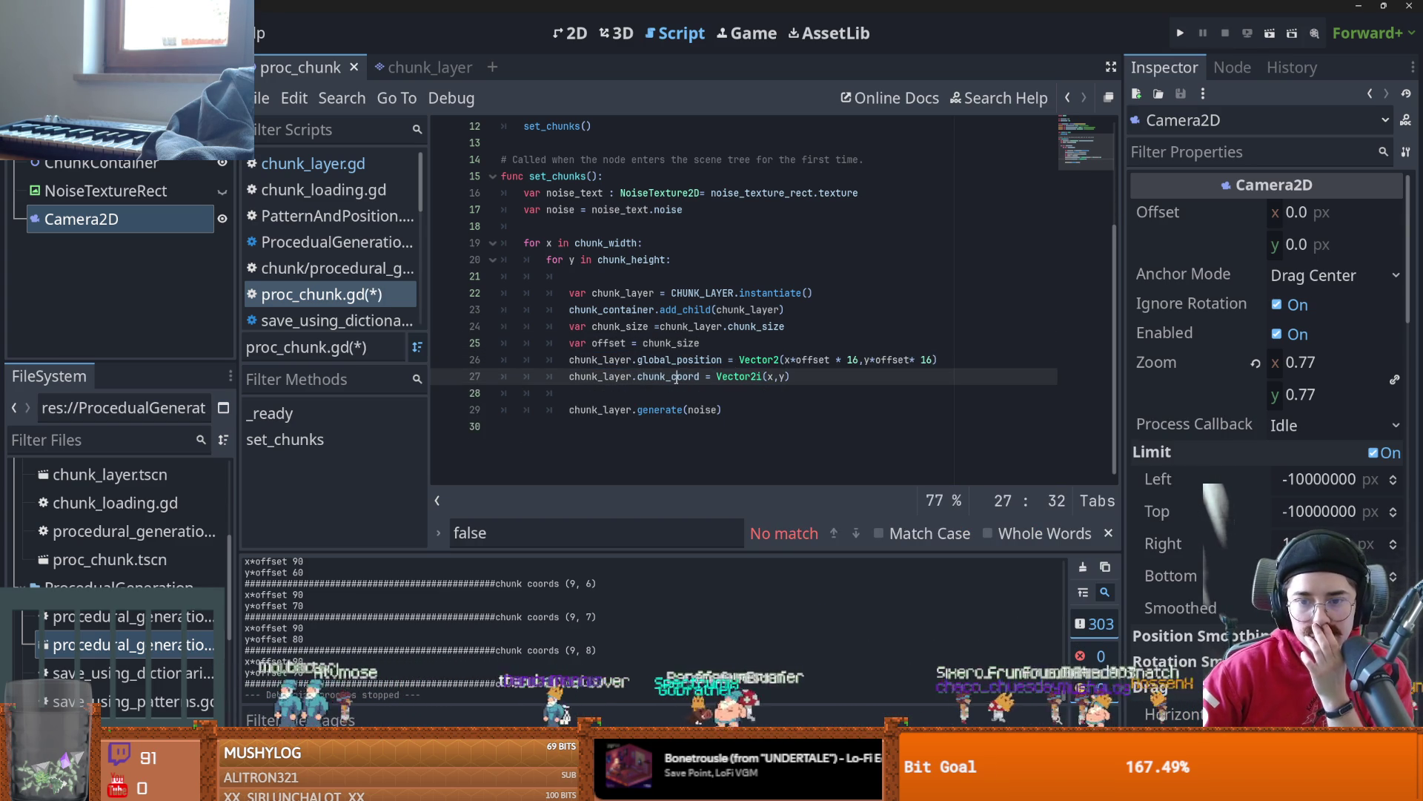
{"action": "left_click_drag", "start_coordinate": [791, 377], "coordinate": [568, 377]}
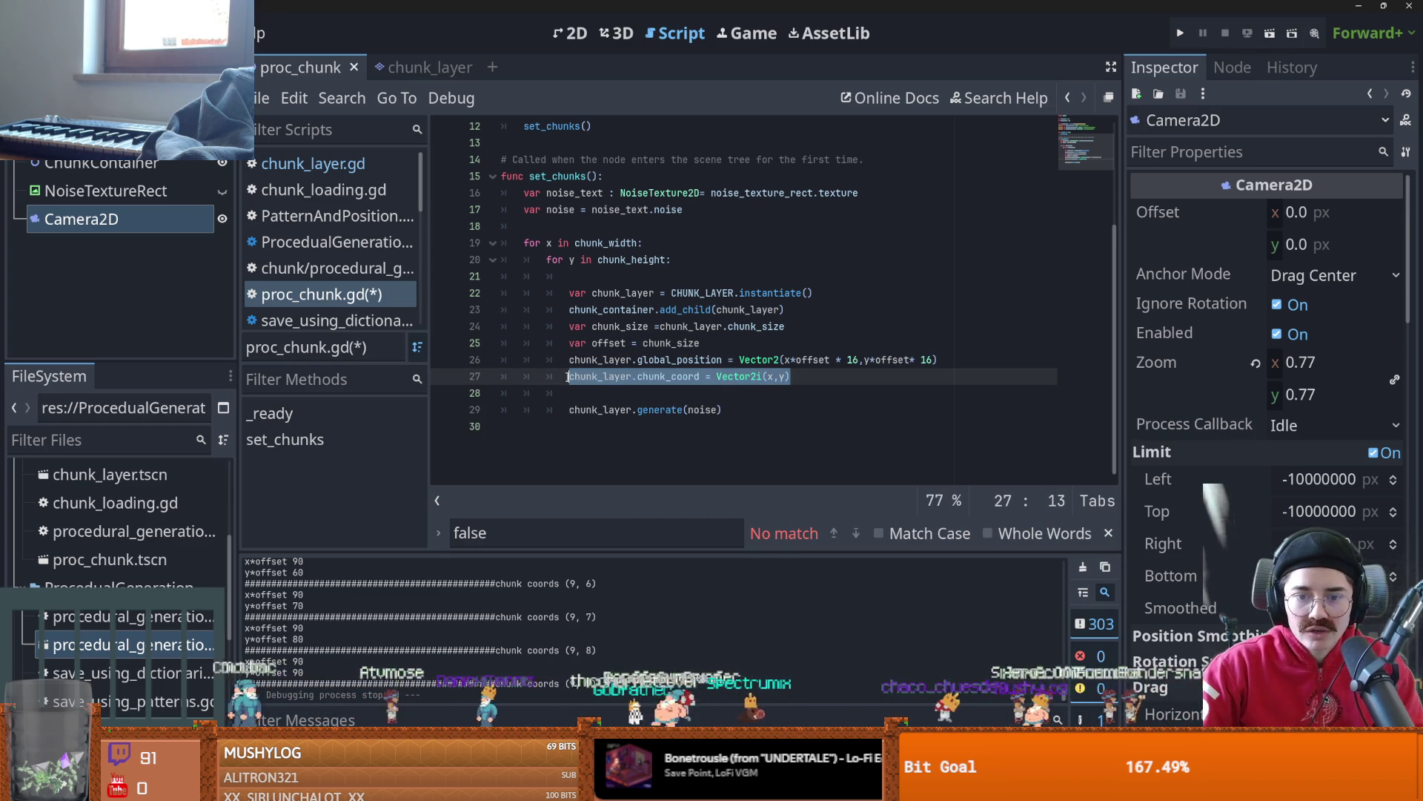
{"action": "key", "text": "ctrl+x"}
{"action": "key", "text": "Up"}
{"action": "key", "text": "Return"}
{"action": "key", "text": "Up"}
{"action": "key", "text": "ctrl+v"}
{"action": "key", "text": "ctrl+s"}
- Check chunk_coord in the chunk_layer script, then run the proc_chunk scene with F6
{"action": "double_click", "coordinate": [683, 361]}
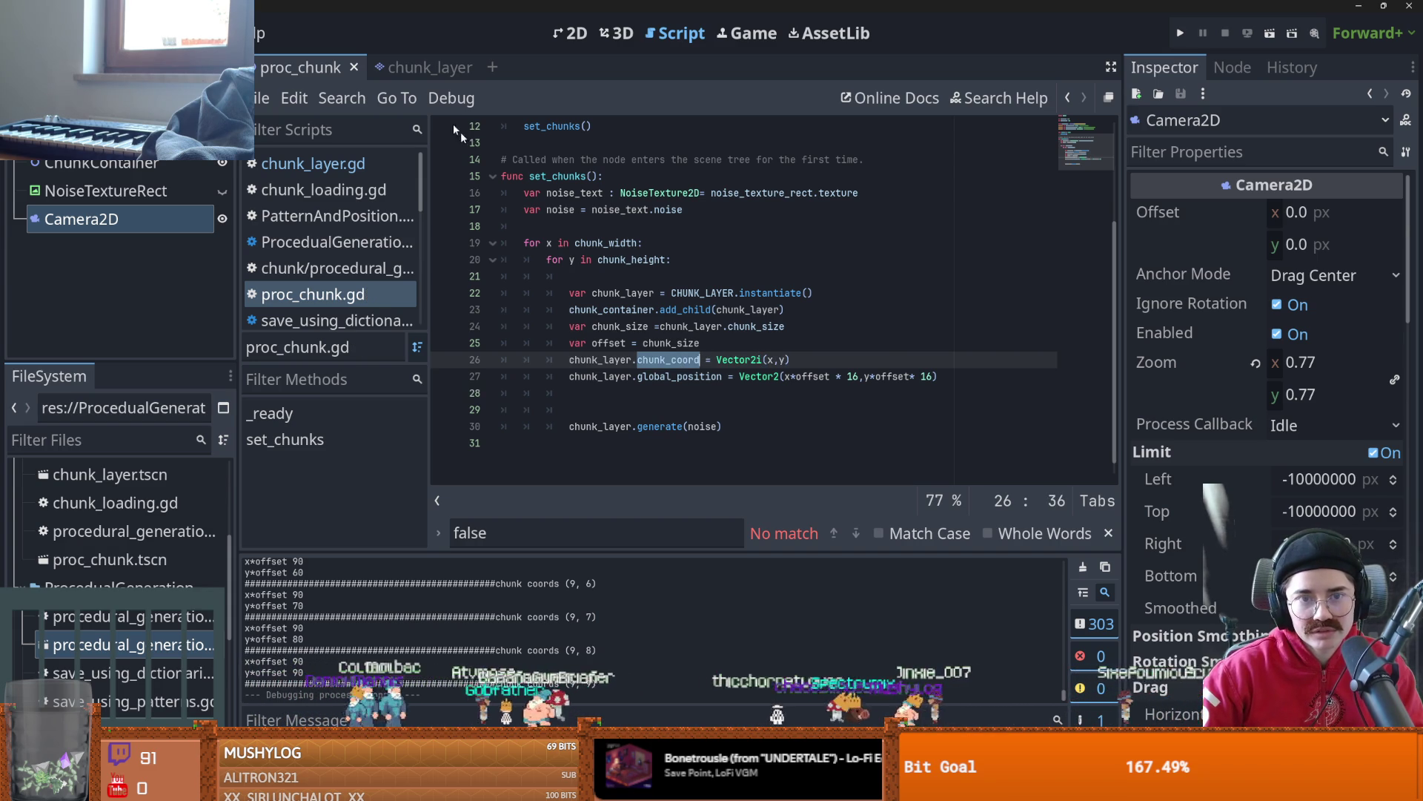
{"action": "left_click", "coordinate": [404, 66]}
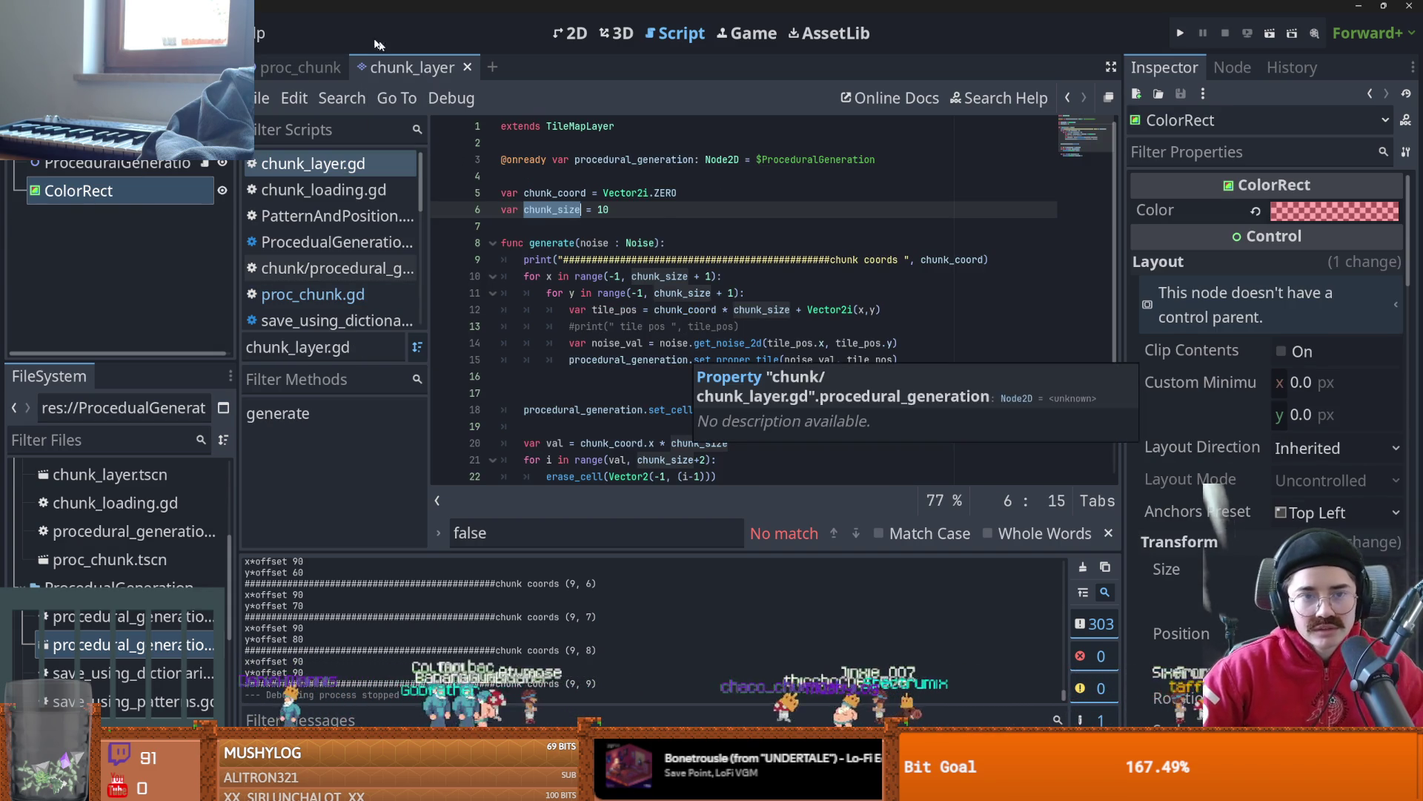
{"action": "left_click", "coordinate": [301, 66]}
{"action": "key", "text": "F6"}
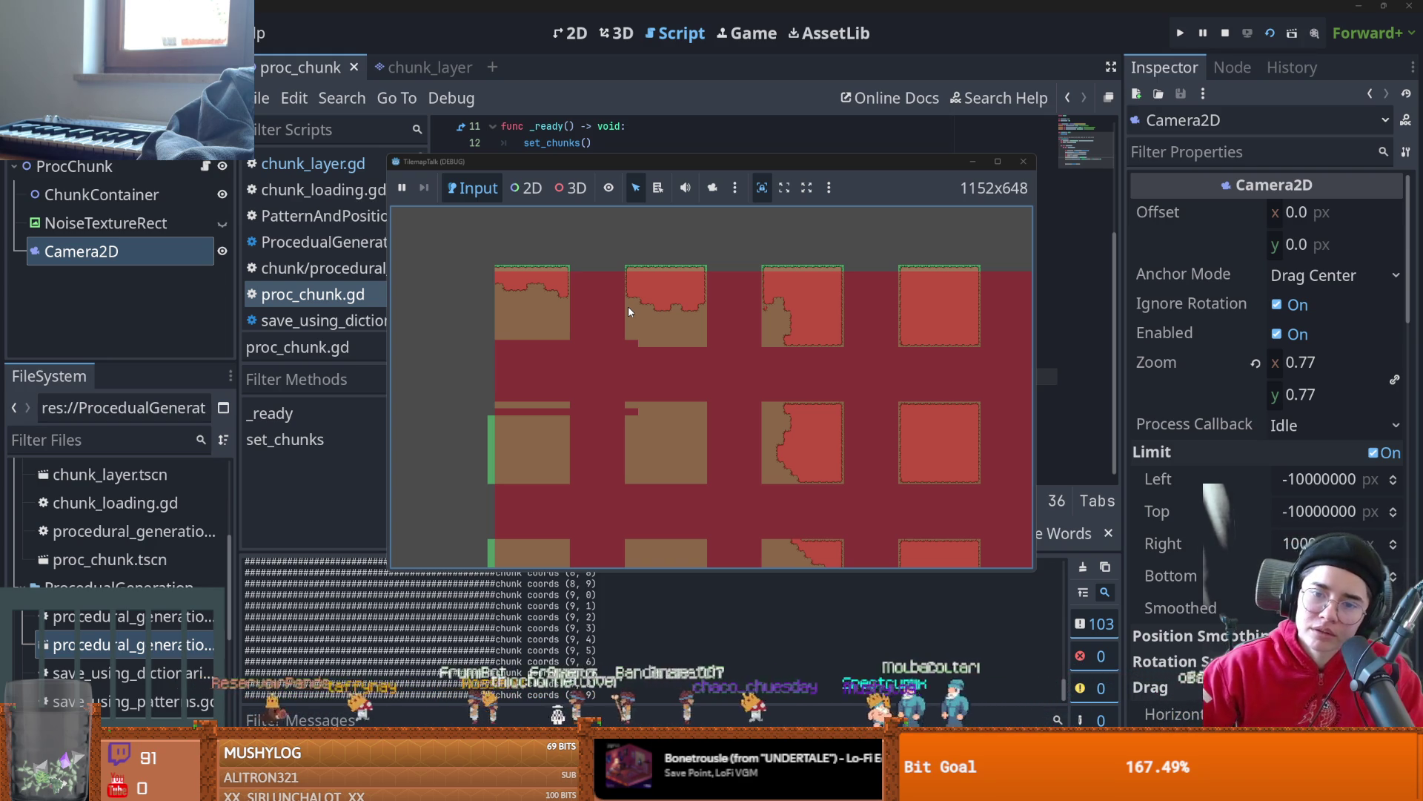
- Close the TilemapTalk game window after viewing the chunk grid
{"action": "left_click", "coordinate": [1015, 169]}
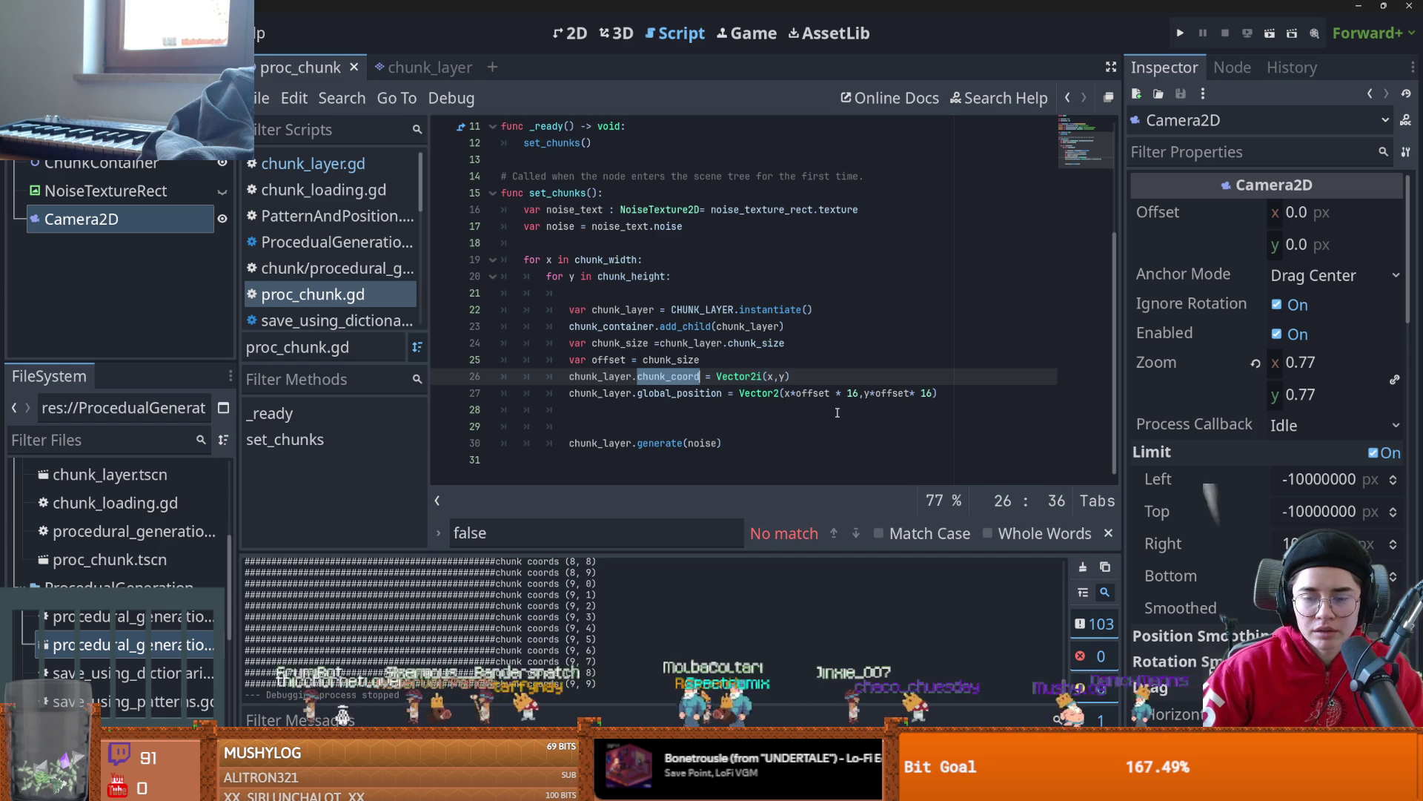
- Wrap the x and y position terms in parentheses, append -8 to each, save and test-run
{"action": "left_click_drag", "start_coordinate": [858, 393], "coordinate": [787, 393]}
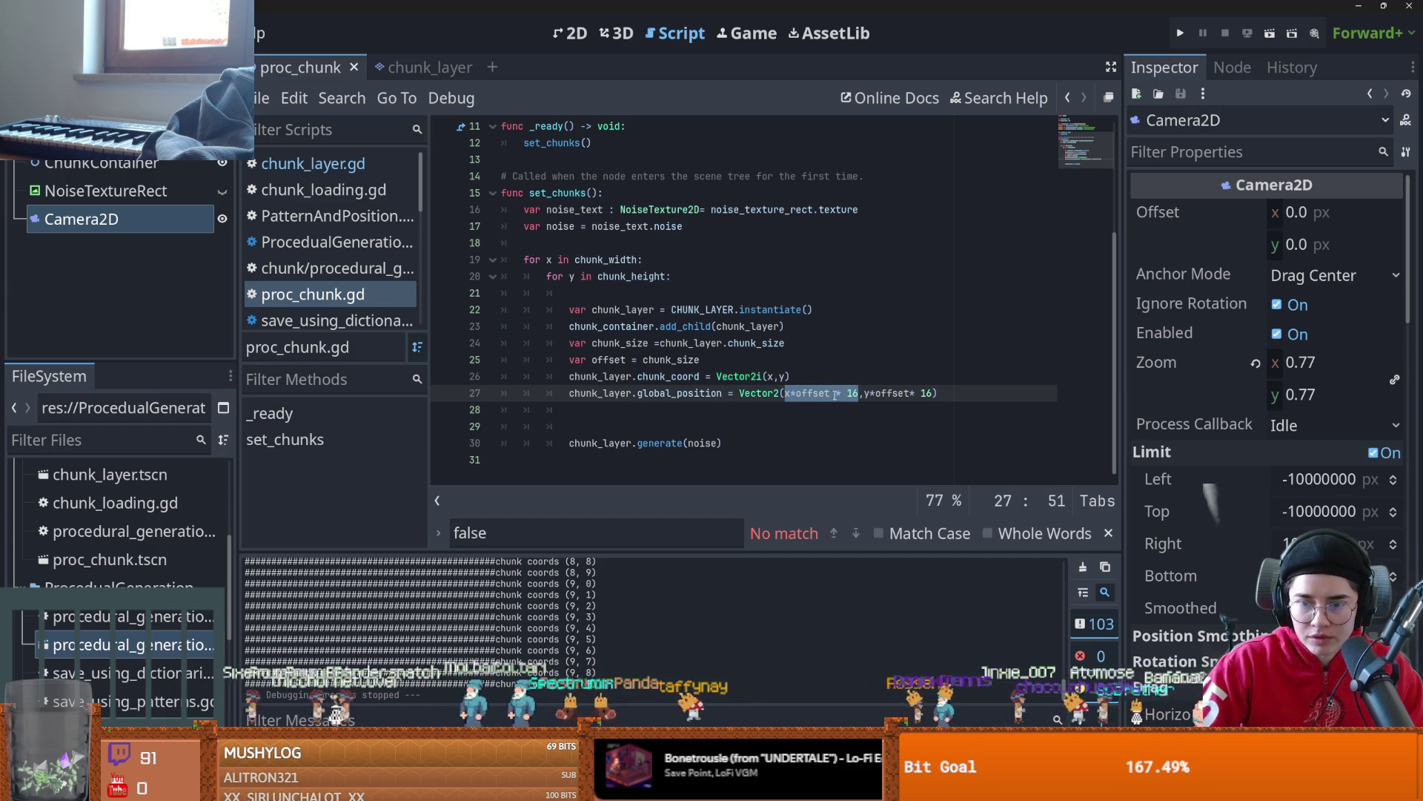
{"action": "type", "text": "("}
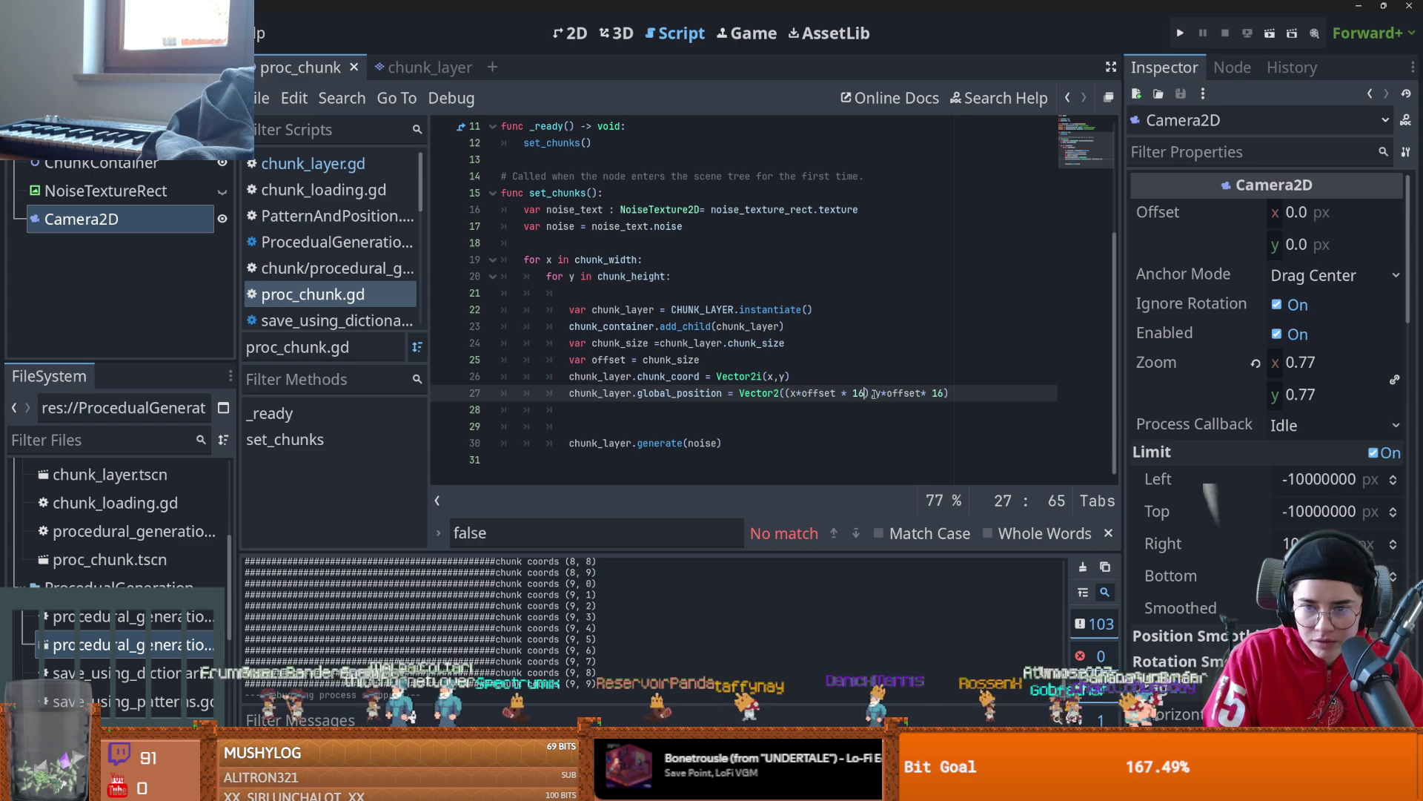
{"action": "key", "text": "BackSpace"}
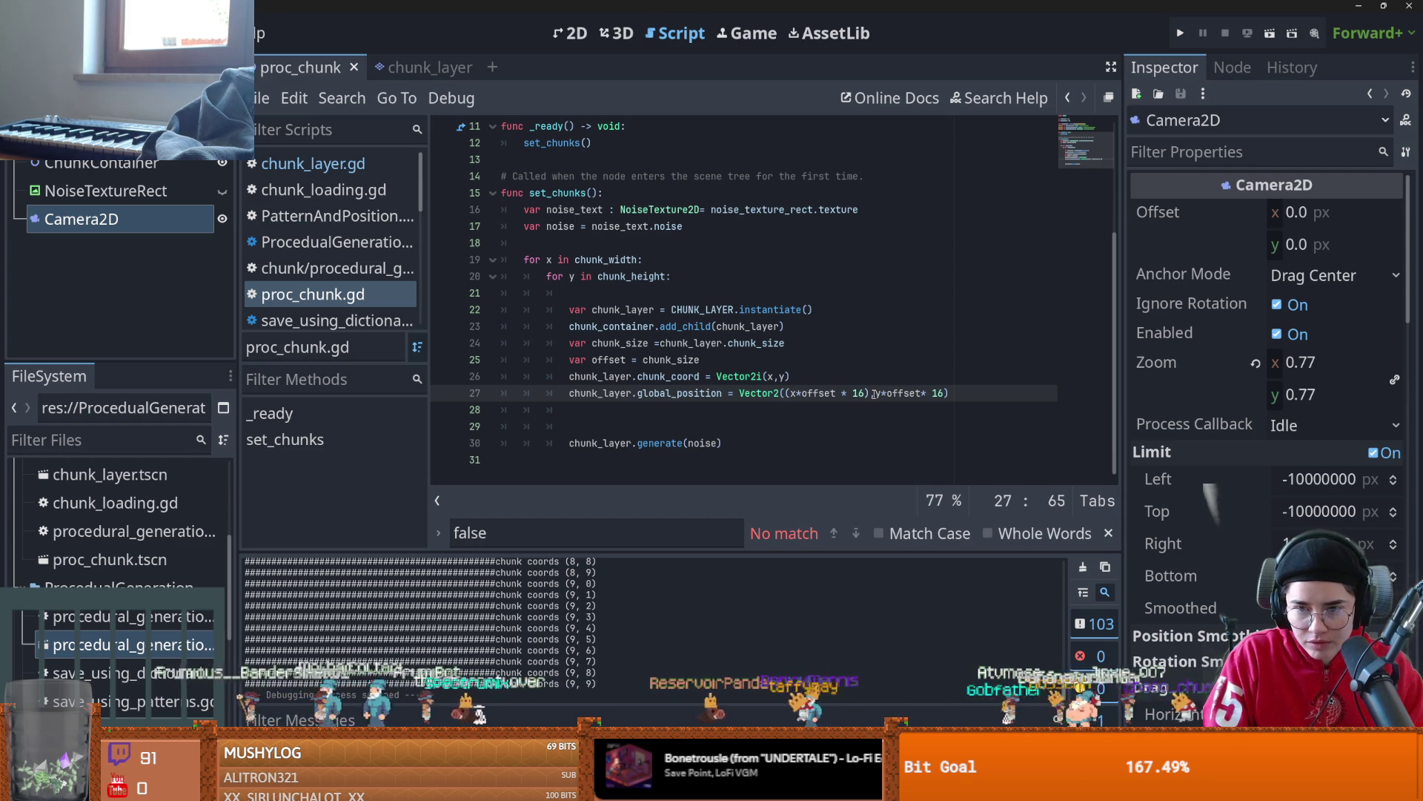
{"action": "type", "text": ","}
{"action": "left_click", "coordinate": [869, 392]}
{"action": "type", "text": "-8"}
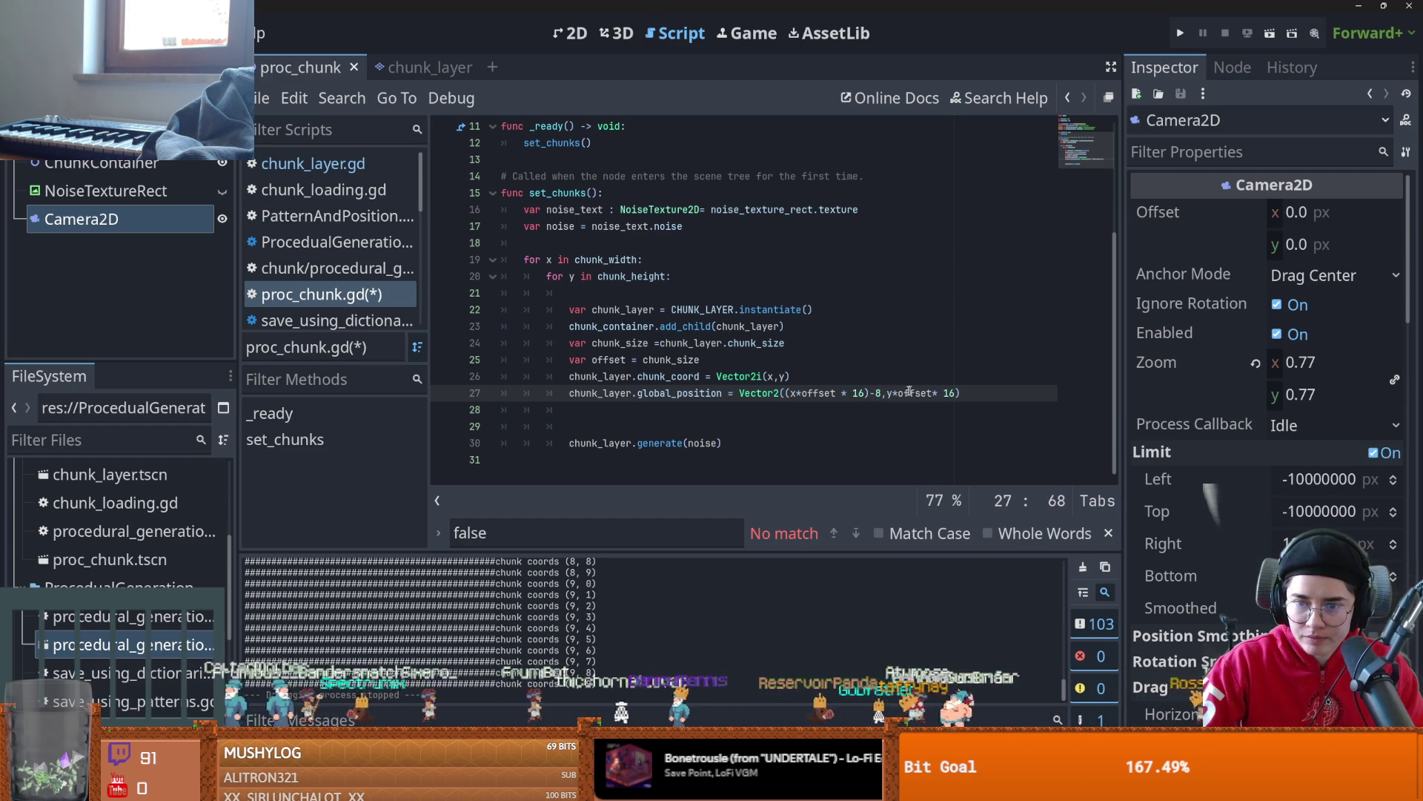
{"action": "left_click_drag", "start_coordinate": [889, 395], "coordinate": [957, 394]}
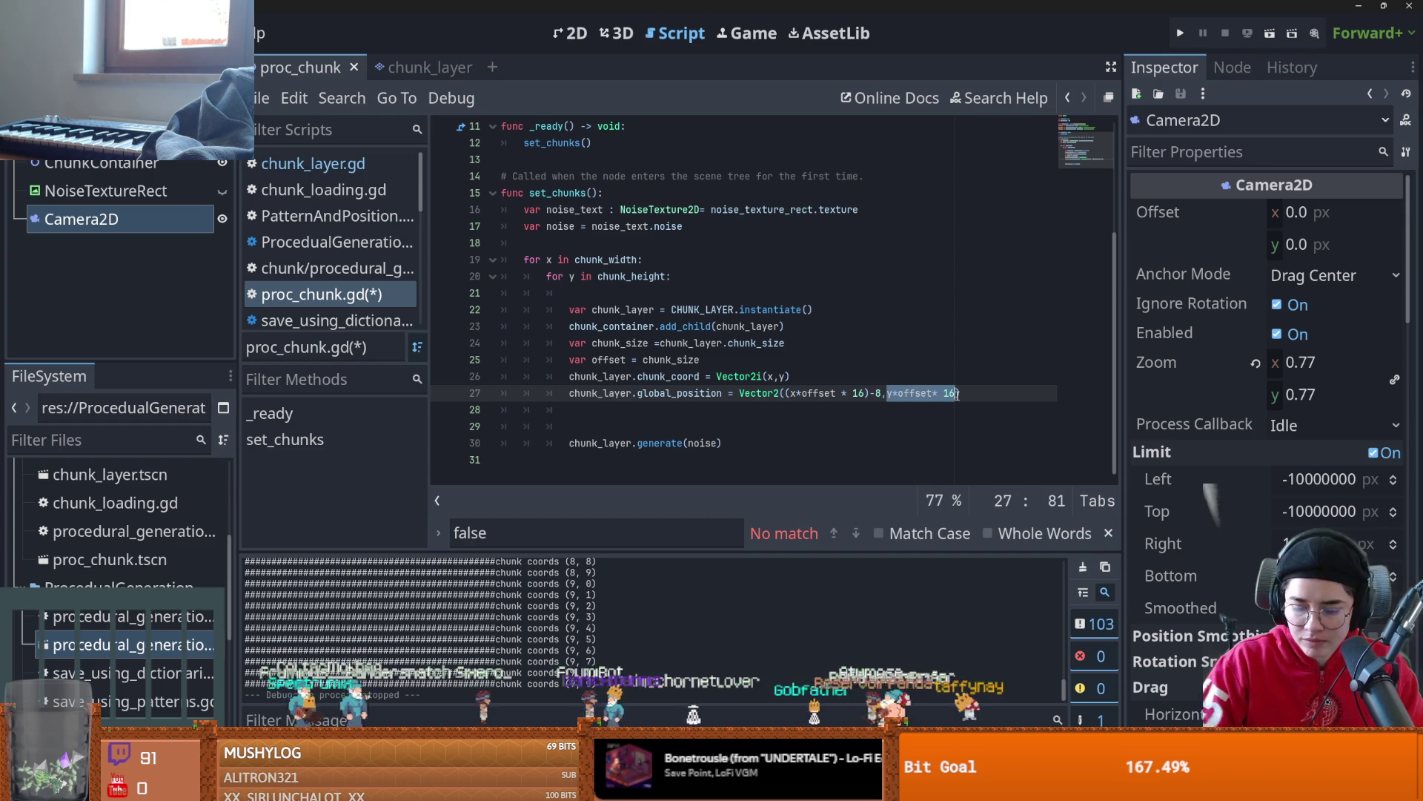
{"action": "type", "text": "("}
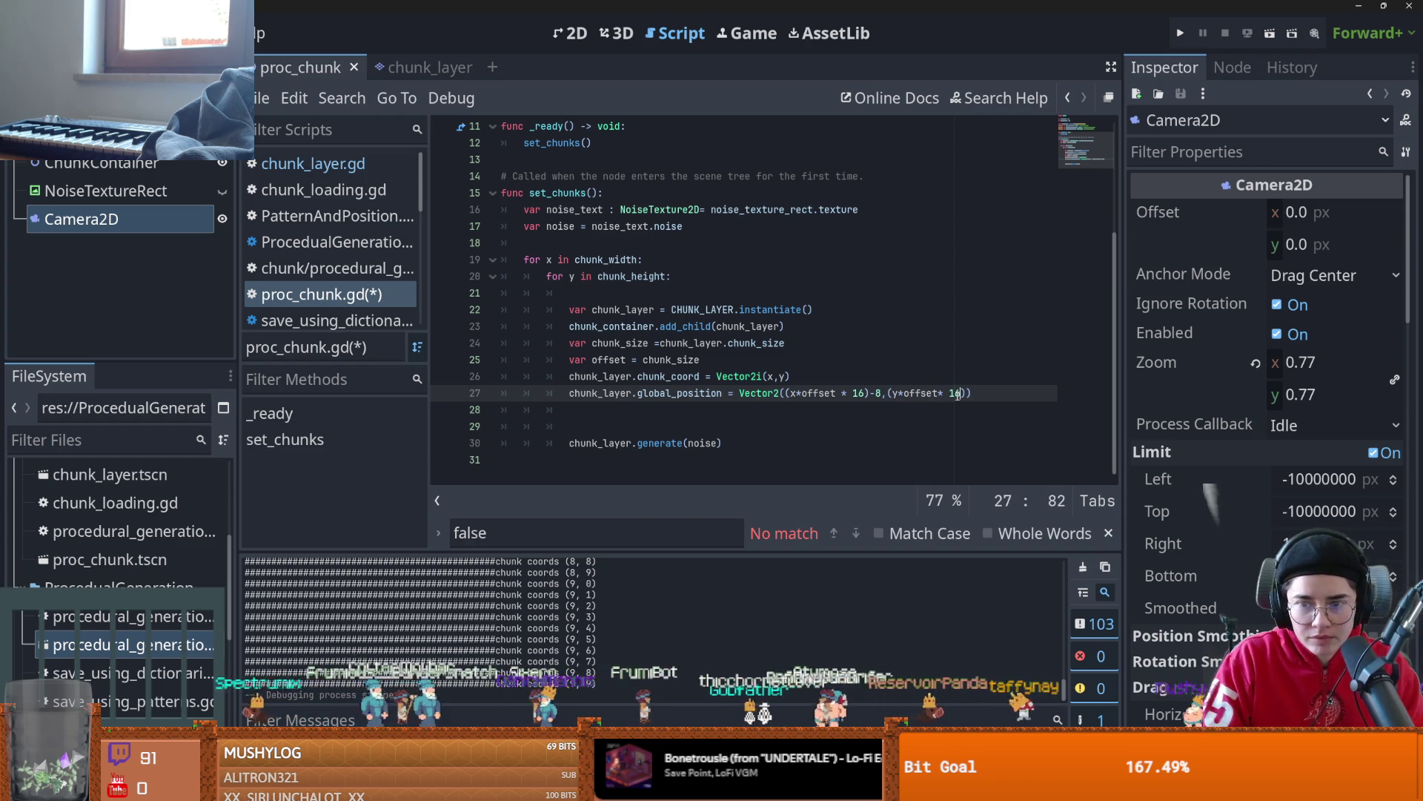
{"action": "left_click", "coordinate": [968, 393]}
{"action": "type", "text": "-8"}
{"action": "key", "text": "ctrl+s"}
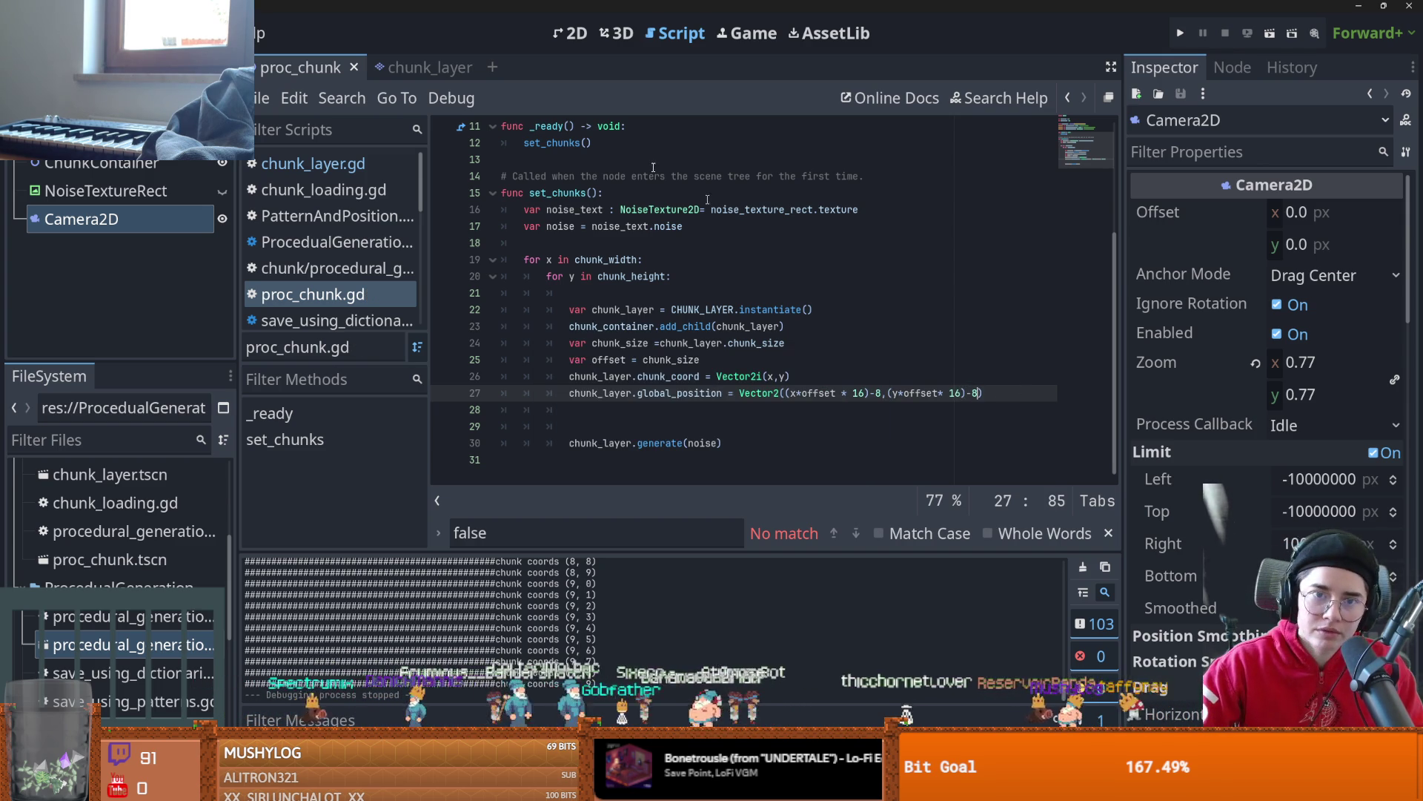
{"action": "key", "text": "F6"}
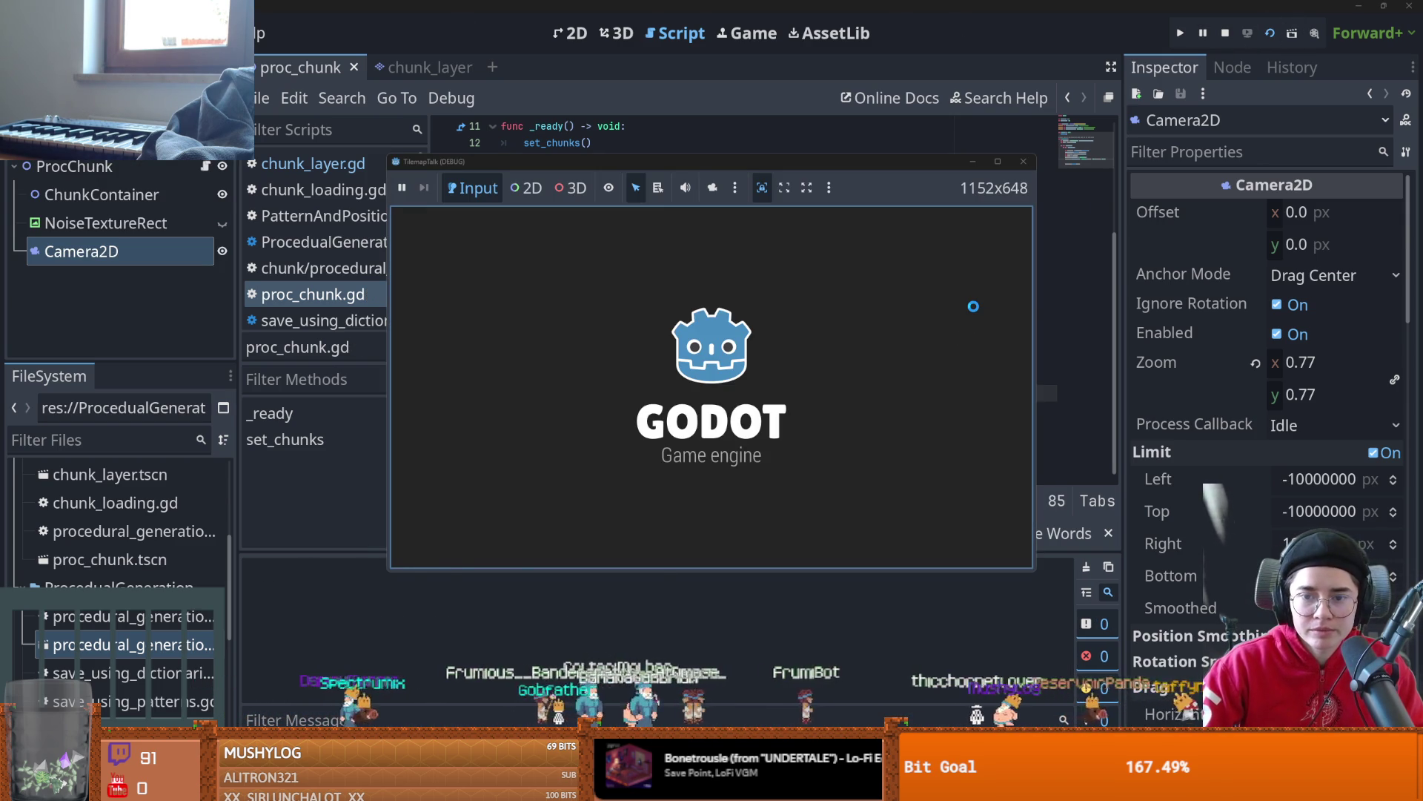
{"action": "left_click", "coordinate": [1026, 159]}
- Add a chunk_size multiplier to the -8 offset and rerun the scene with F5
{"action": "type", "text": "chunk_layer.global_position = Vector2((x*offset * 16)-8,(y*offset* 16)-8* chunk"}
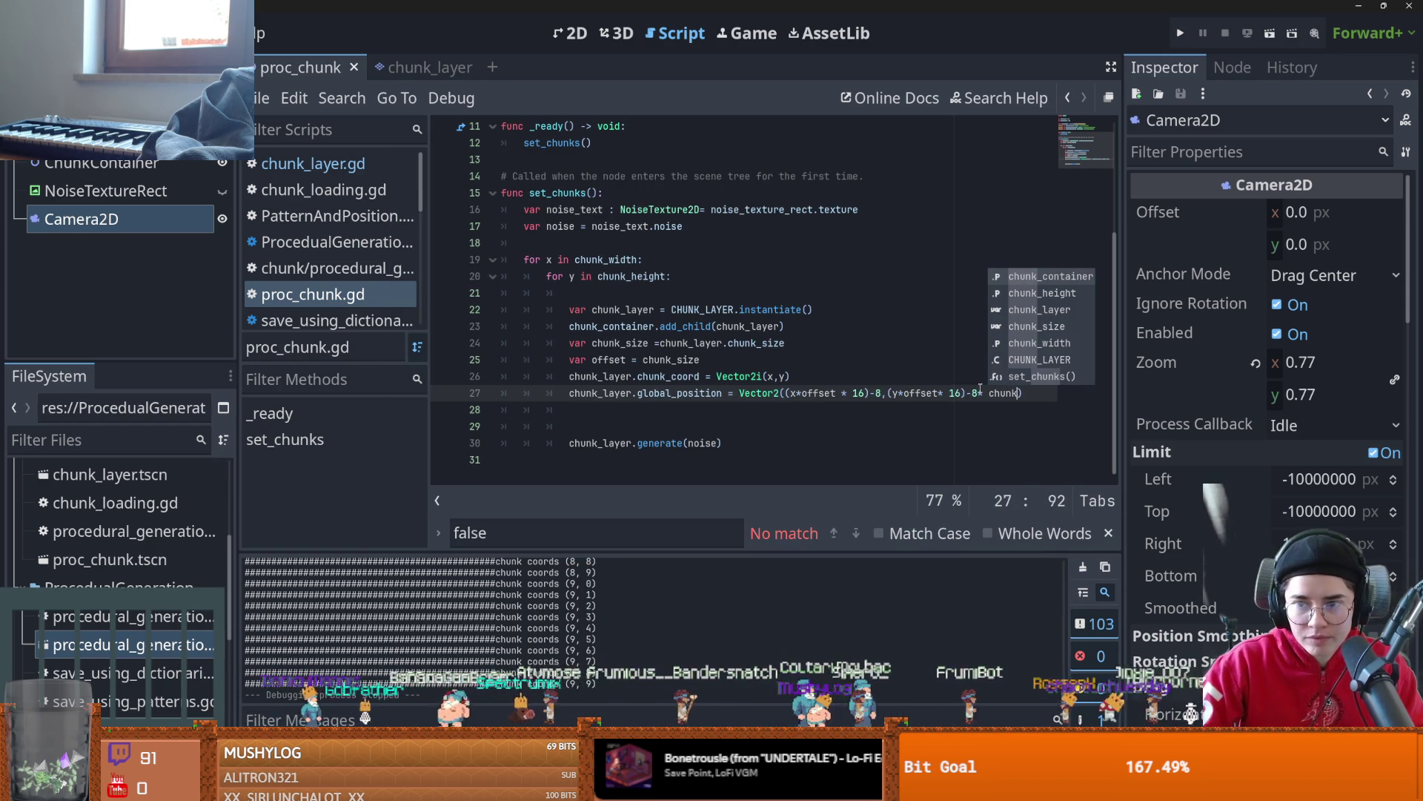
{"action": "type", "text": "_size"}
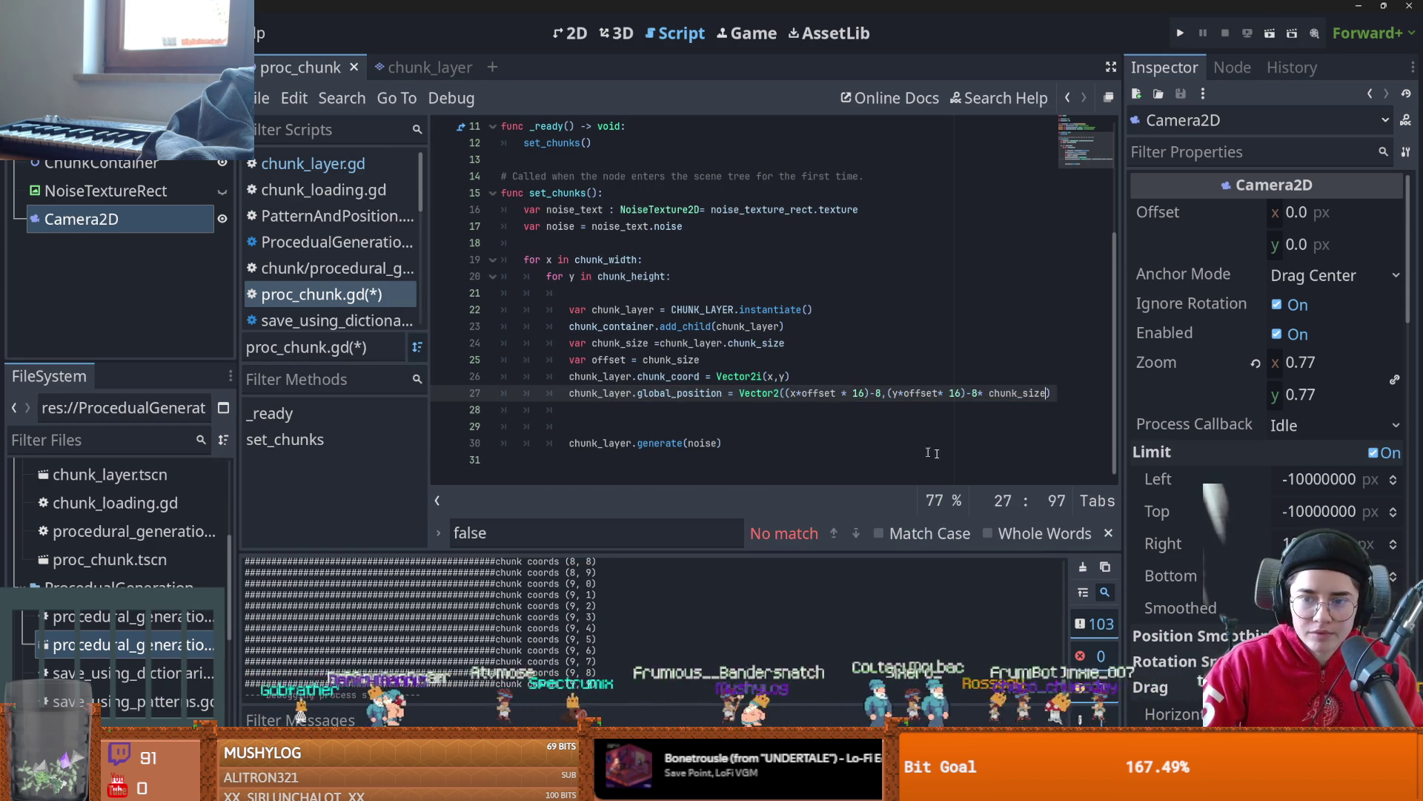
{"action": "left_click_drag", "start_coordinate": [1050, 394], "coordinate": [981, 395]}
{"action": "key", "text": "ctrl+c"}
{"action": "left_click", "coordinate": [880, 394]}
{"action": "key", "text": "ctrl+v"}
{"action": "key", "text": "F5"}
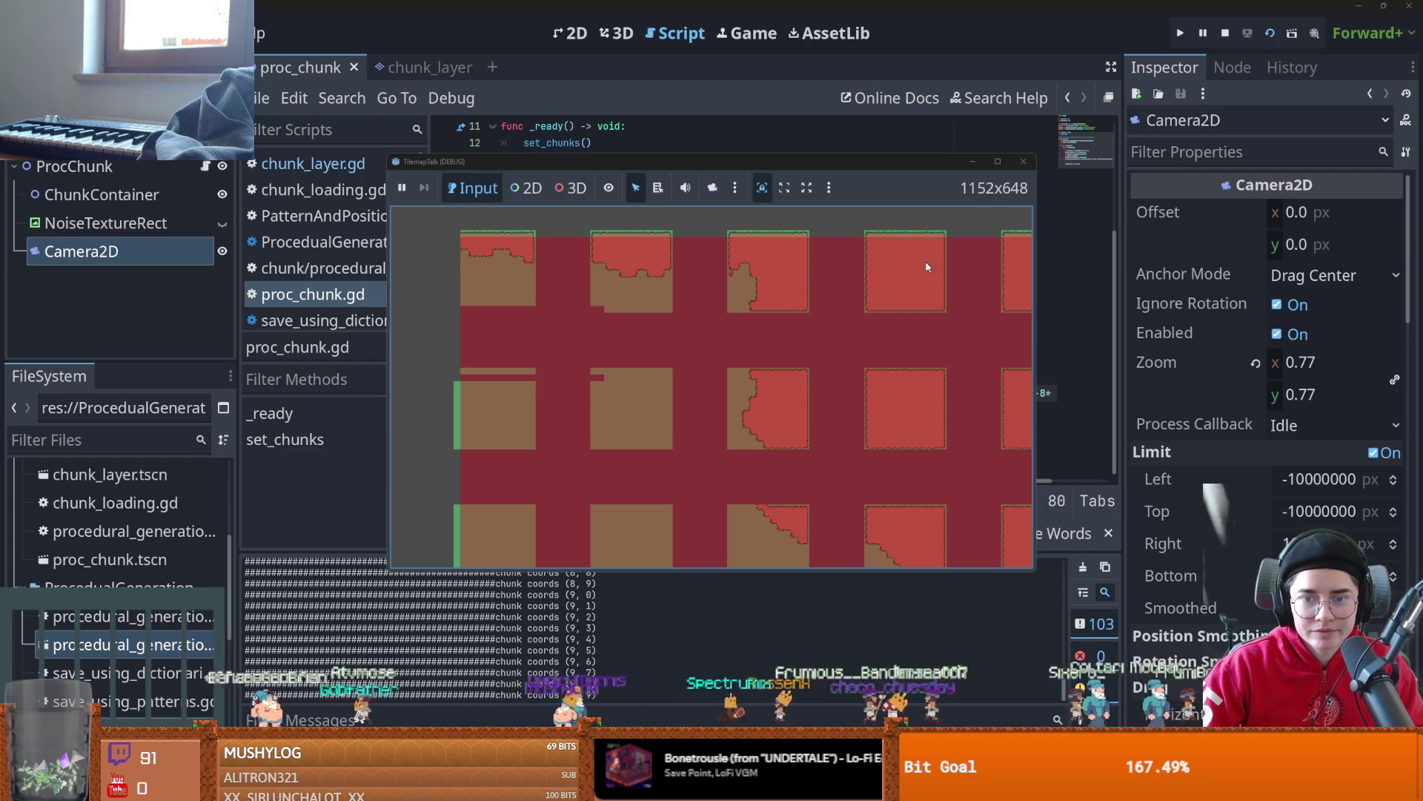
{"action": "left_click", "coordinate": [1024, 161]}
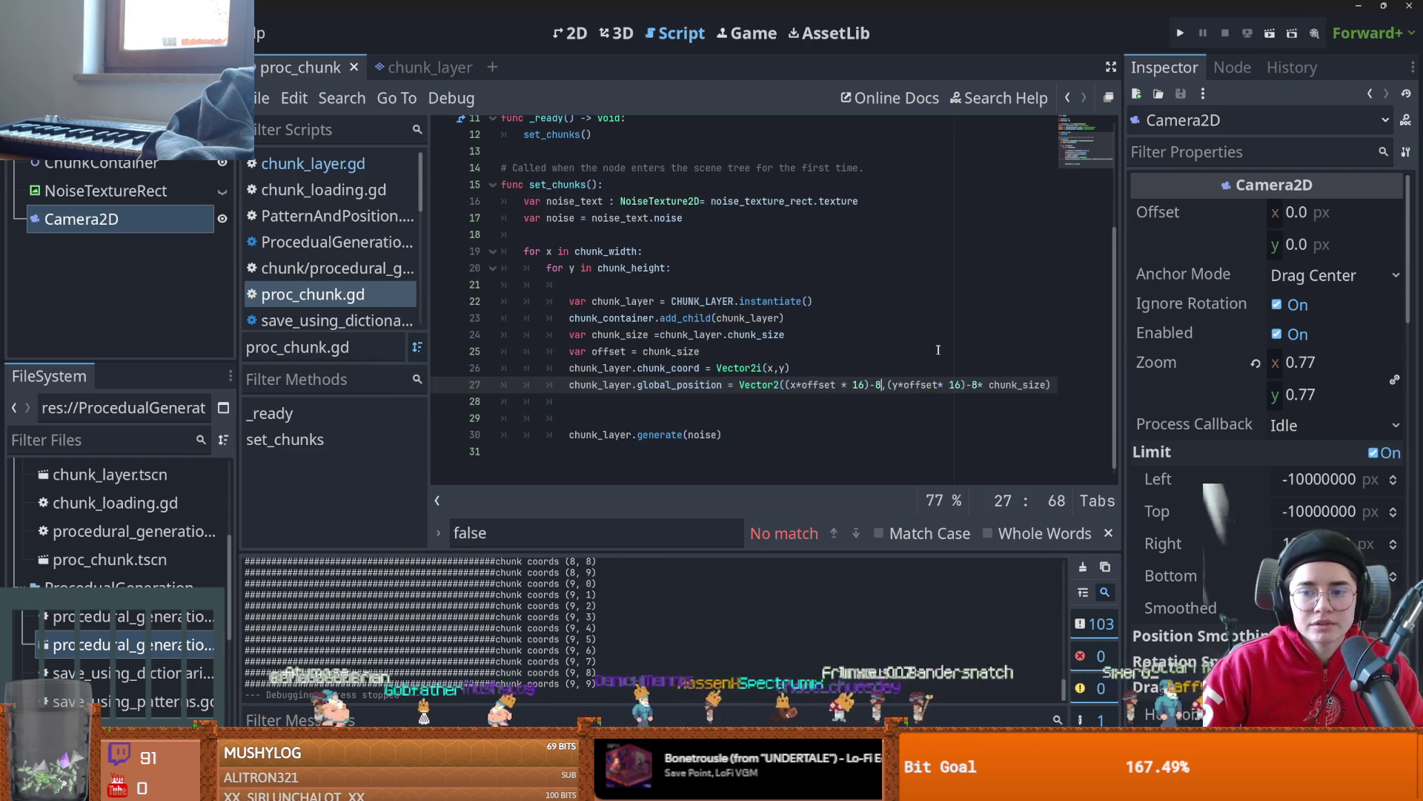
- Undo the -8 edits, change the 16 multiplier to 2, and rerun the scene
{"action": "key", "text": "ctrl+z"}
{"action": "key", "text": "ctrl+z"}
{"action": "key", "text": "ctrl+z"}
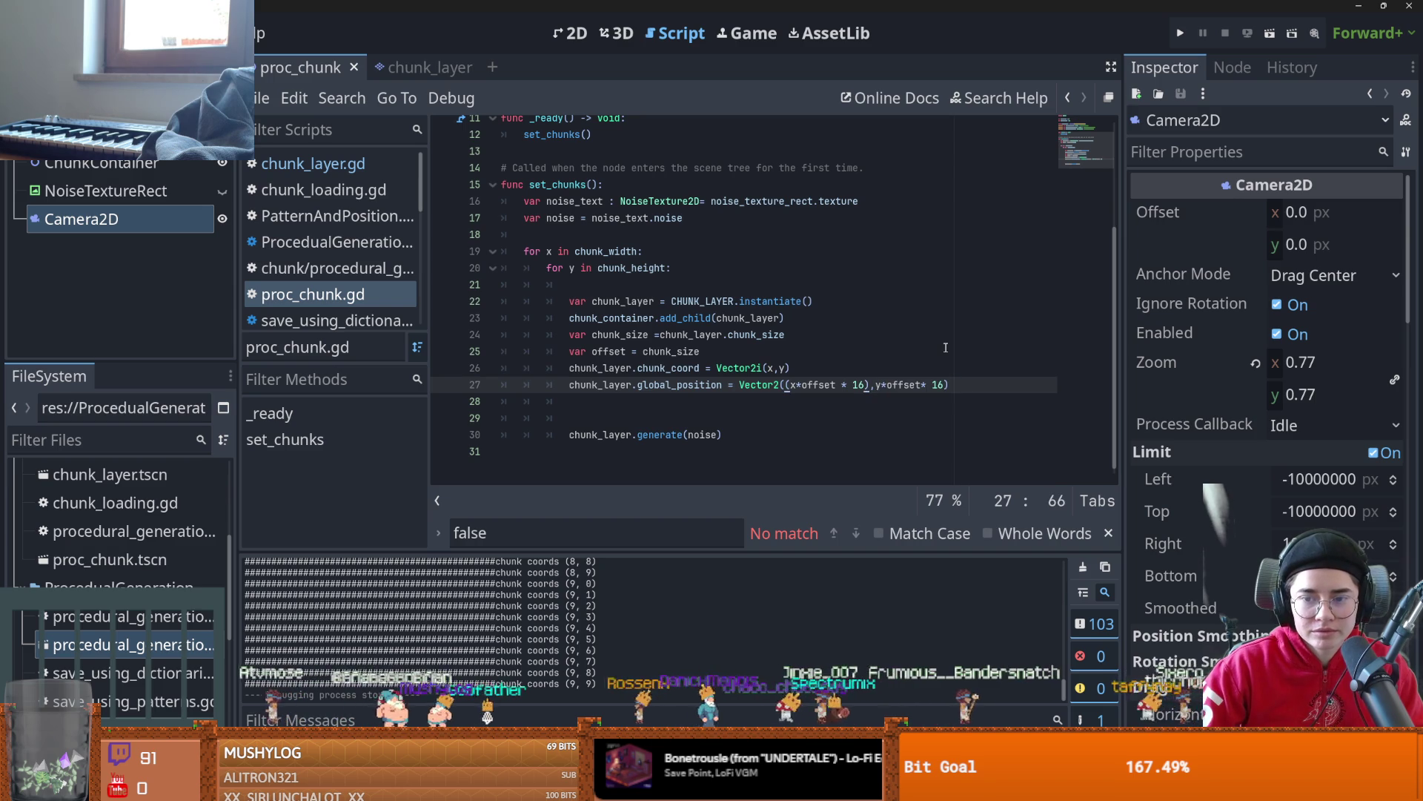
{"action": "double_click", "coordinate": [858, 384]}
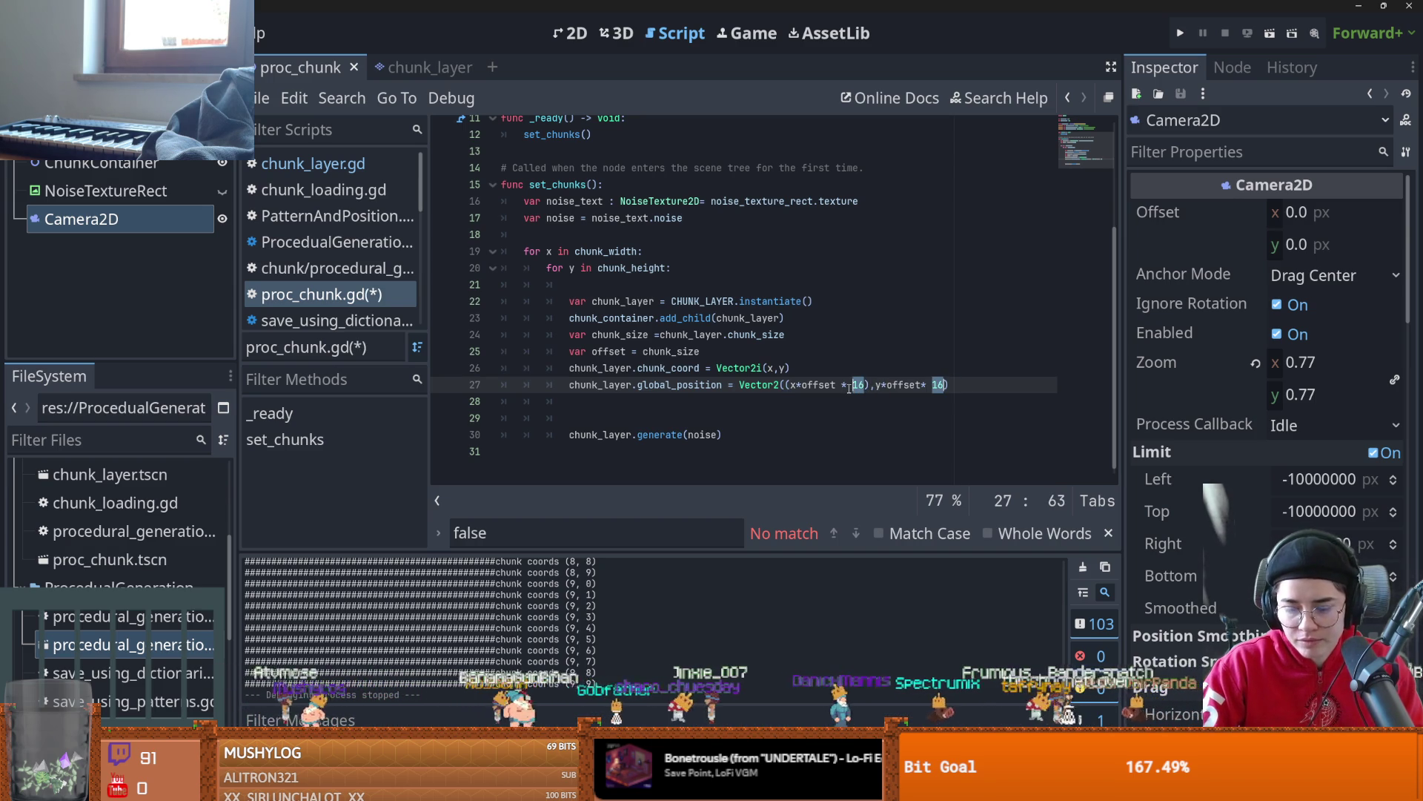
{"action": "left_click", "coordinate": [1269, 33]}
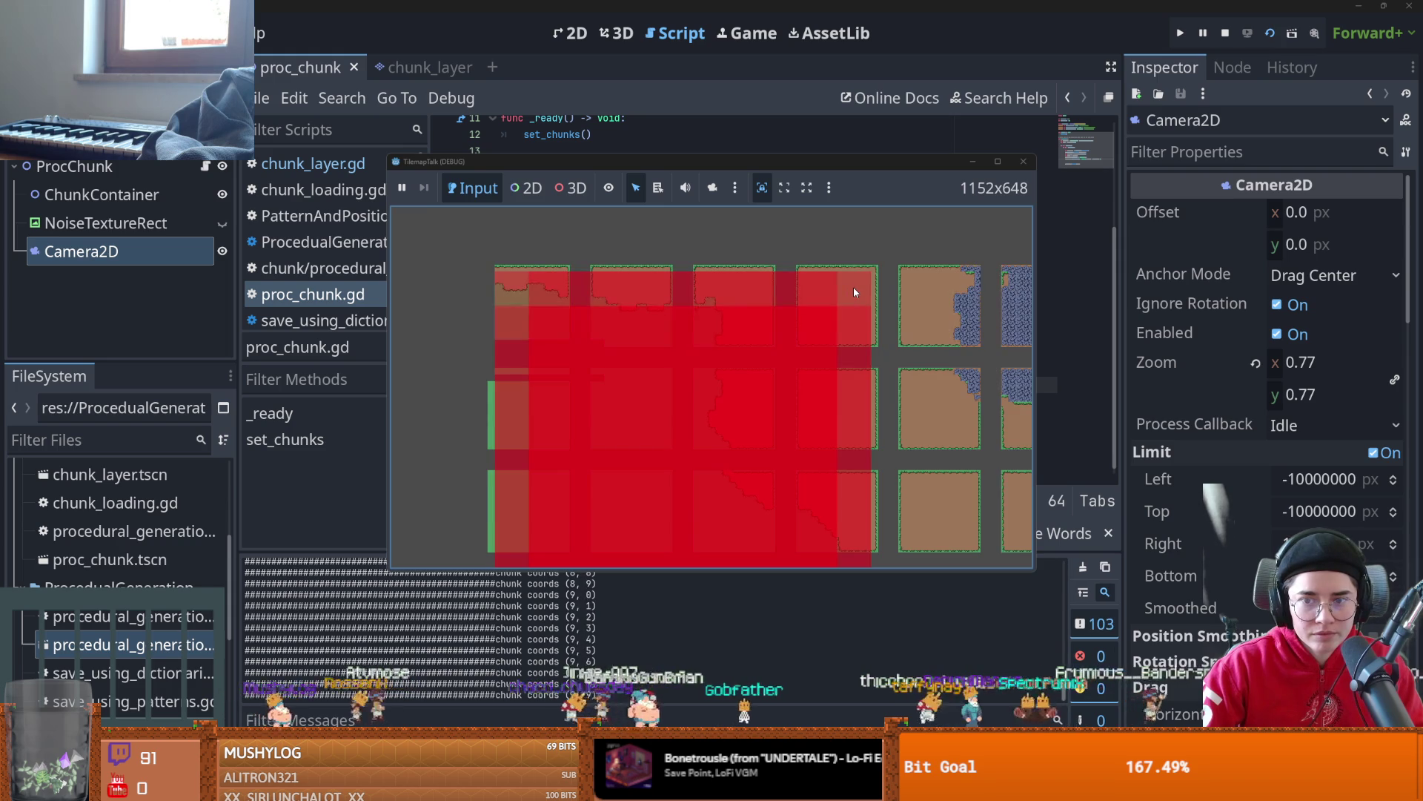
{"action": "left_click", "coordinate": [1020, 165]}
{"action": "type", "text": "2((x*offset * 2),y*offset* 2"}
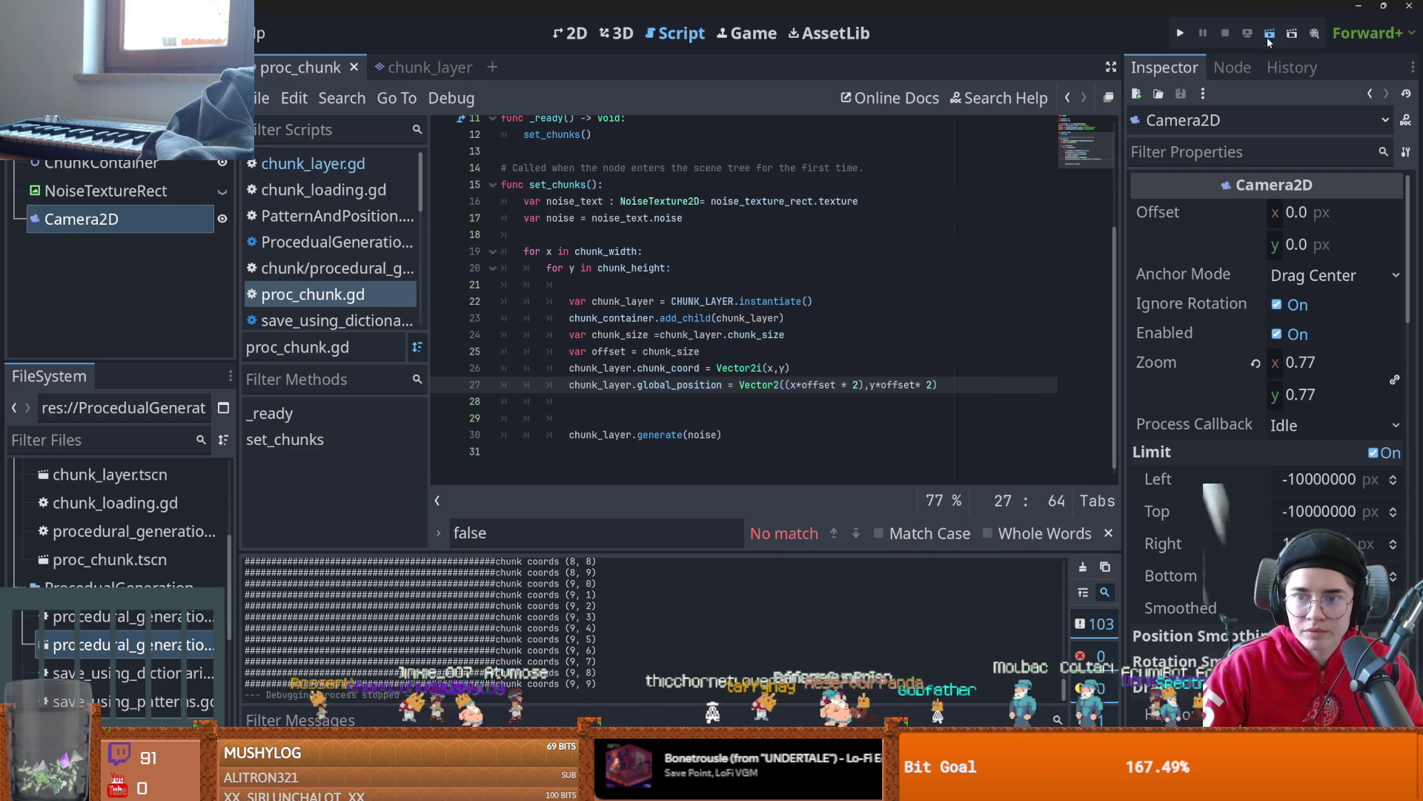
{"action": "left_click", "coordinate": [1269, 36]}
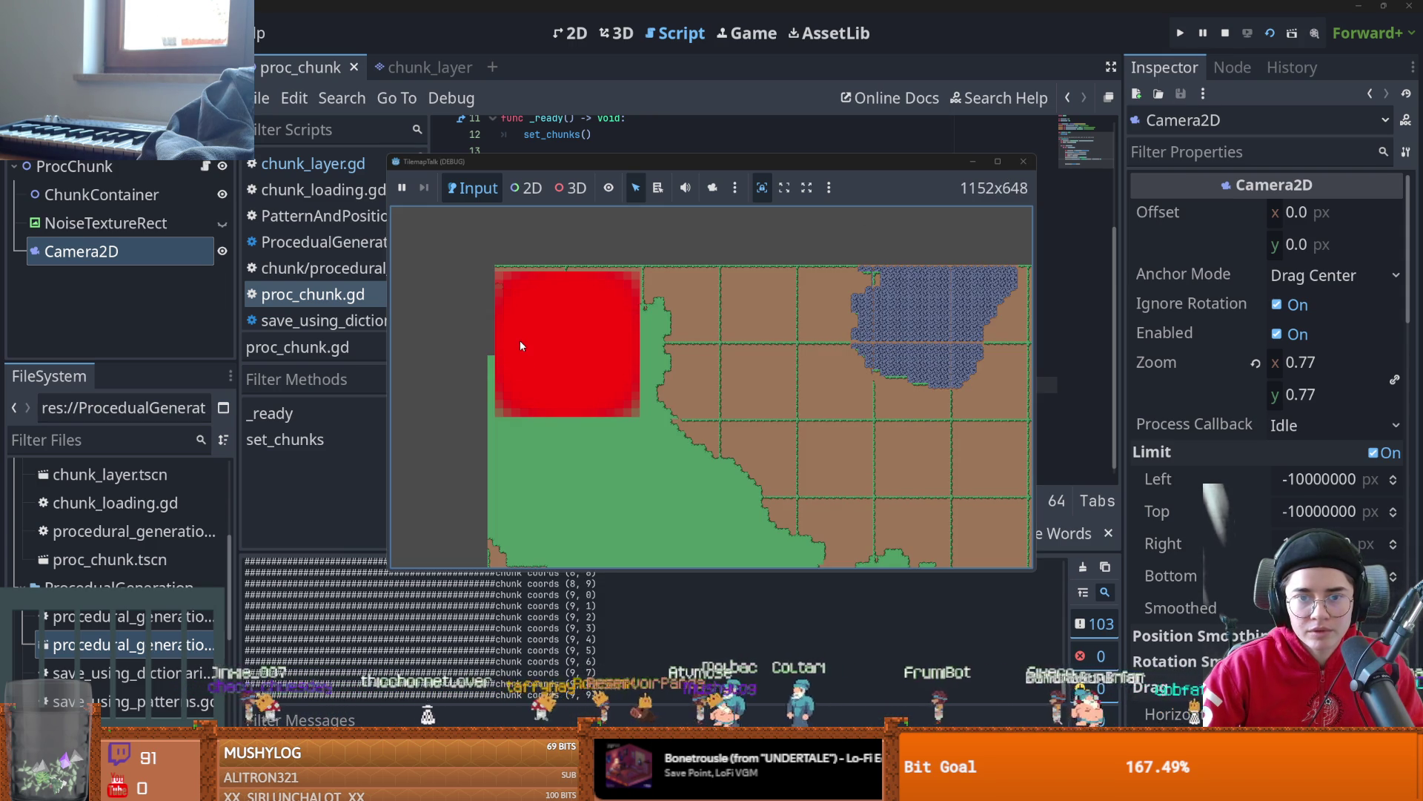
{"action": "left_click", "coordinate": [923, 148]}
- Shrink the chunk_layer ColorRect to about 75x70 and test-run the proc_chunk scene
{"action": "key", "text": "F8"}
{"action": "left_click", "coordinate": [430, 68]}
{"action": "left_click", "coordinate": [571, 33]}
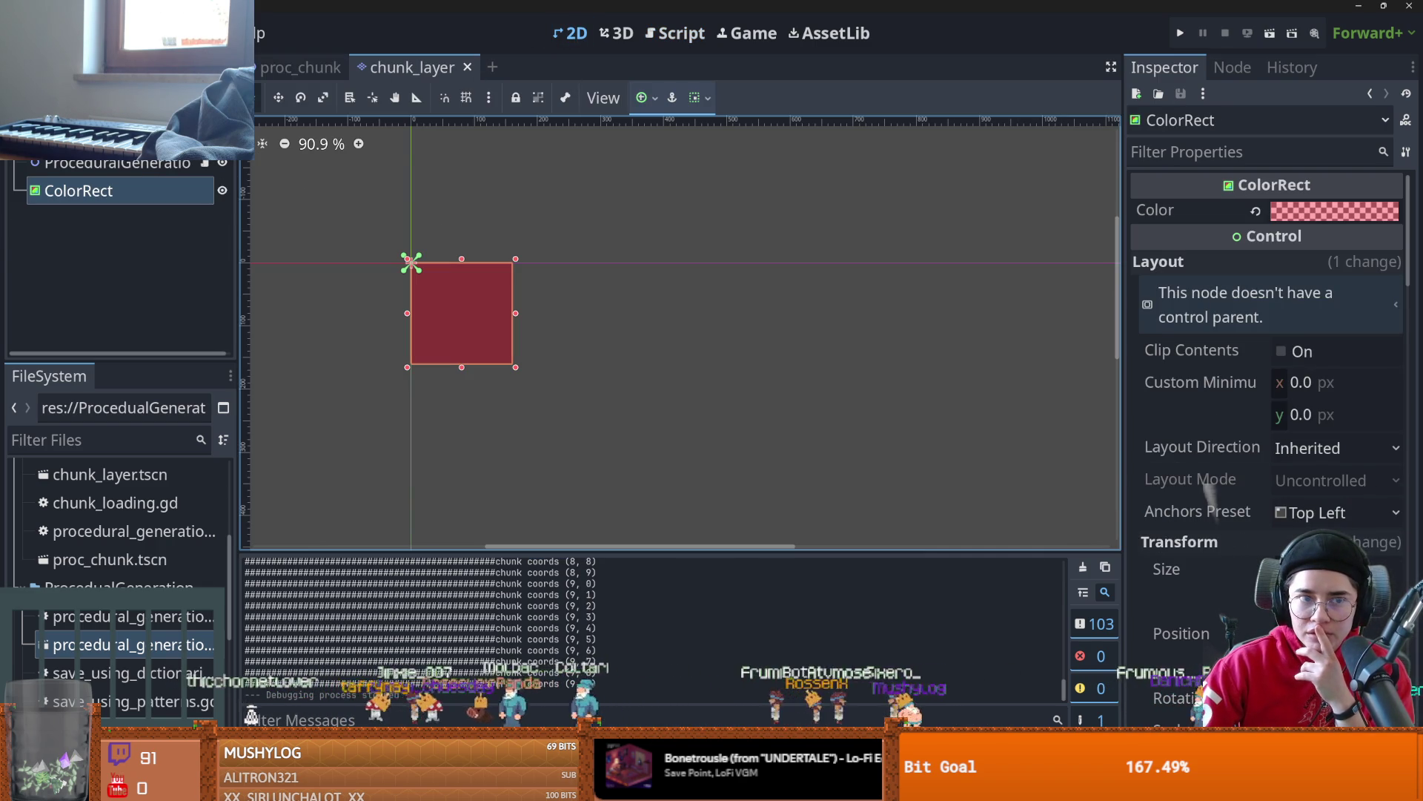
{"action": "left_click_drag", "start_coordinate": [515, 367], "coordinate": [466, 312]}
{"action": "key", "text": "ctrl+shift+Tab"}
{"action": "key", "text": "F6"}
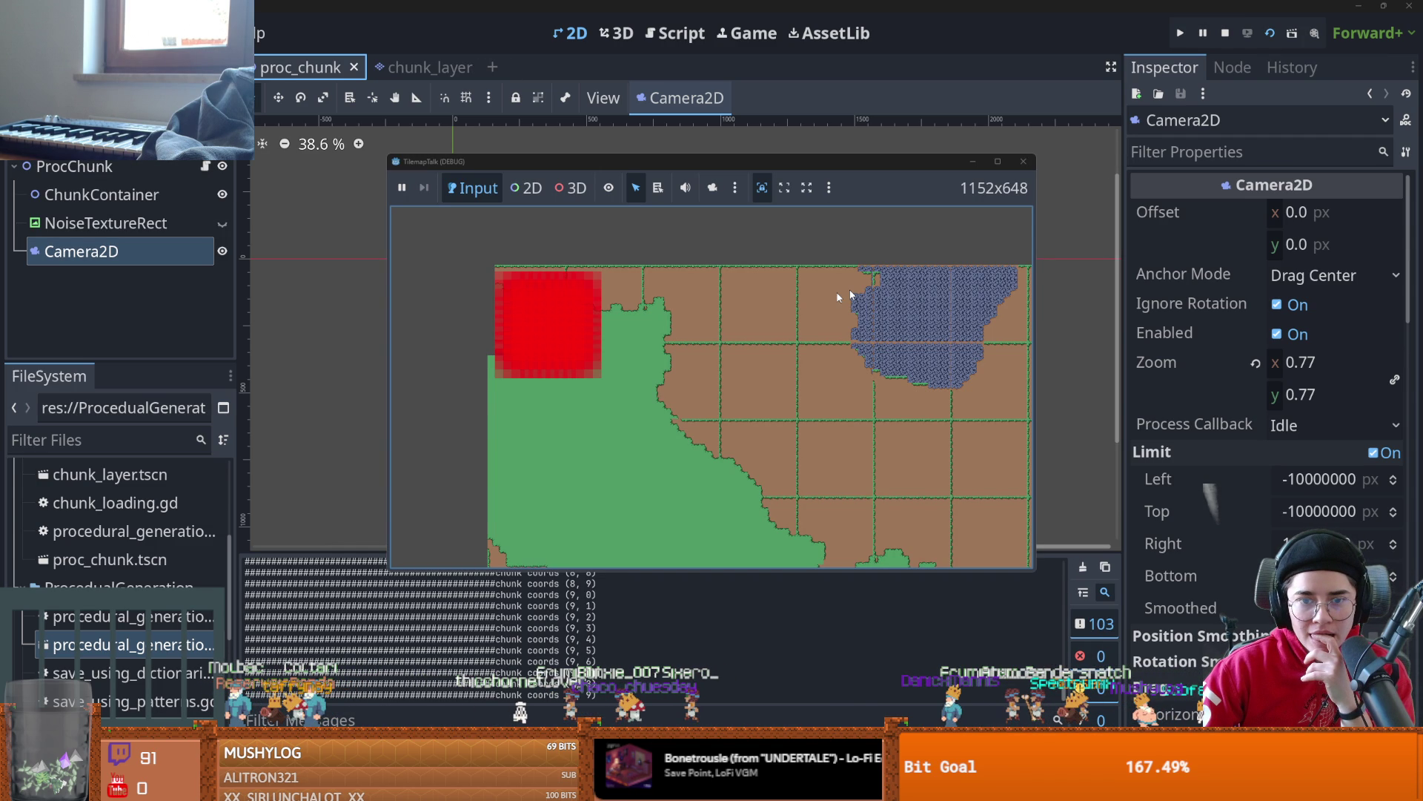
{"action": "left_click", "coordinate": [1021, 162]}
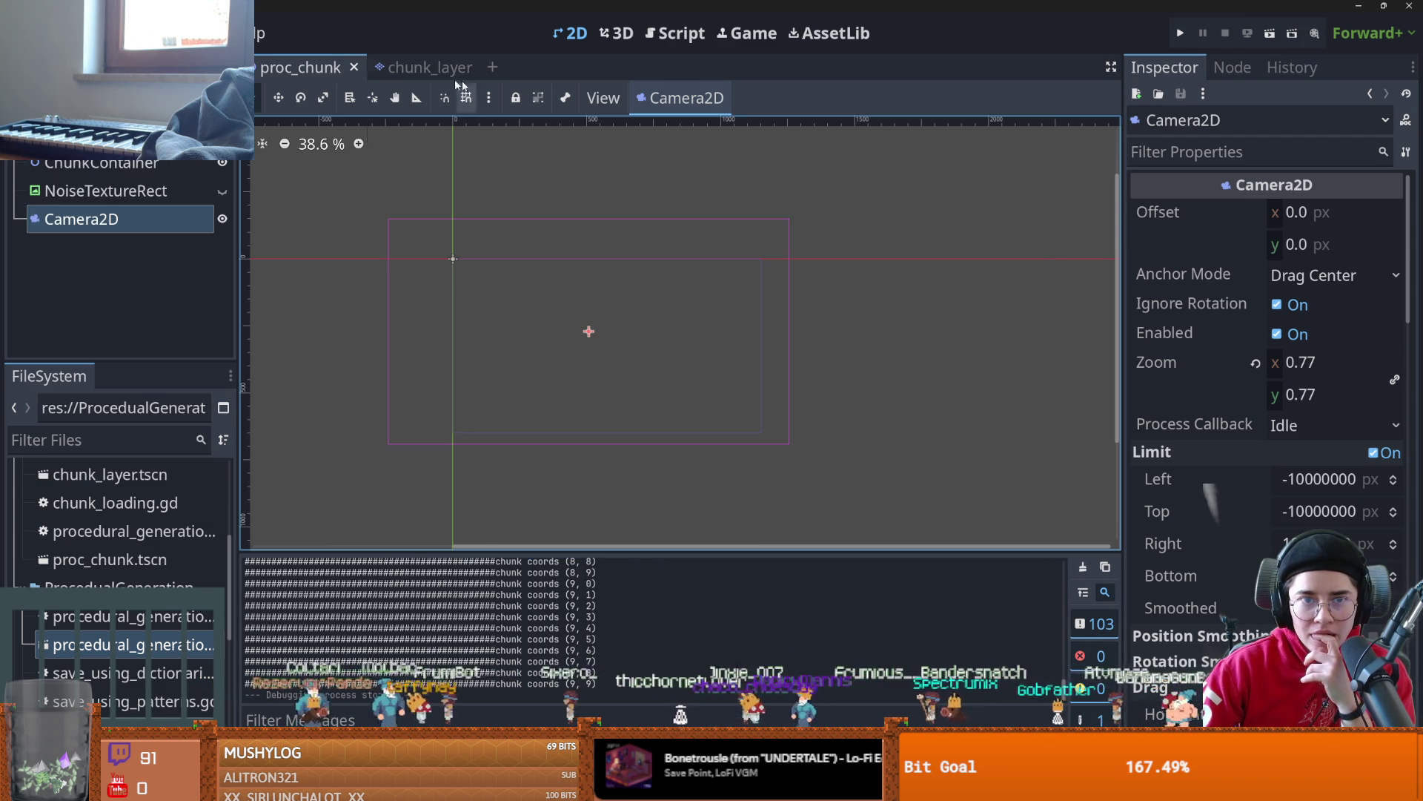
- Shrink the ColorRect to about 36x36, rerun proc_chunk full screen to inspect, then stop with F8
{"action": "left_click", "coordinate": [412, 67]}
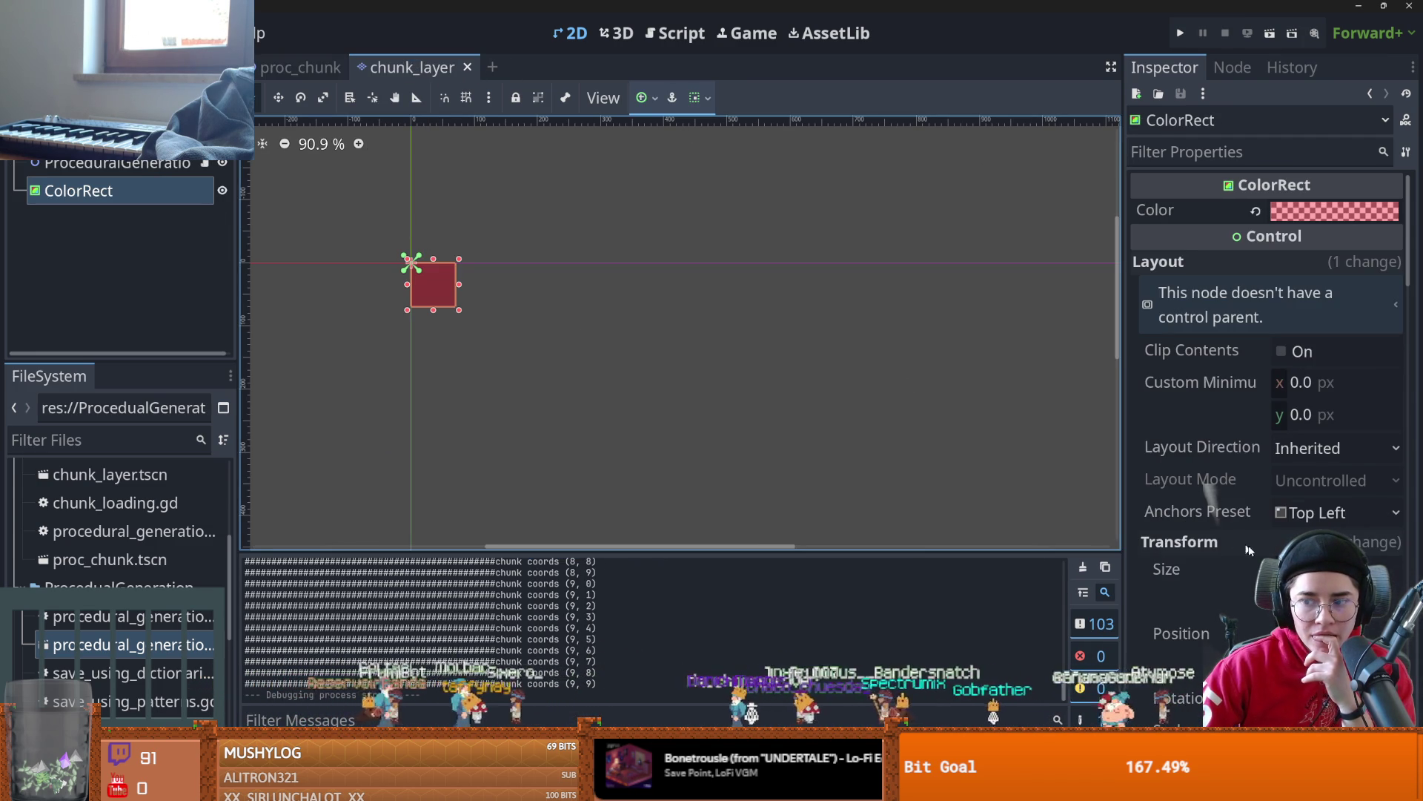
{"action": "left_click_drag", "start_coordinate": [458, 308], "coordinate": [434, 280]}
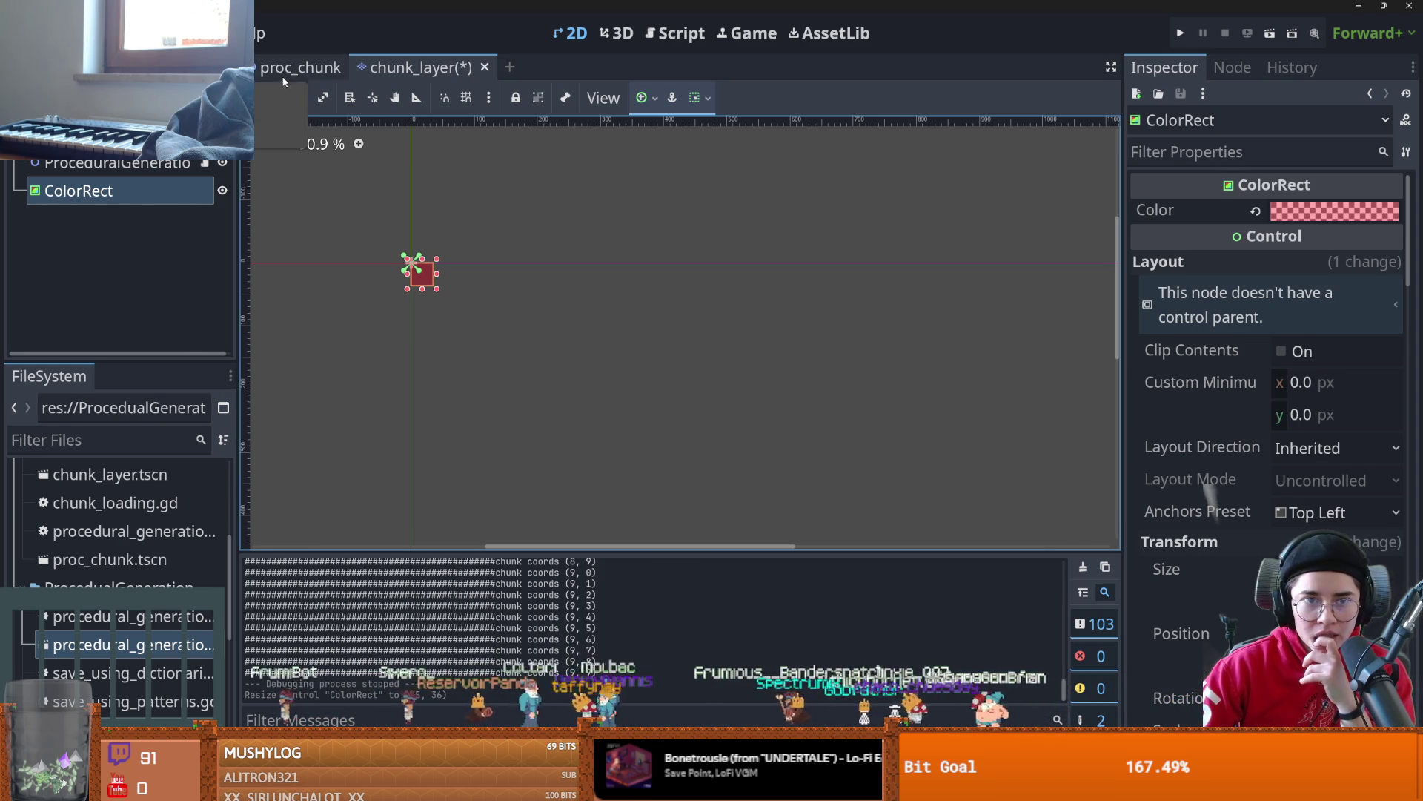
{"action": "left_click", "coordinate": [301, 67]}
{"action": "left_click", "coordinate": [1270, 33]}
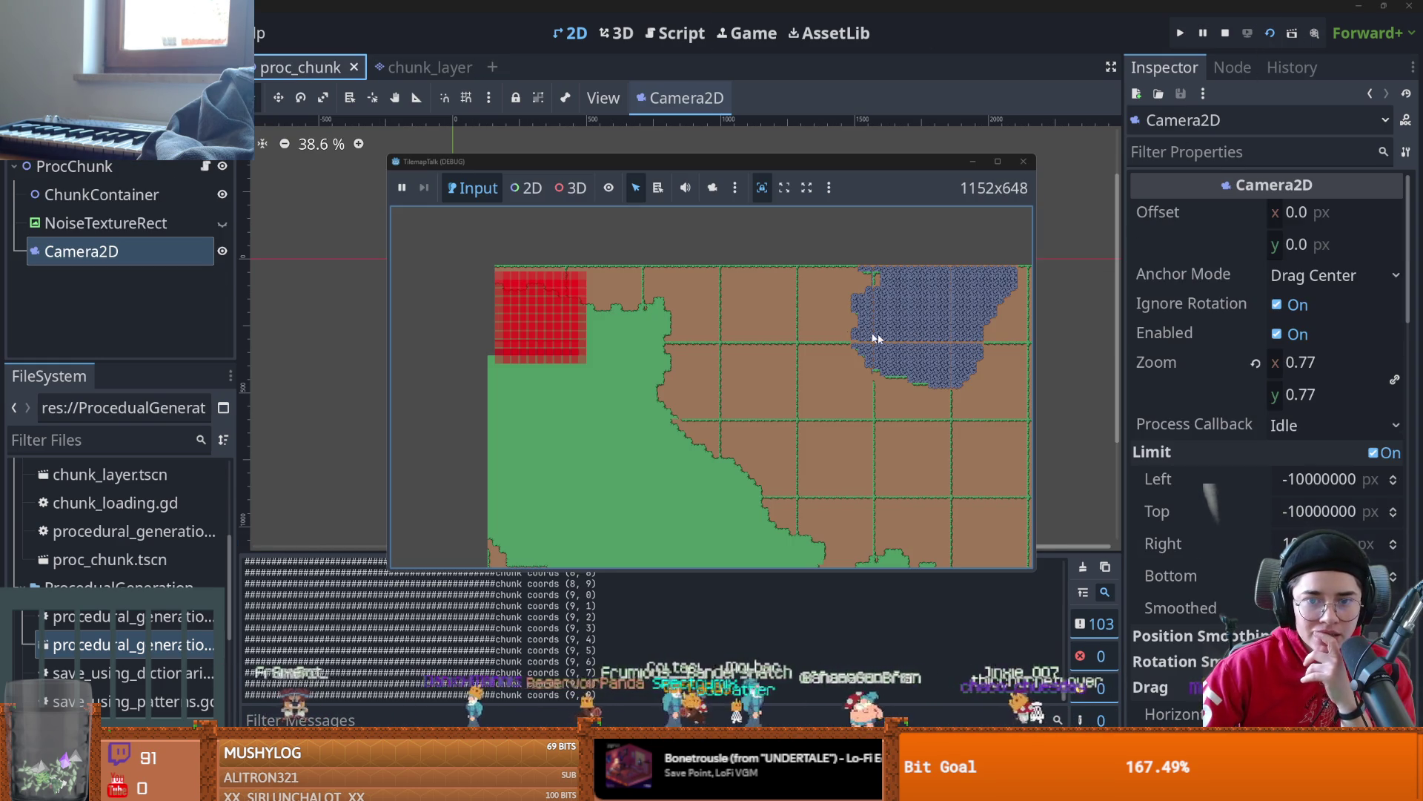
{"action": "left_click", "coordinate": [997, 162]}
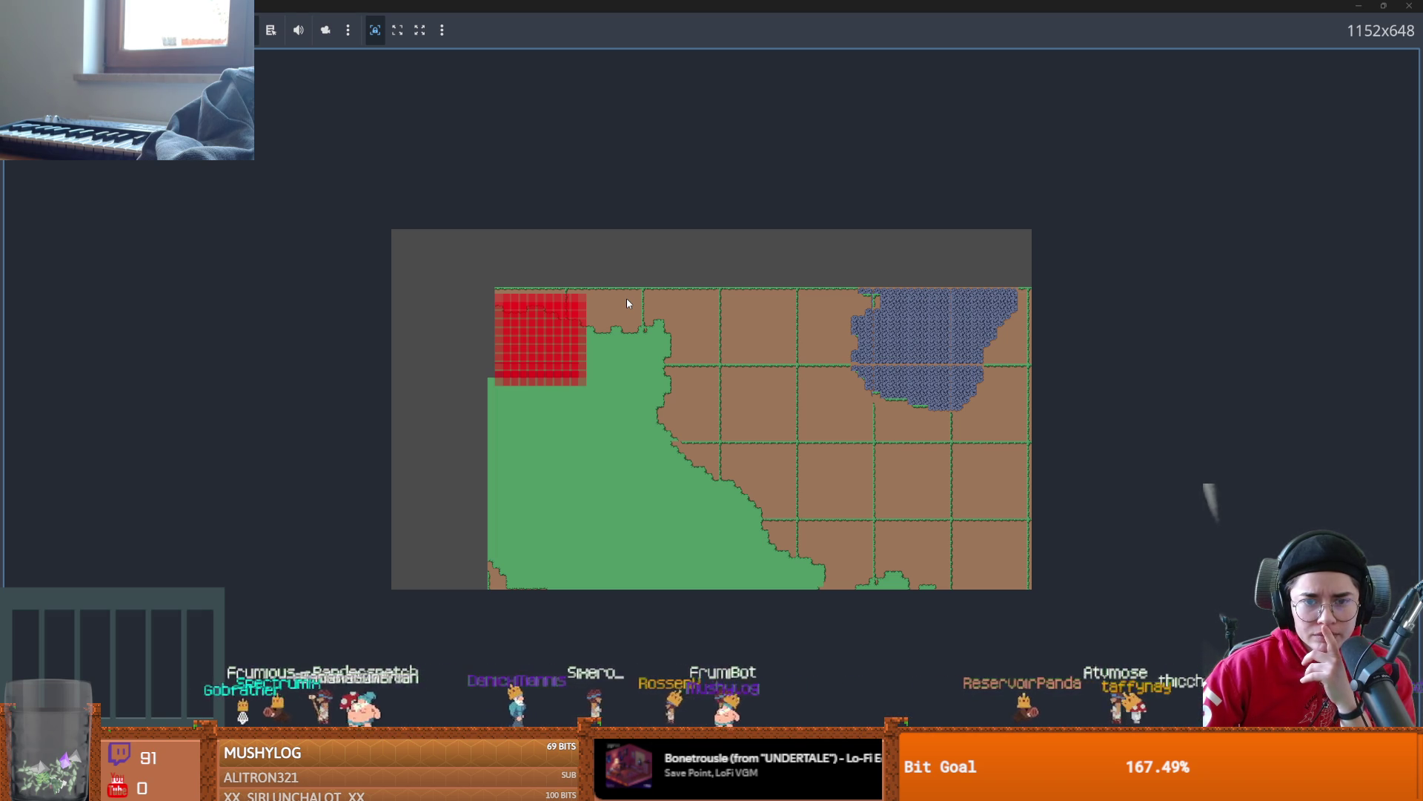
{"action": "key", "text": "F8"}
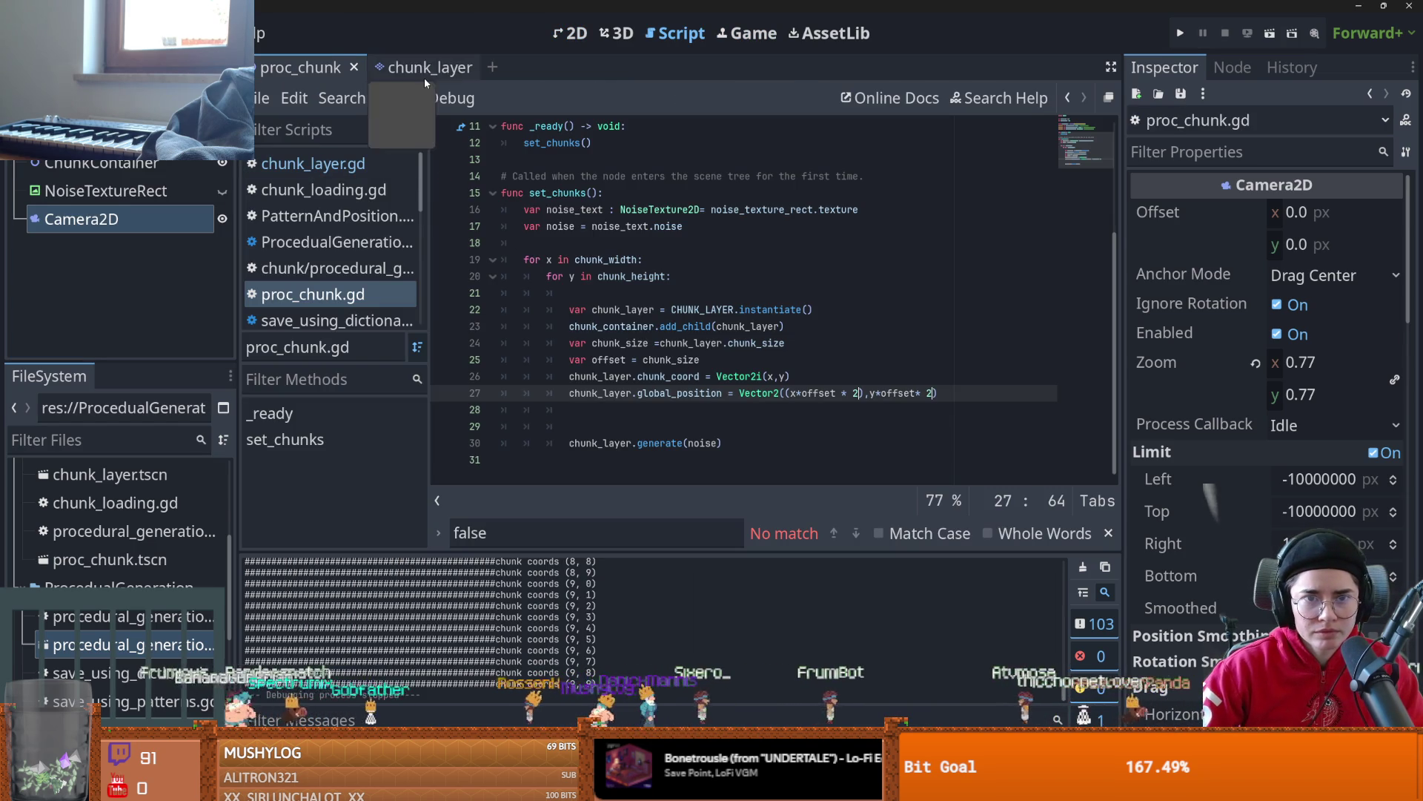
- Delete the extra blank line above set_cells() in chunk_layer.gd's generate function
{"action": "left_click", "coordinate": [424, 74]}
{"action": "mouse_move", "coordinate": [682, 341]}
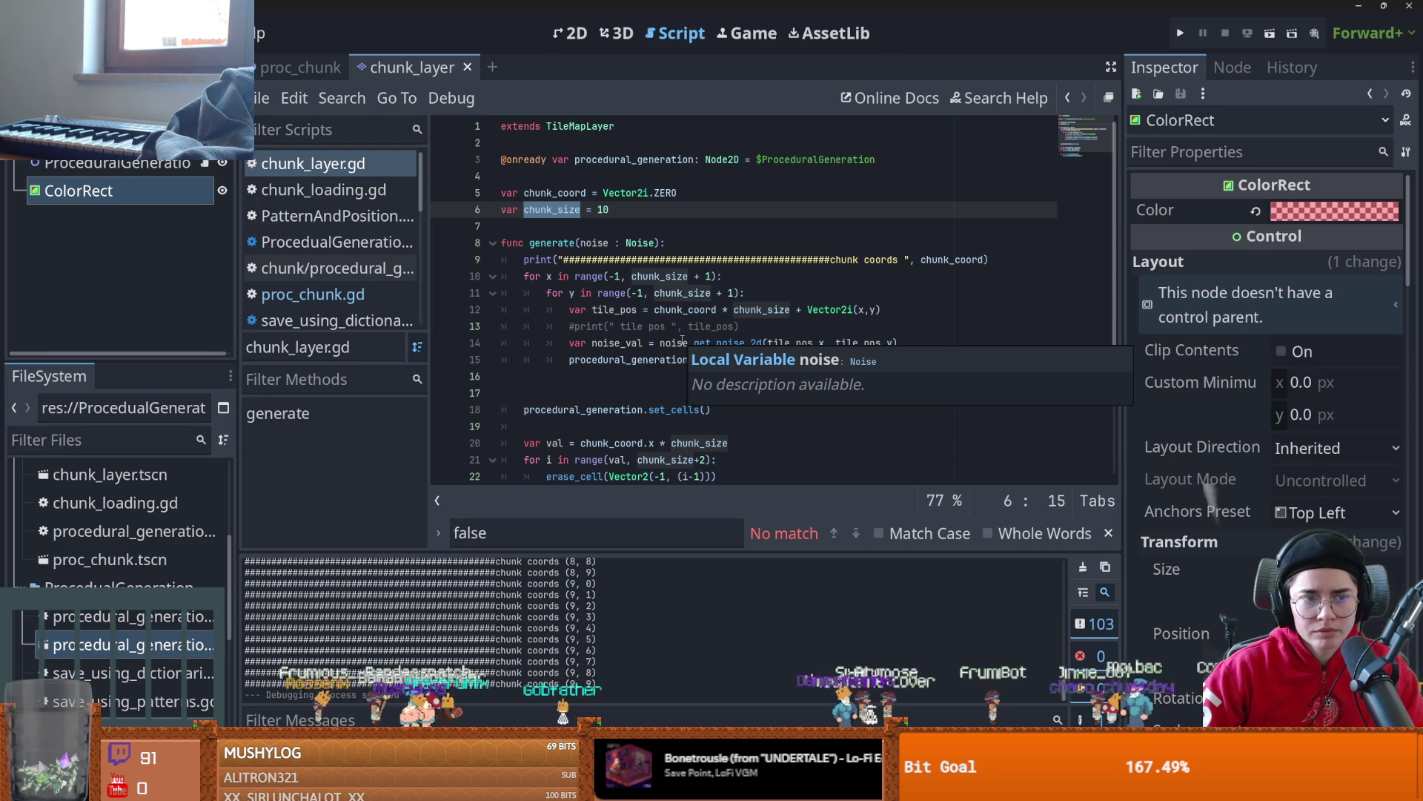
{"action": "scroll", "coordinate": [1280, 540], "scroll_direction": "down", "scroll_amount": 6}
{"action": "scroll", "coordinate": [1280, 540], "scroll_direction": "up", "scroll_amount": 3}
{"action": "scroll", "coordinate": [1280, 540], "scroll_direction": "down", "scroll_amount": 10}
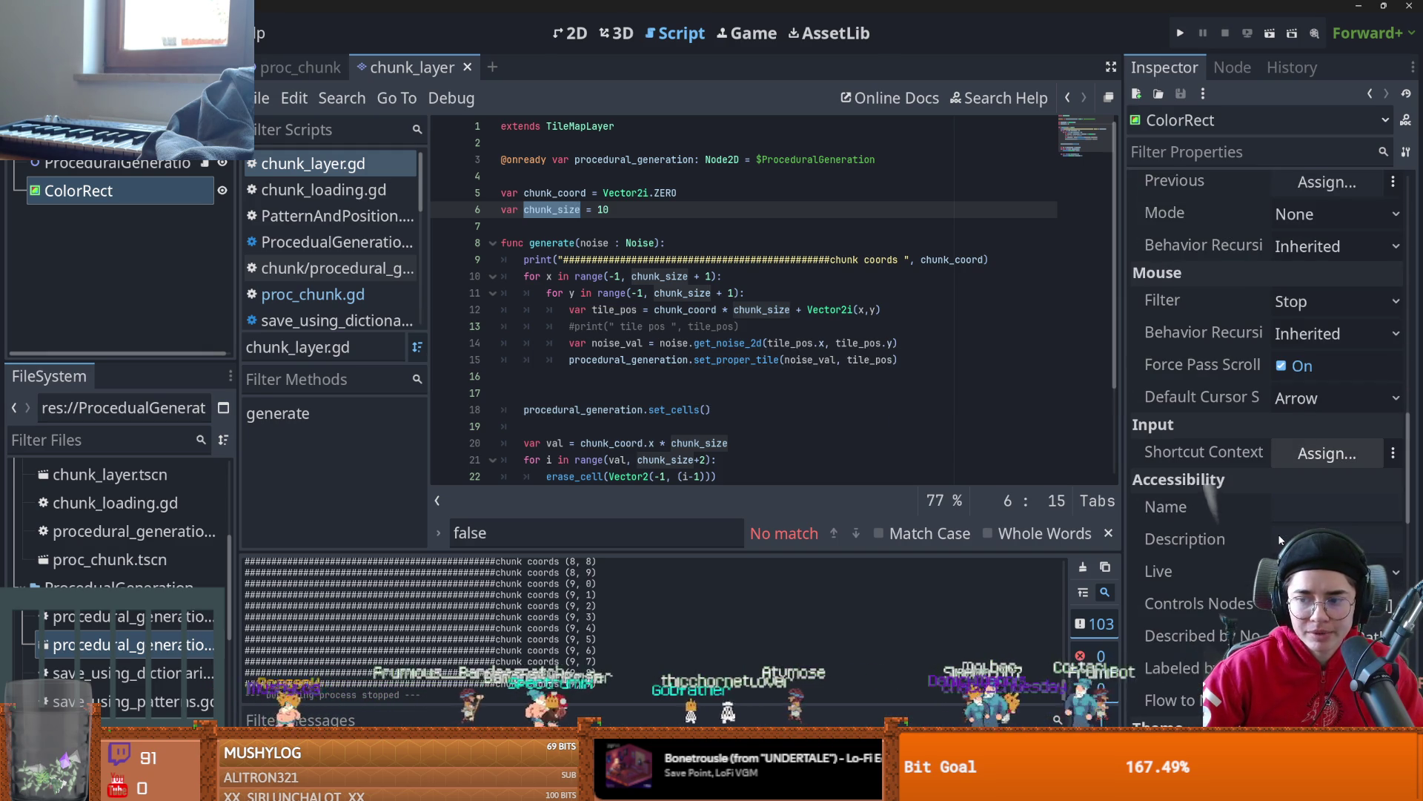
{"action": "scroll", "coordinate": [1280, 540], "scroll_direction": "down", "scroll_amount": 5}
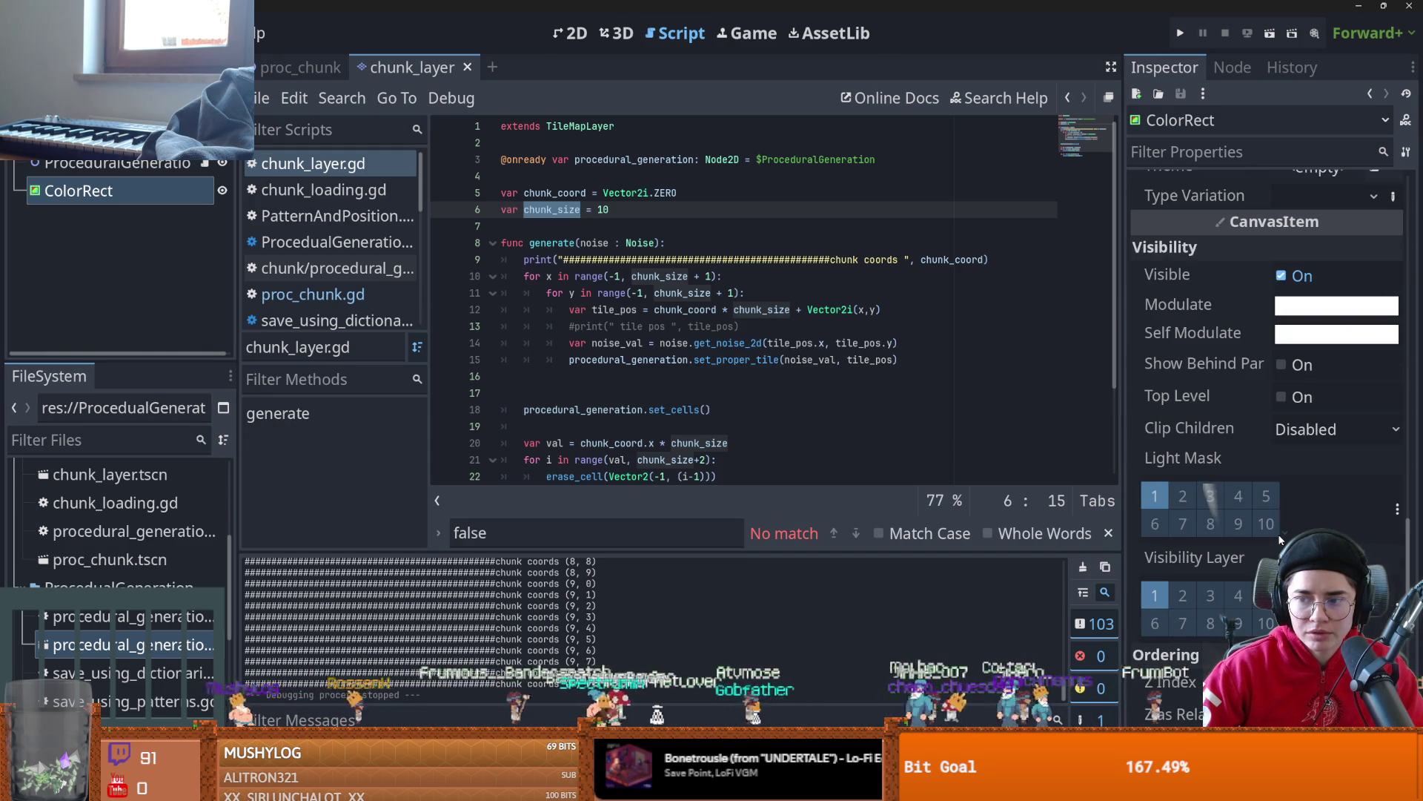
{"action": "scroll", "coordinate": [1280, 541], "scroll_direction": "down", "scroll_amount": 5}
{"action": "scroll", "coordinate": [1280, 541], "scroll_direction": "down", "scroll_amount": 2}
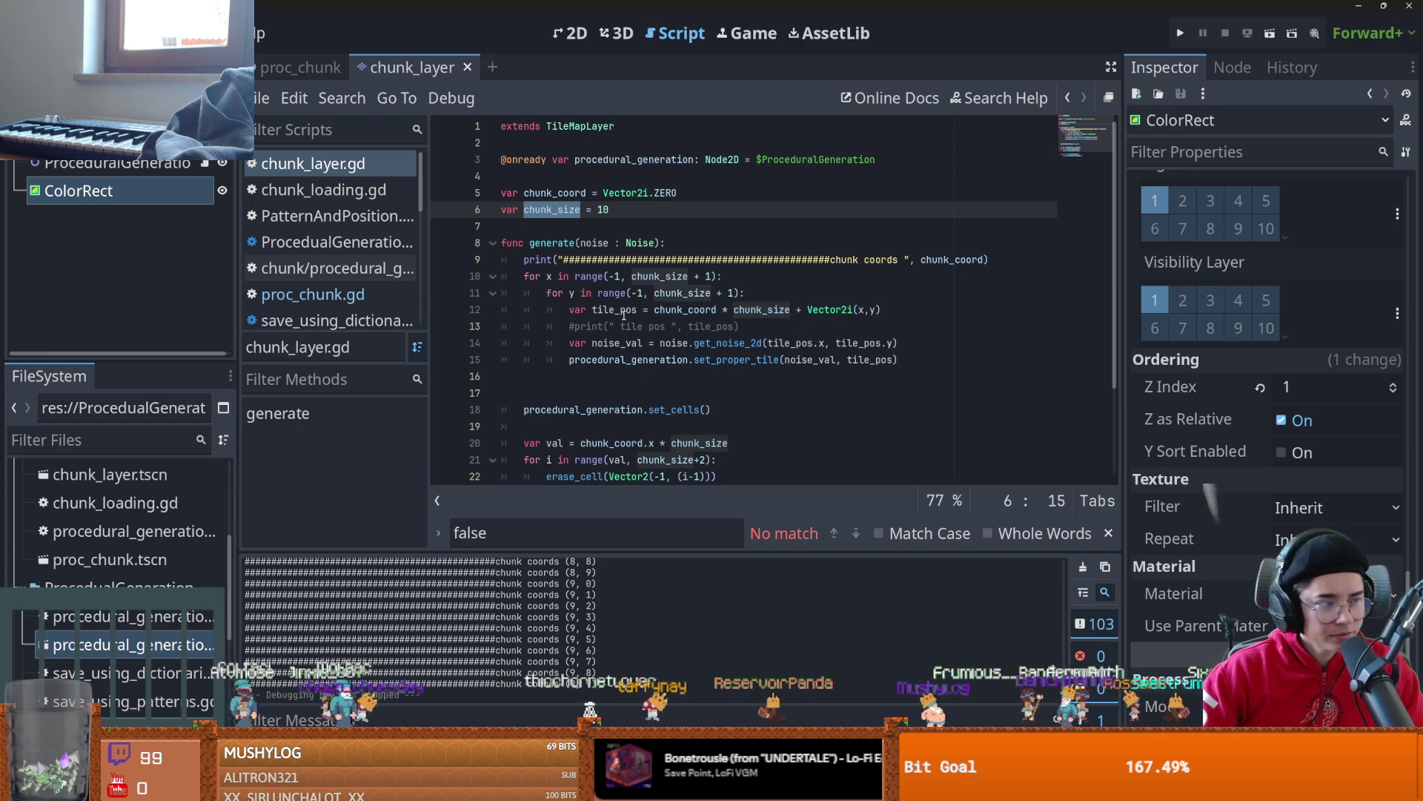
{"action": "scroll", "coordinate": [623, 315], "scroll_direction": "down", "scroll_amount": 1}
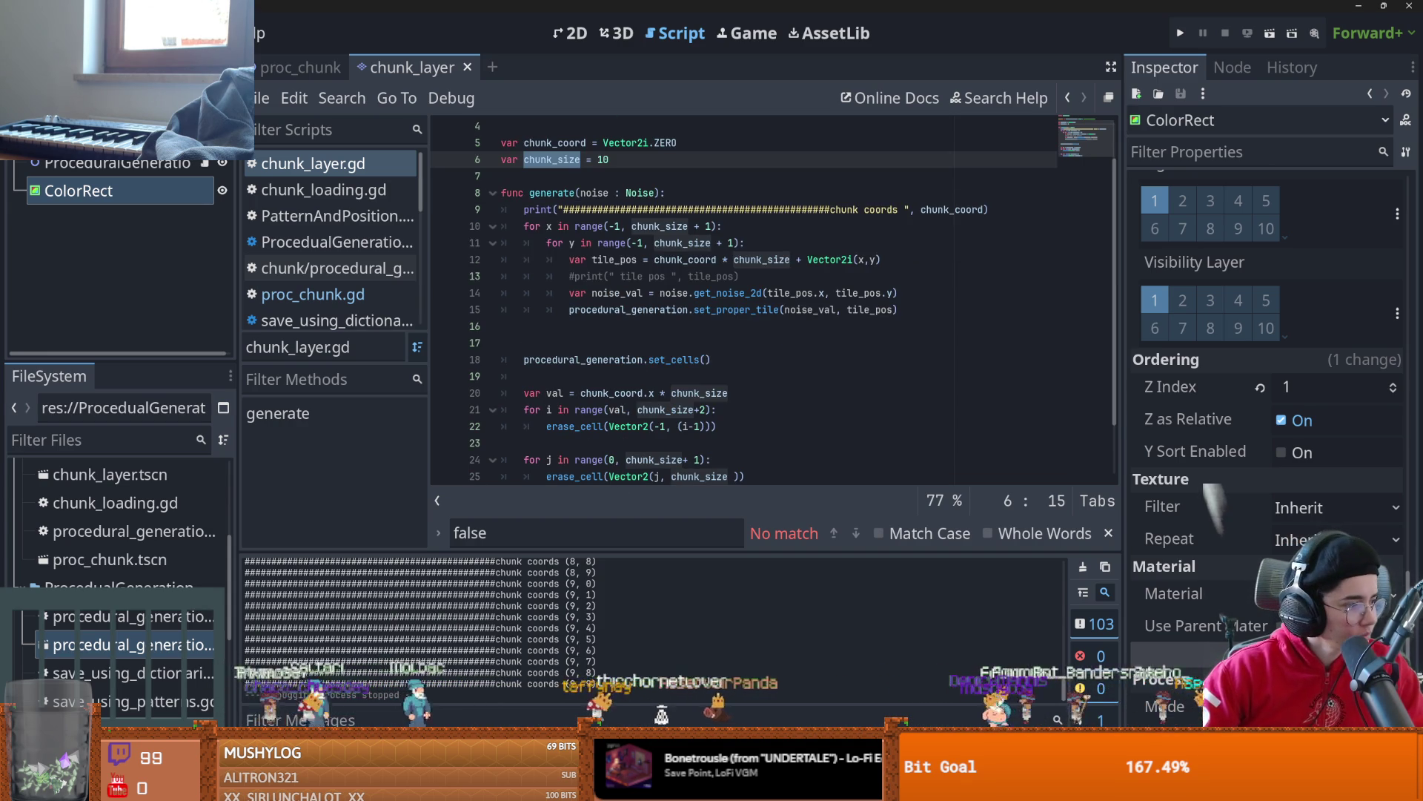
{"action": "scroll", "coordinate": [745, 343], "scroll_direction": "up", "scroll_amount": 1}
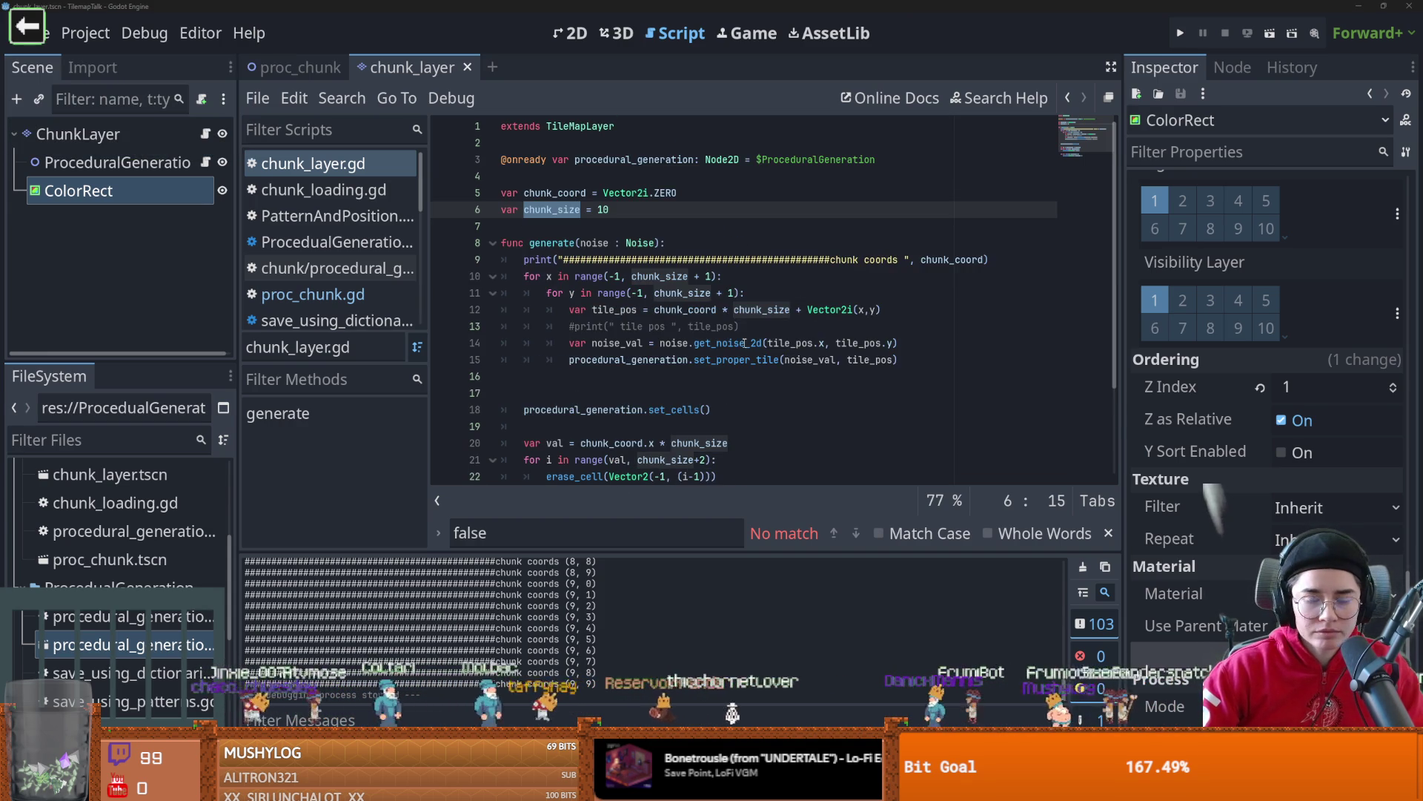
{"action": "left_click", "coordinate": [621, 393]}
{"action": "key", "text": "BackSpace"}
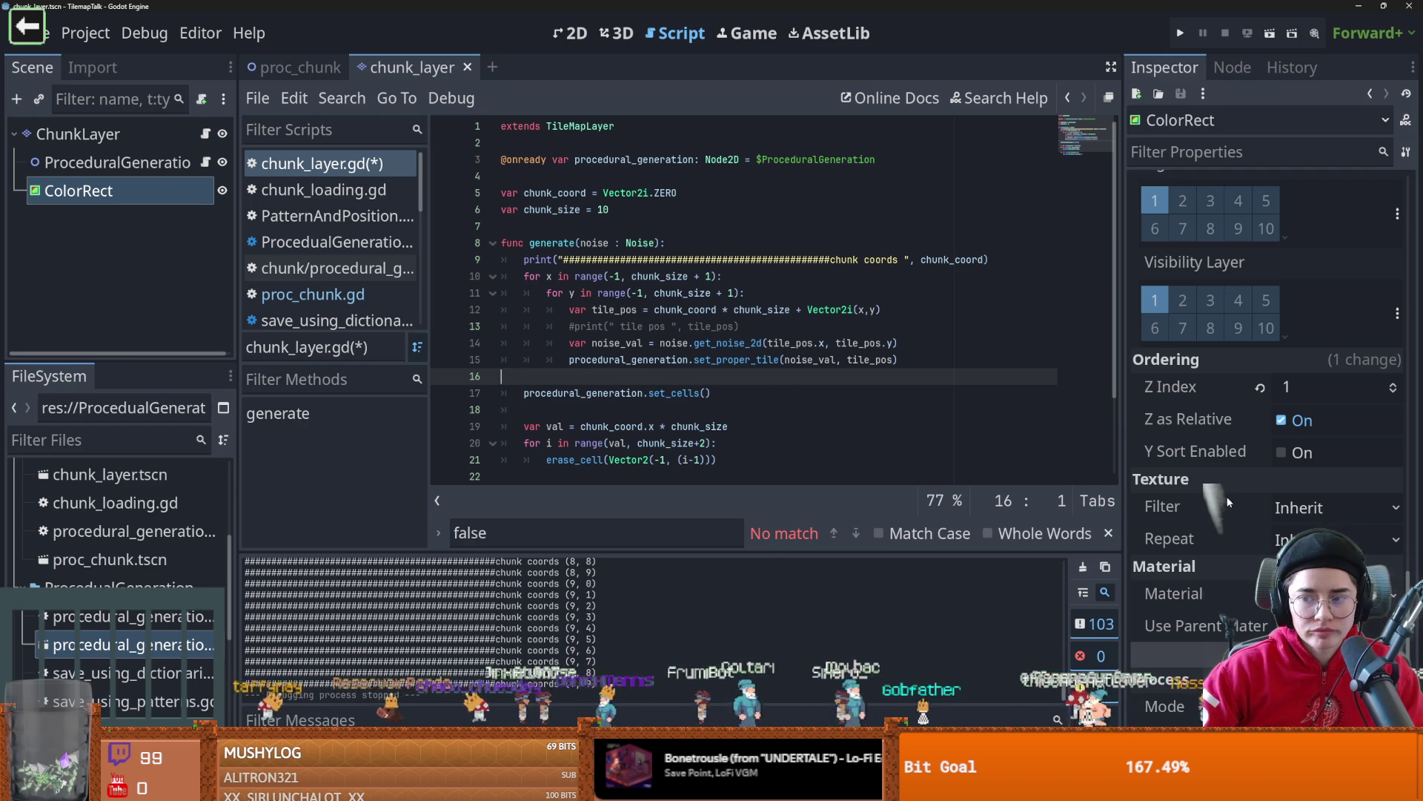
- Check the ChunkLayer root node in the 2D view, then return to the chunk_layer script
{"action": "scroll", "coordinate": [1225, 496], "scroll_direction": "down", "scroll_amount": 6}
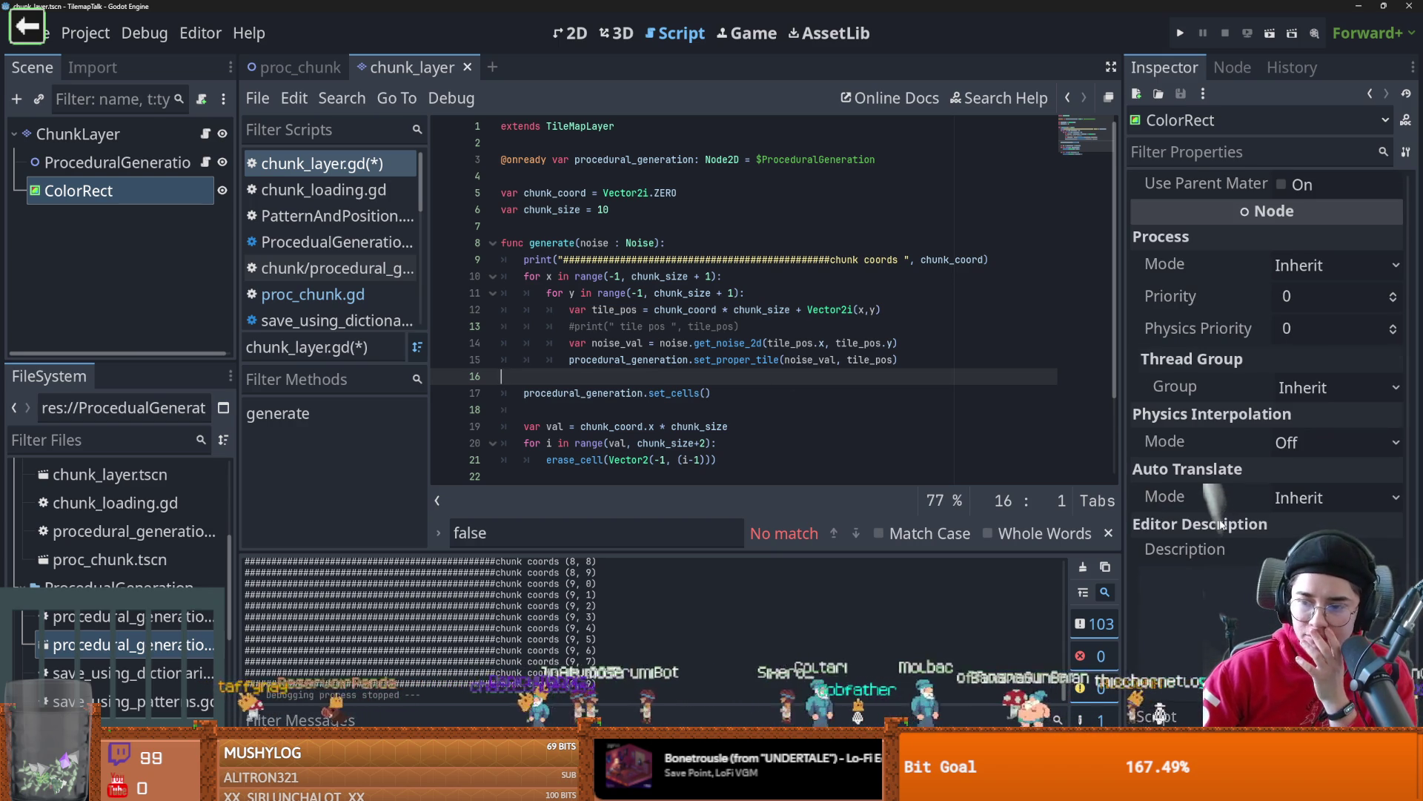
{"action": "scroll", "coordinate": [1221, 524], "scroll_direction": "up", "scroll_amount": 8}
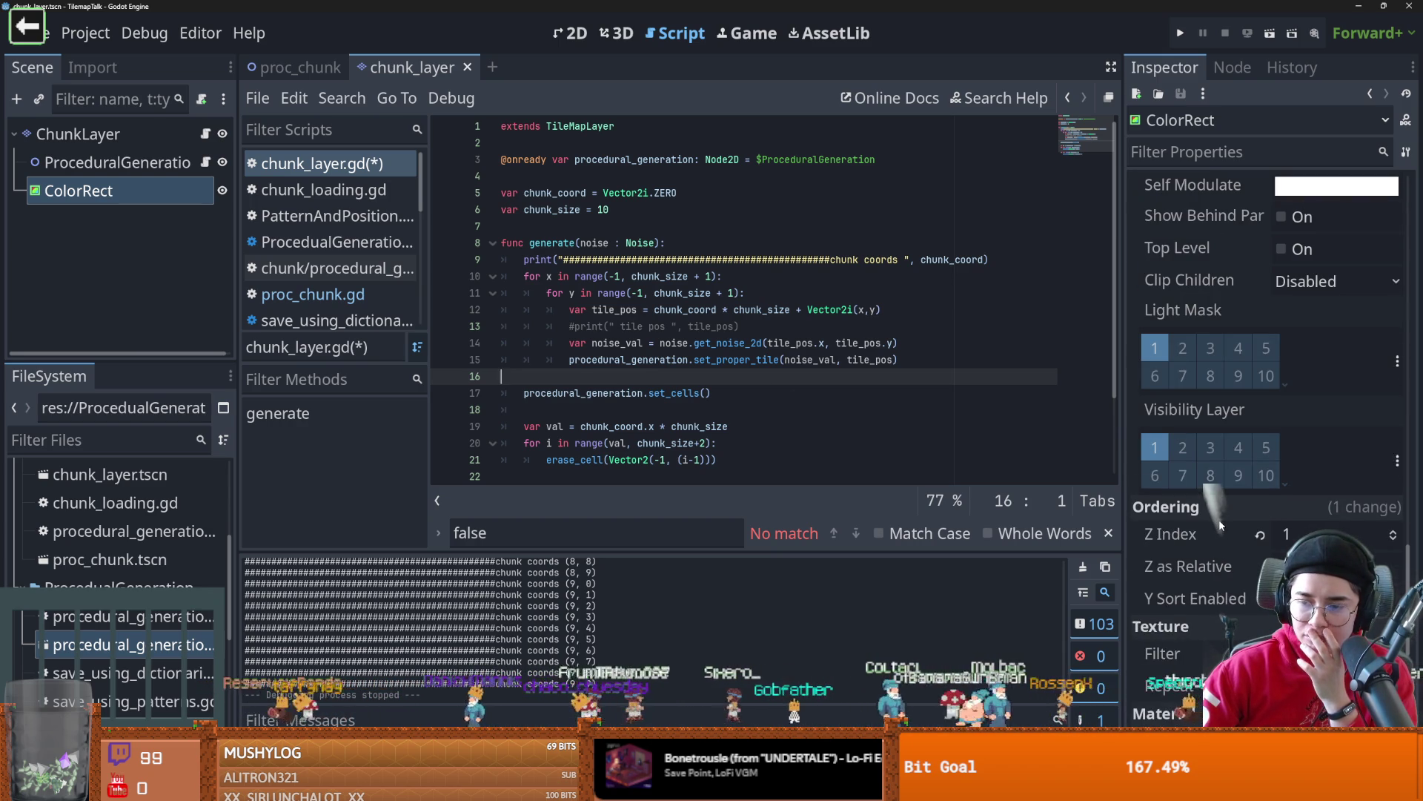
{"action": "left_click", "coordinate": [584, 36]}
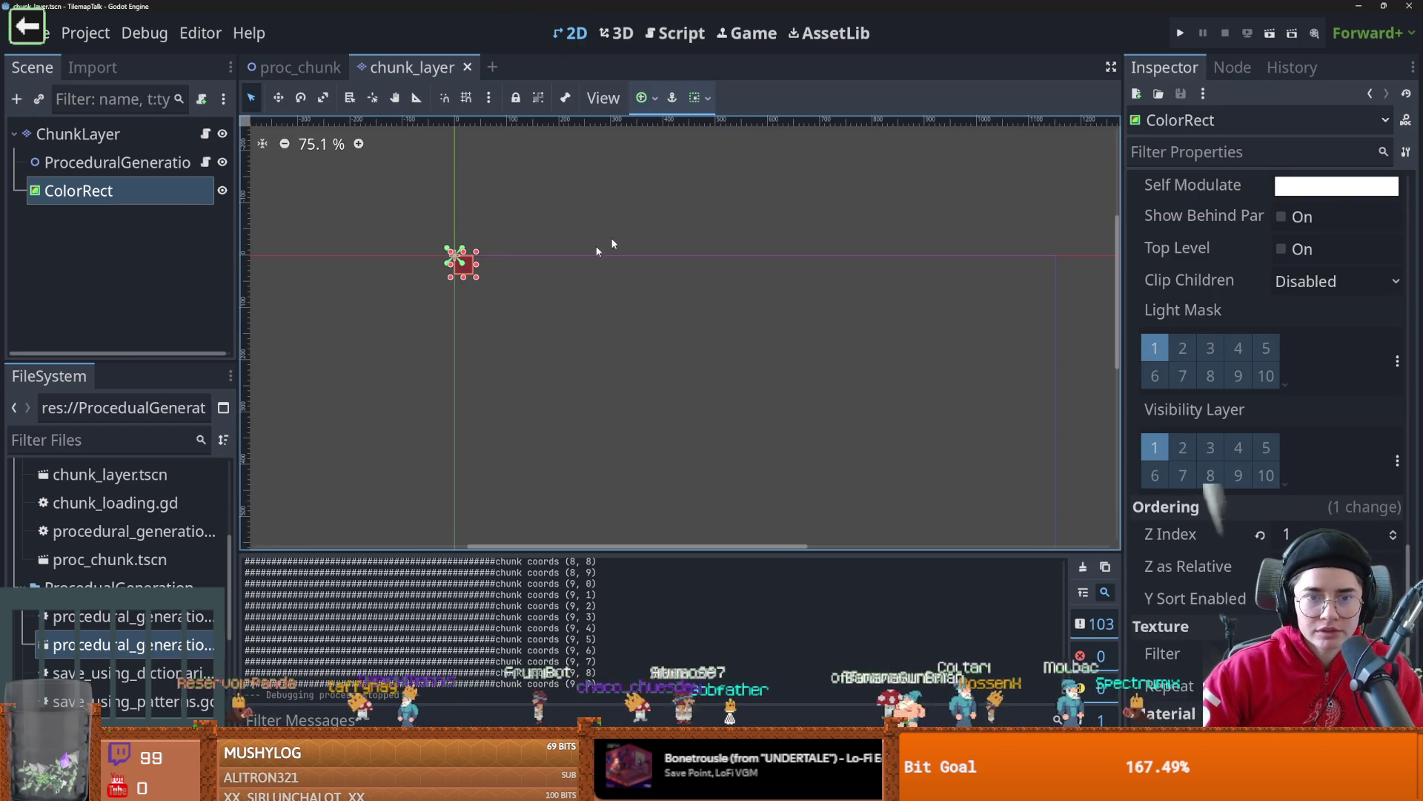
{"action": "left_click", "coordinate": [157, 134]}
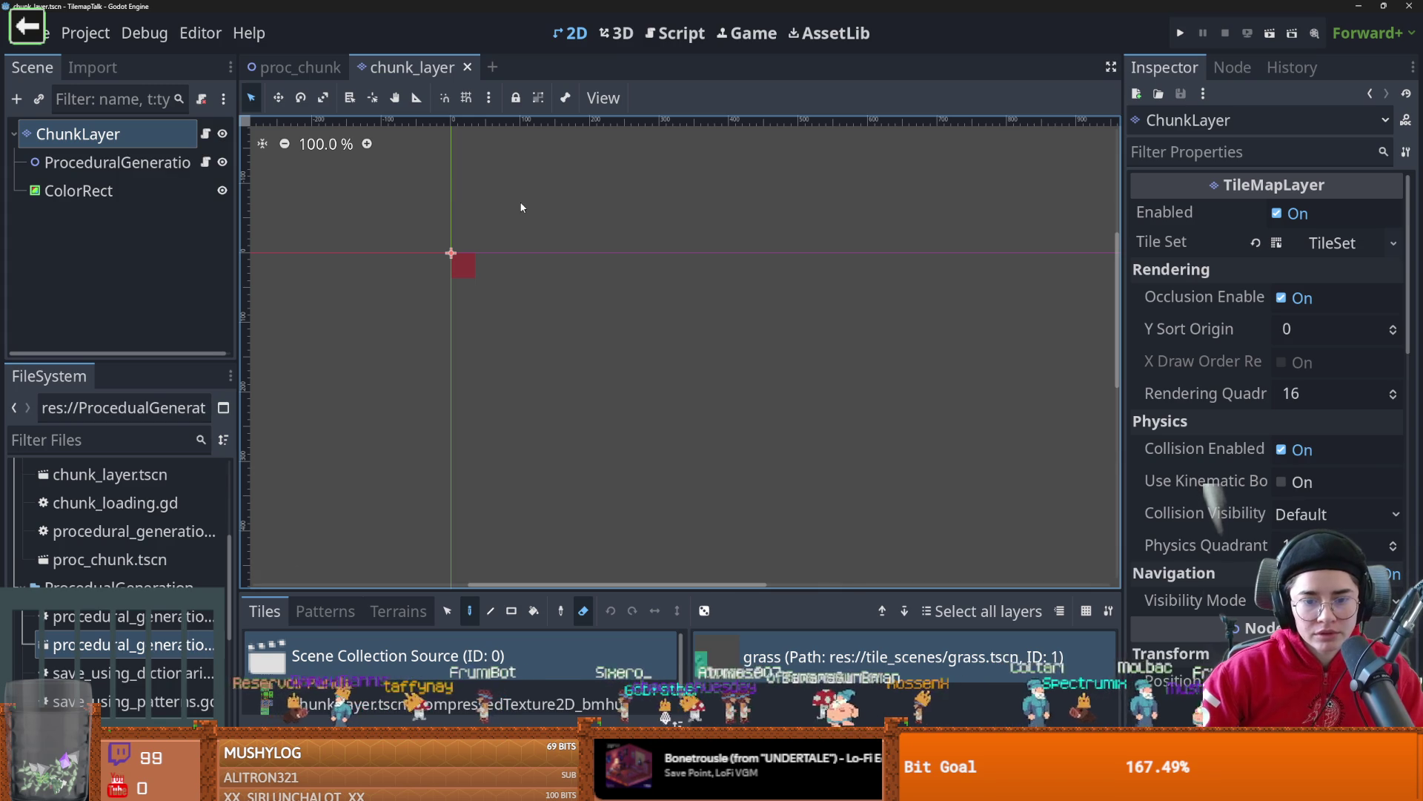
{"action": "scroll", "coordinate": [521, 202], "scroll_direction": "up", "scroll_amount": 1}
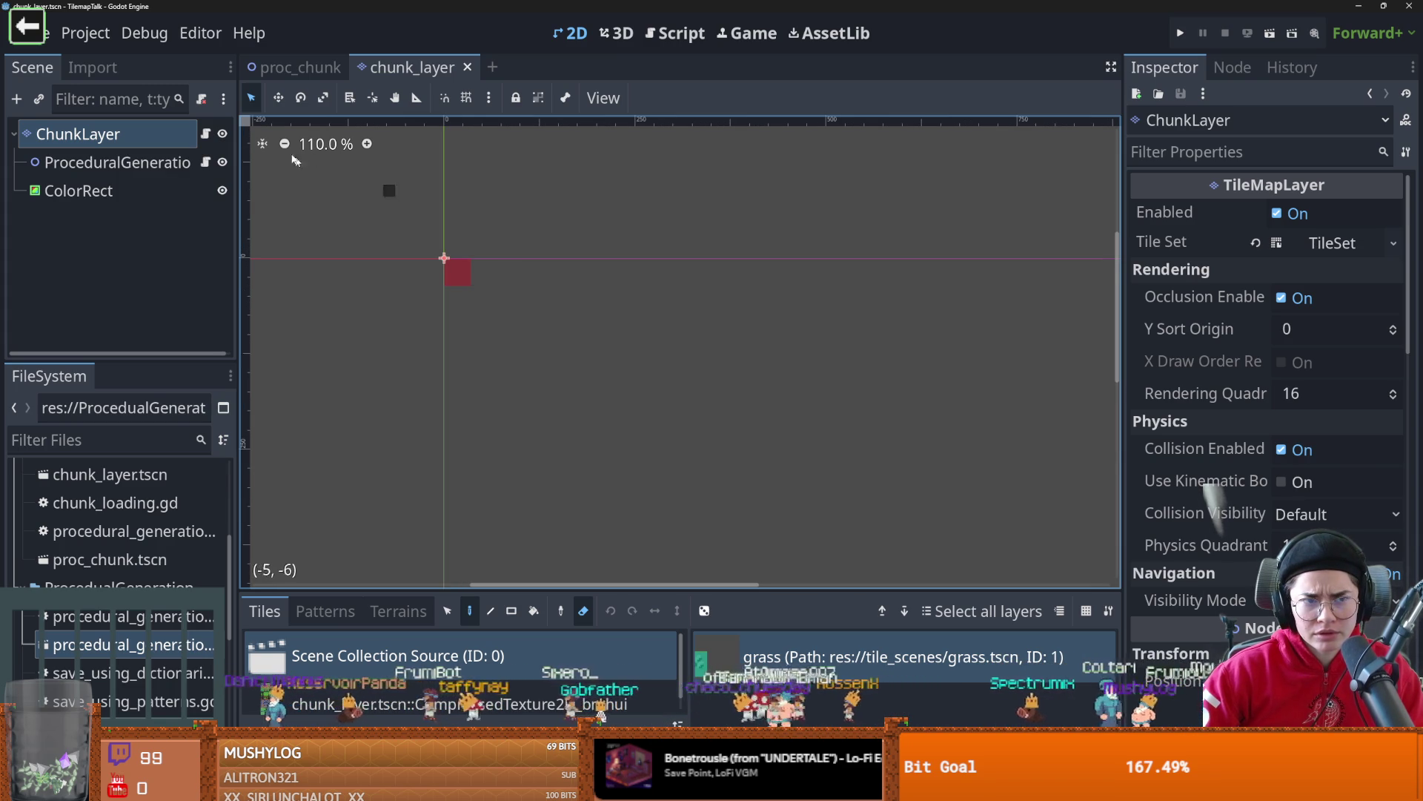
{"action": "left_click", "coordinate": [206, 134]}
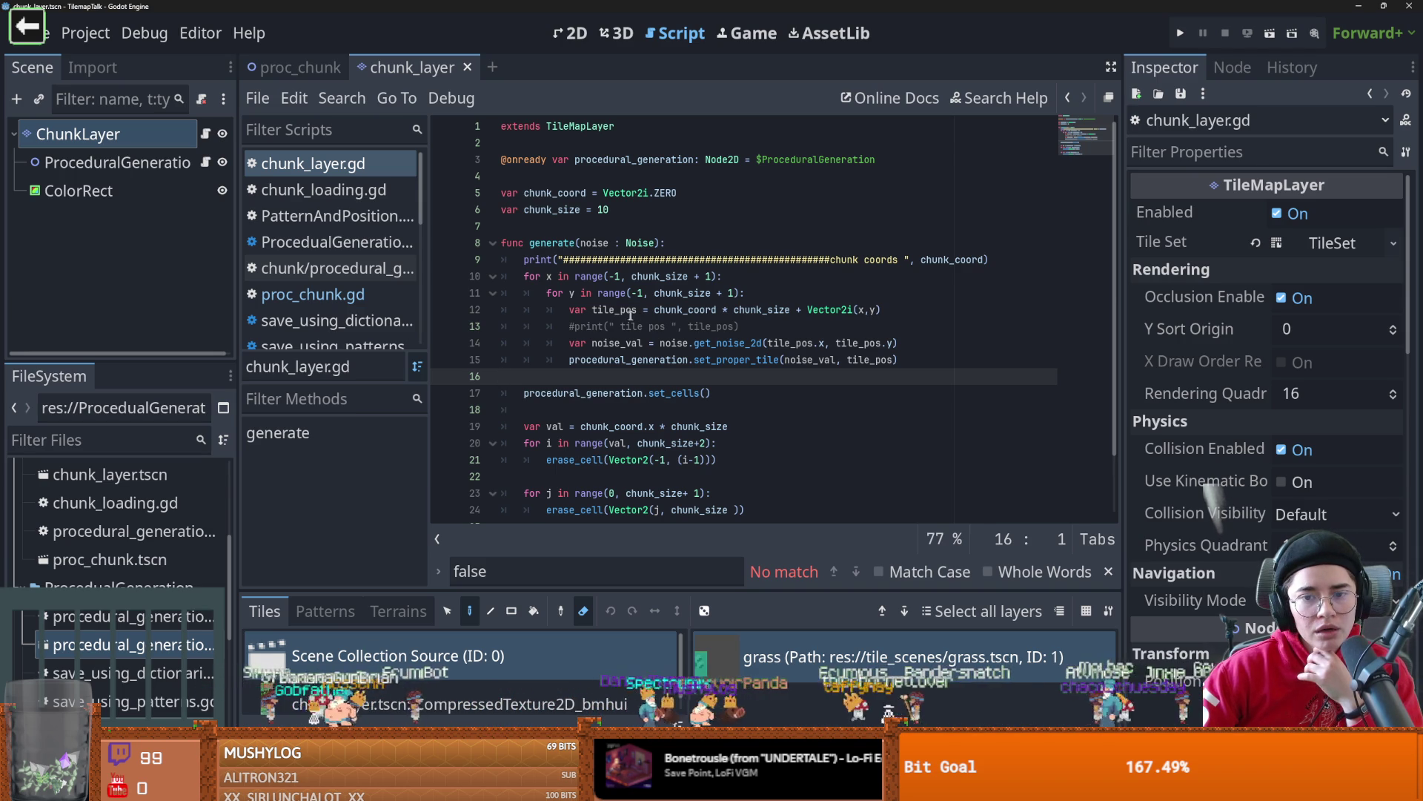
- Rewrite the x term of the chunk global_position in proc_chunk.gd as x*chunk_size
{"action": "double_click", "coordinate": [624, 310]}
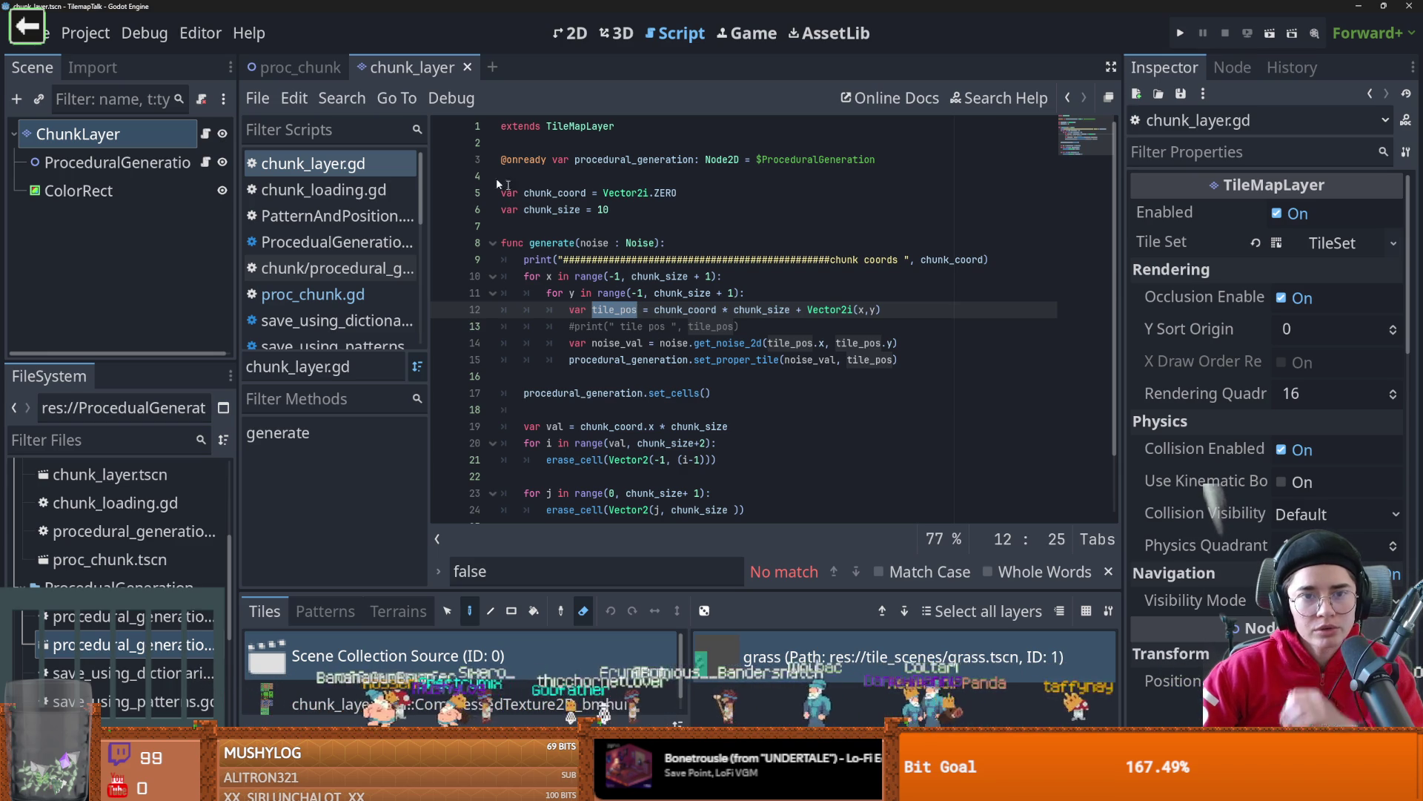
{"action": "left_click", "coordinate": [296, 67]}
{"action": "left_click", "coordinate": [838, 570]}
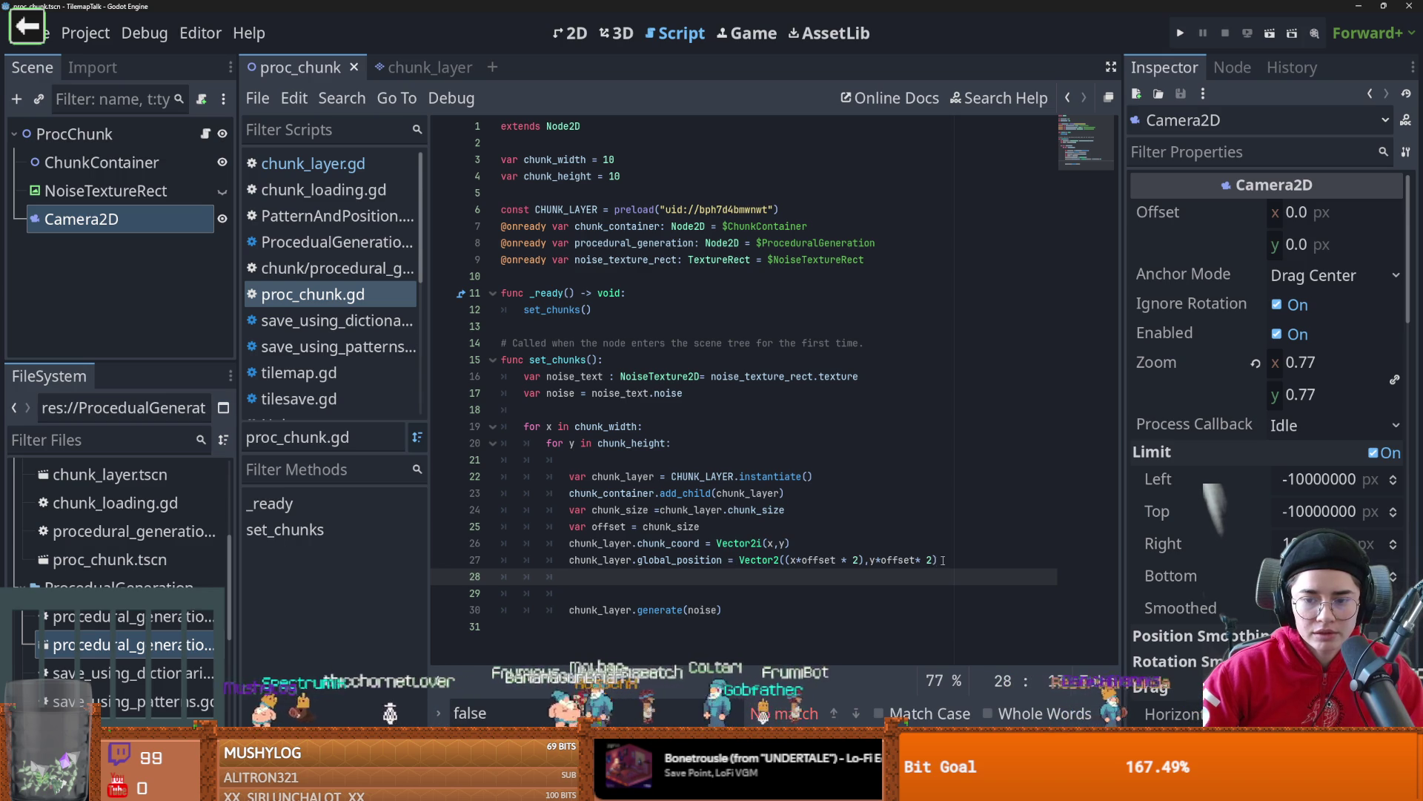
{"action": "left_click_drag", "start_coordinate": [864, 561], "coordinate": [786, 561]}
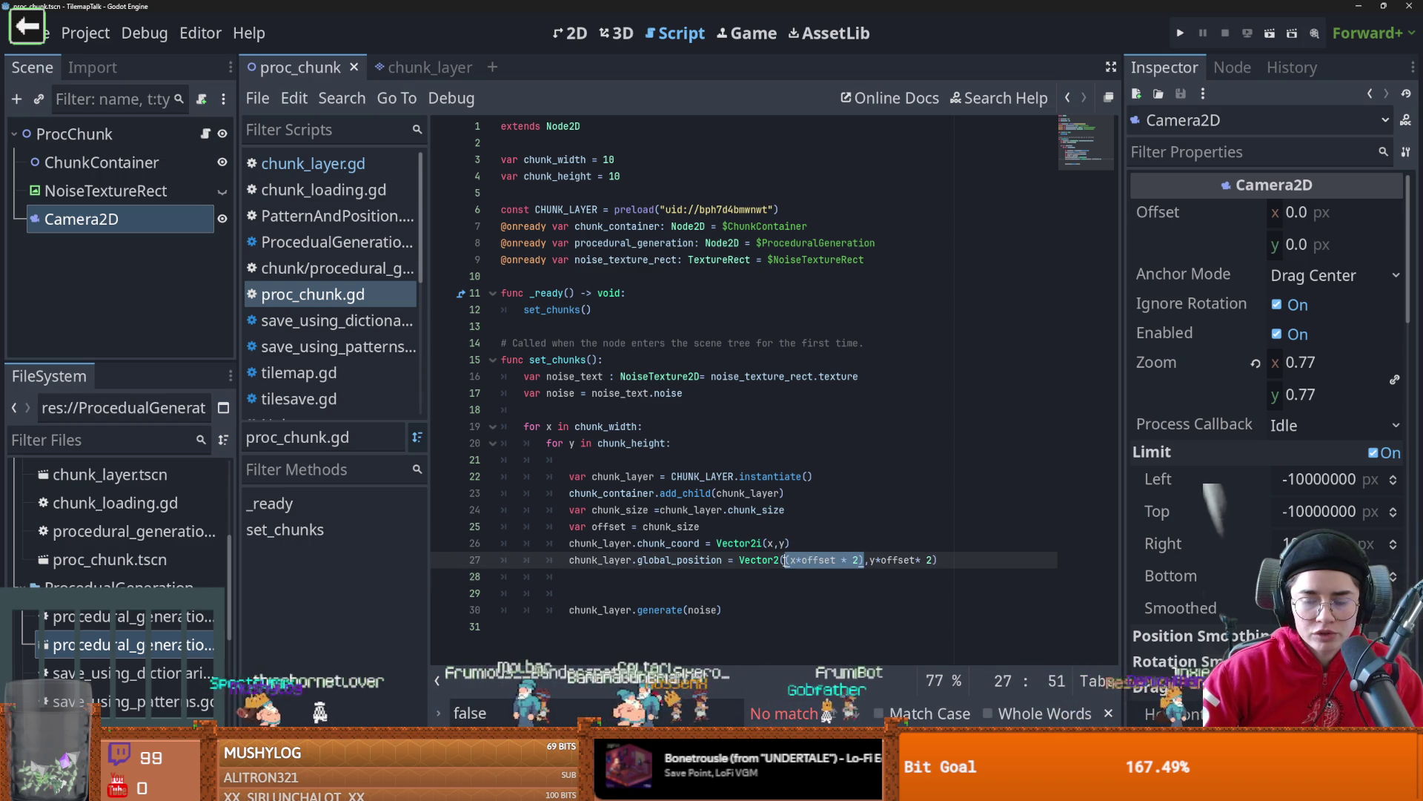
{"action": "type", "text": "chunk_"}
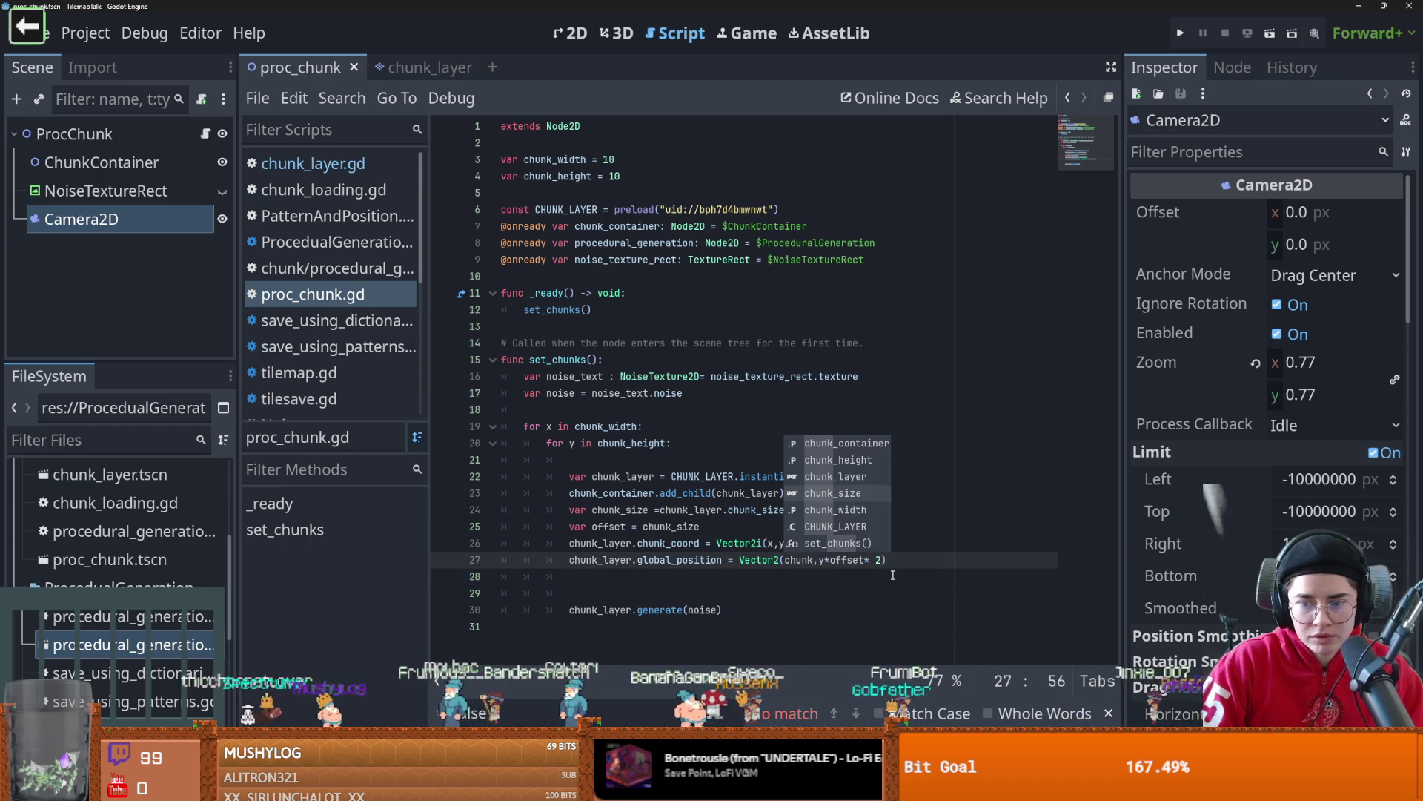
{"action": "type", "text": "coo"}
{"action": "key", "text": "BackSpace"}
{"action": "key", "text": "BackSpace"}
{"action": "key", "text": "BackSpace"}
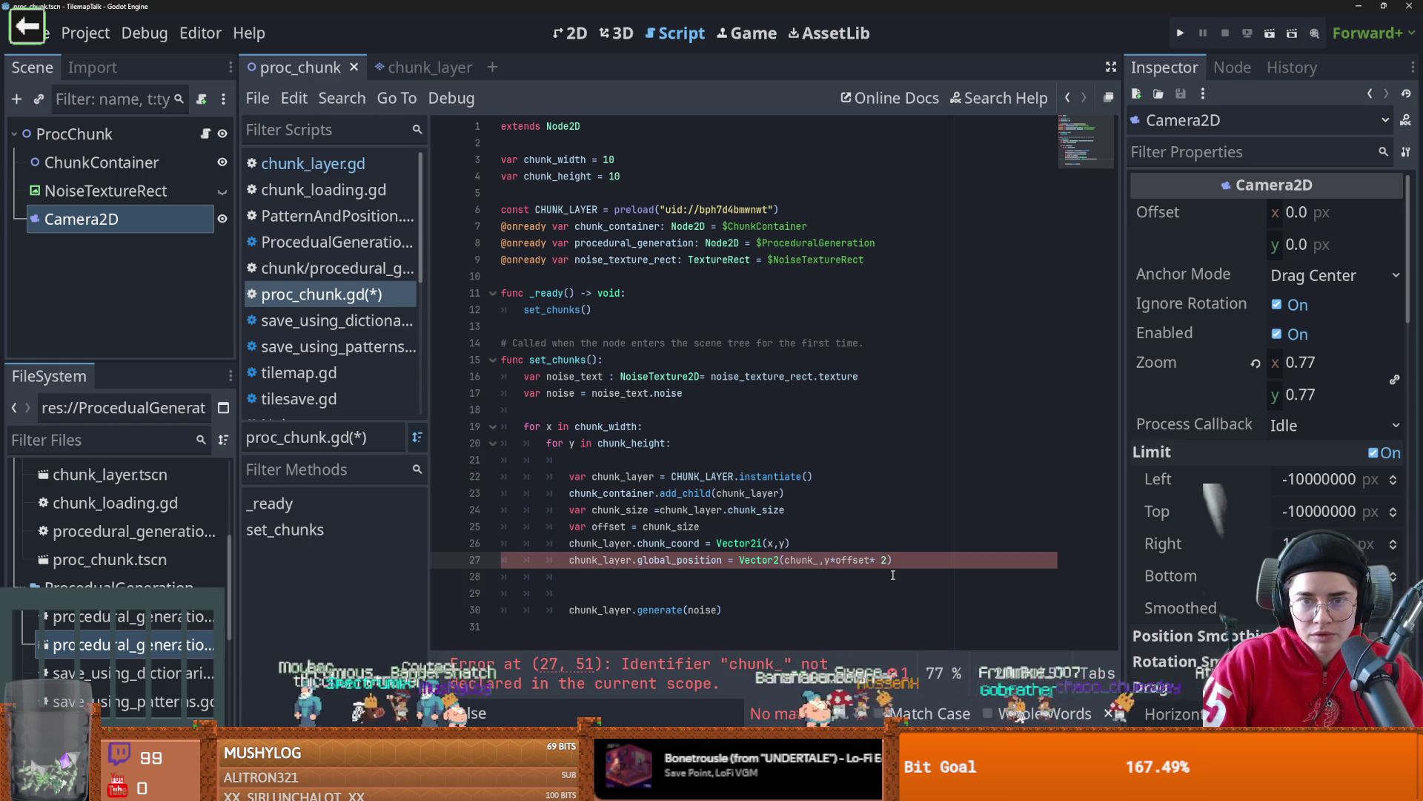
{"action": "key", "text": "BackSpace"}
{"action": "key", "text": "BackSpace"}
{"action": "key", "text": "BackSpace"}
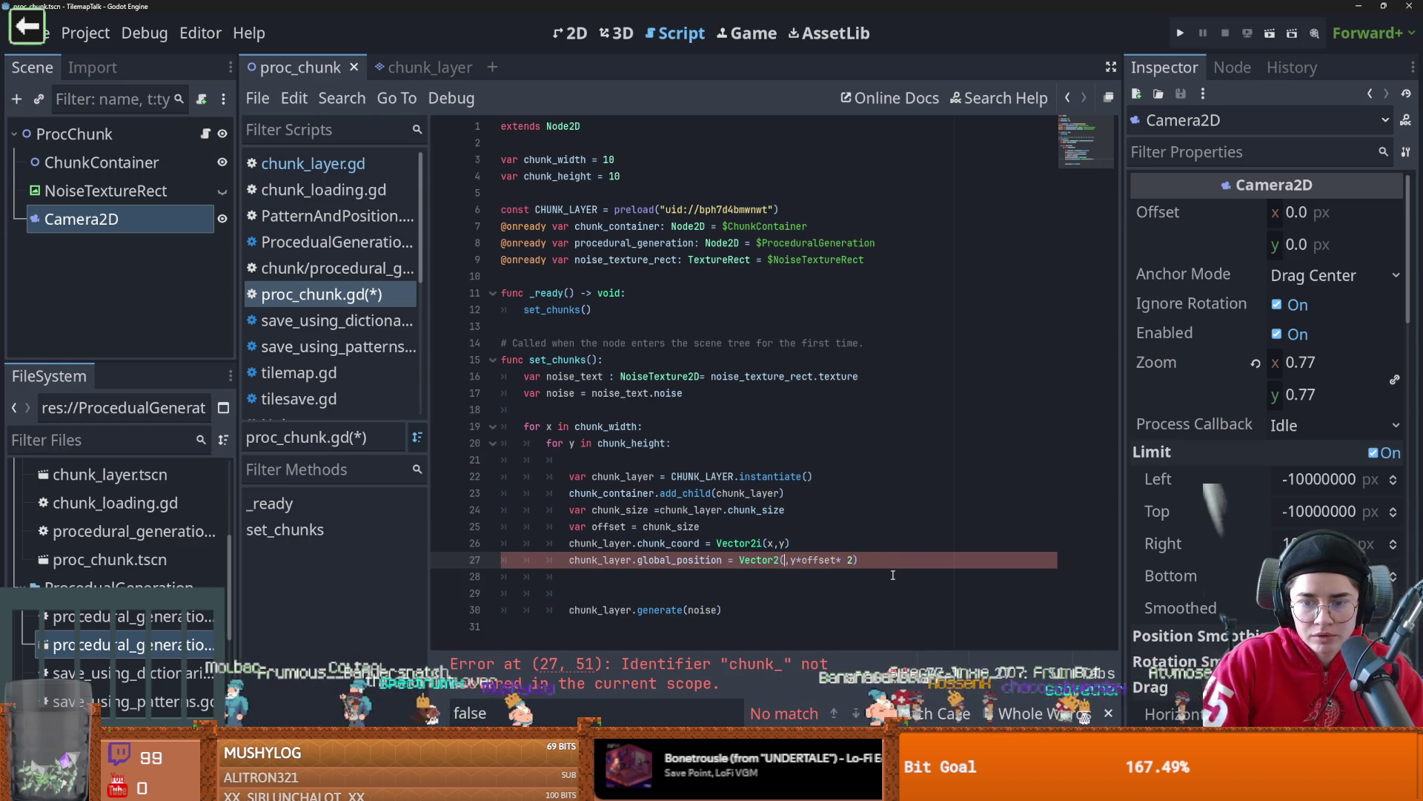
{"action": "type", "text": "x"}
{"action": "type", "text": "*chu"}
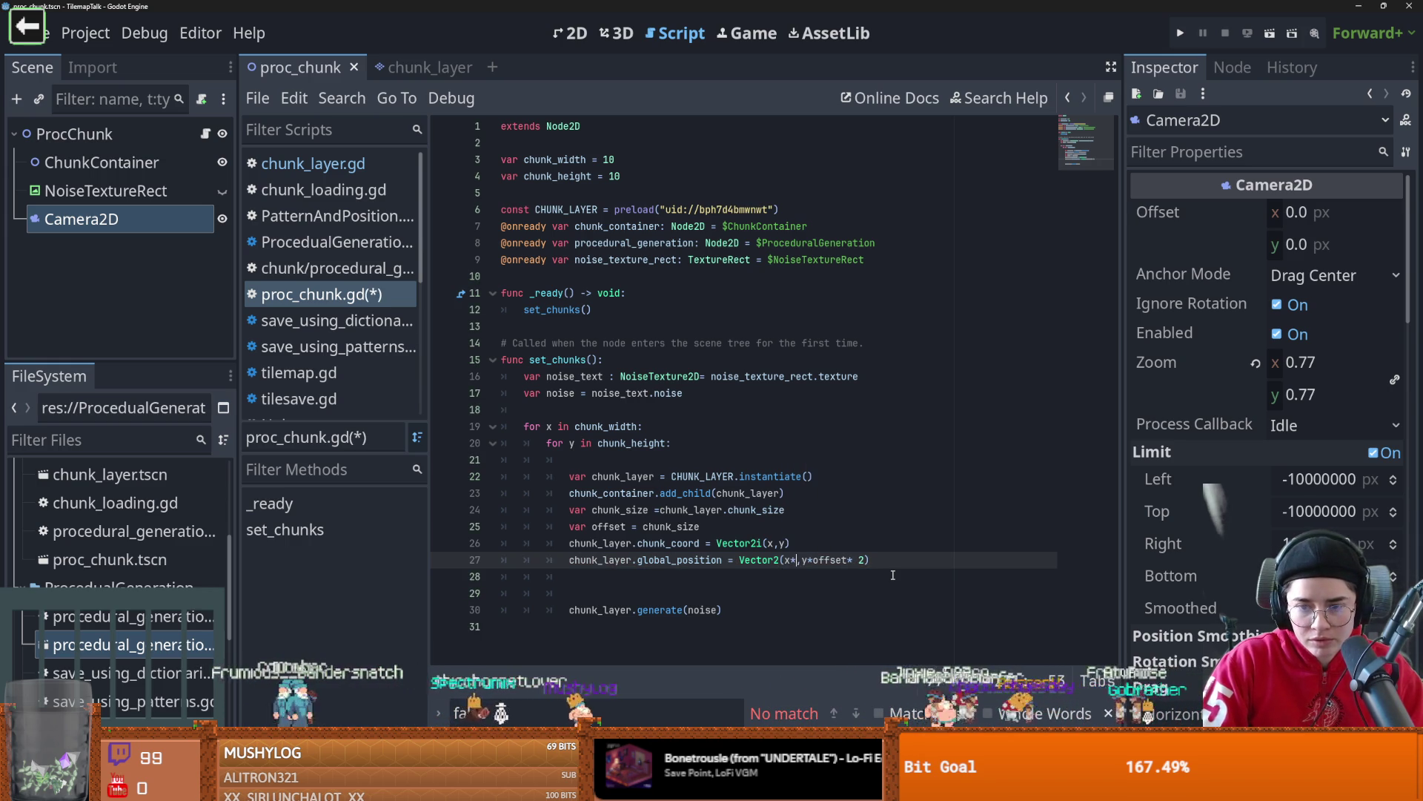
{"action": "key", "text": "Down"}
{"action": "key", "text": "Down"}
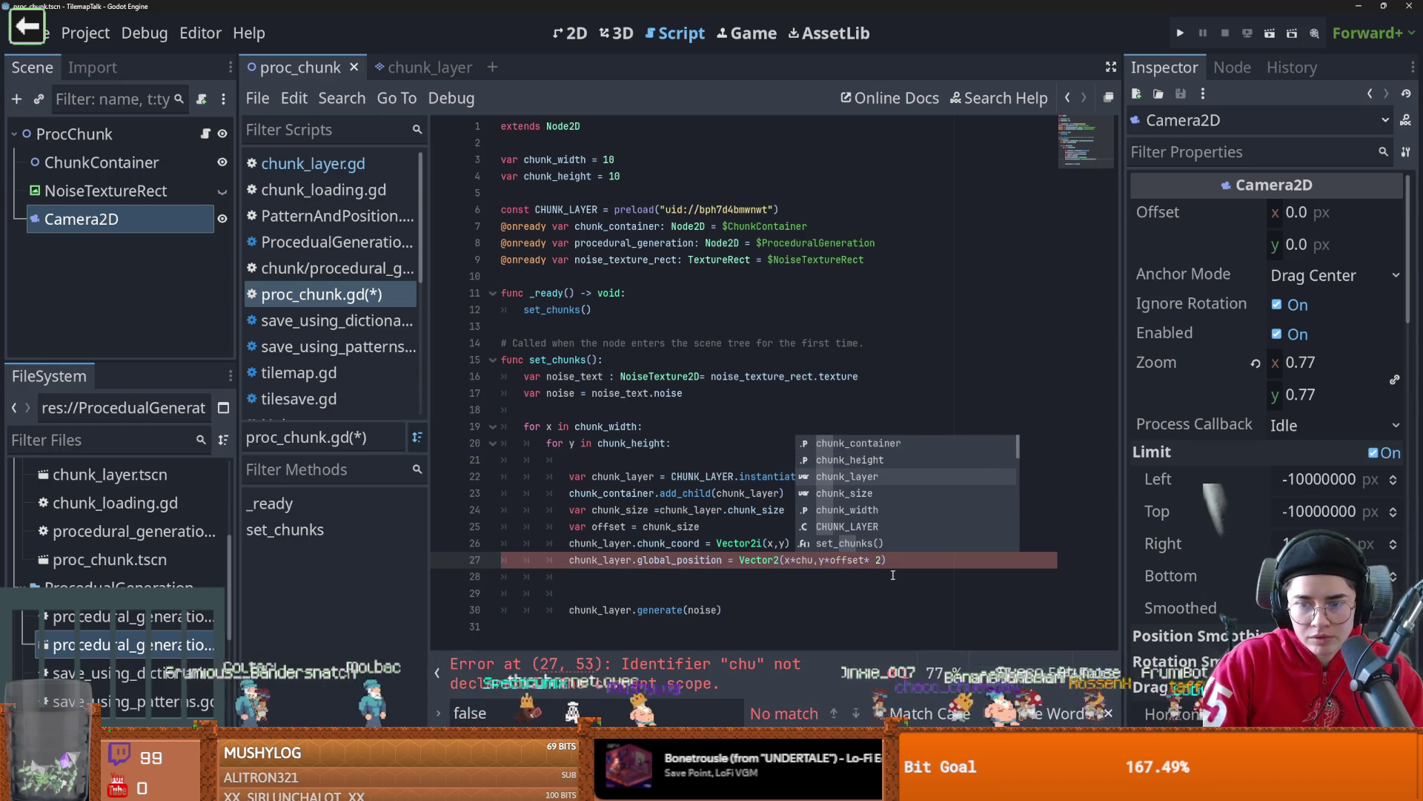
{"action": "key", "text": "Return"}
- Make the y term y*chunk_size by pasting chunk_size, and save proc_chunk.gd
{"action": "left_click_drag", "start_coordinate": [853, 560], "coordinate": [792, 561]}
{"action": "key", "text": "ctrl+c"}
{"action": "left_click", "coordinate": [924, 560]}
{"action": "left_click_drag", "start_coordinate": [924, 560], "coordinate": [863, 560]}
{"action": "key", "text": "ctrl+v"}
{"action": "key", "text": "ctrl+s"}
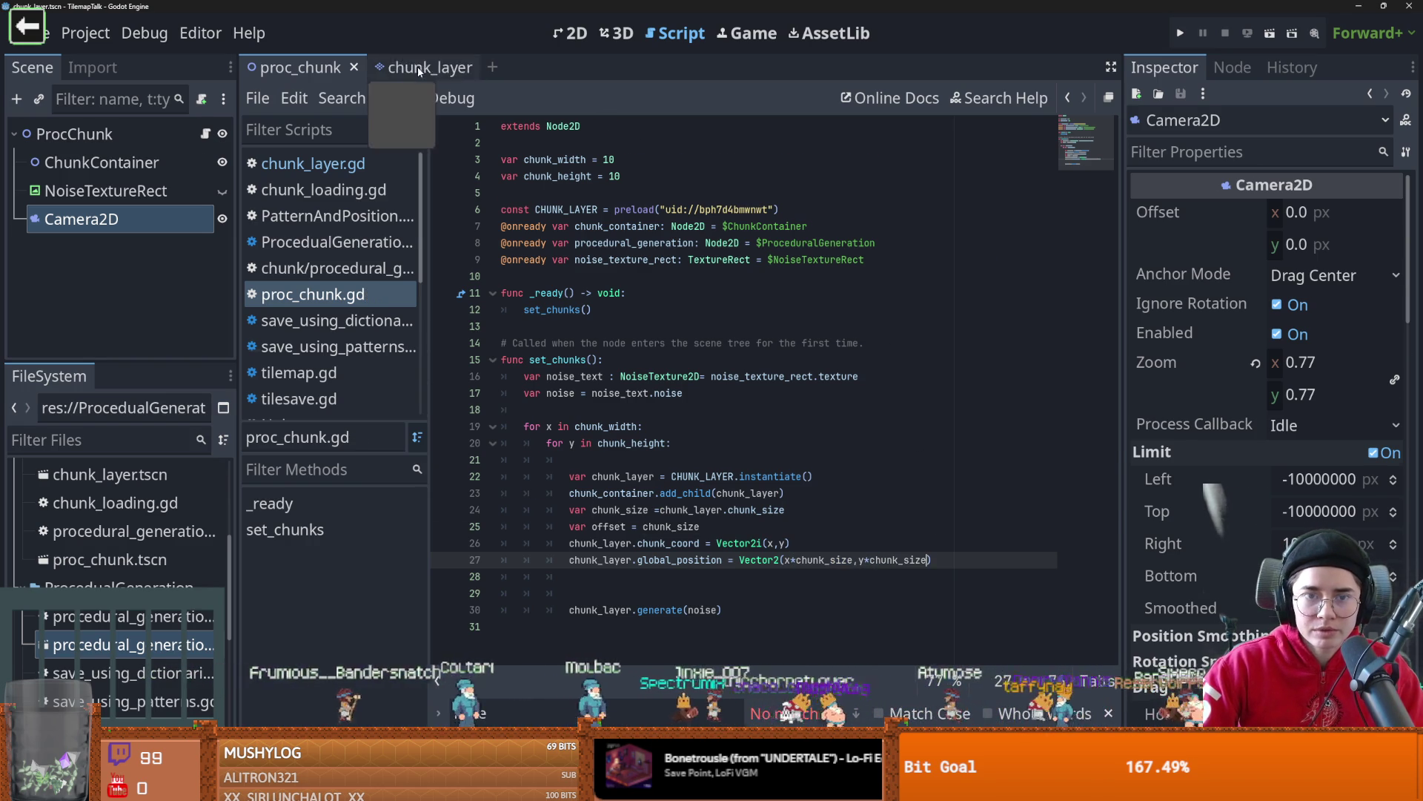
- Strip 'chunk_coord * chunk_size +' from tile_pos in chunk_layer.gd and run the proc_chunk scene
{"action": "left_click", "coordinate": [416, 66]}
{"action": "double_click", "coordinate": [749, 309]}
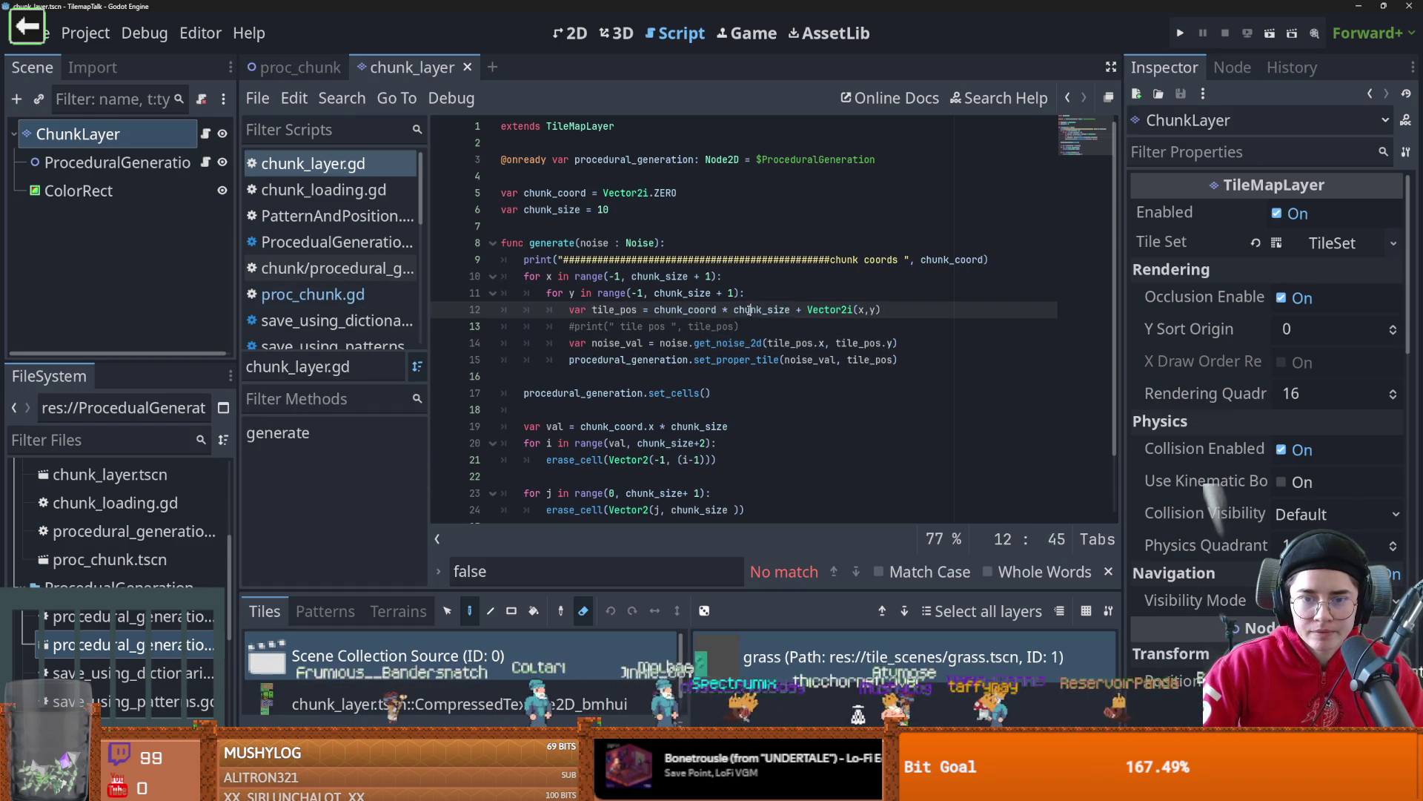
{"action": "left_click_drag", "start_coordinate": [803, 309], "coordinate": [655, 309]}
{"action": "key", "text": "BackSpace"}
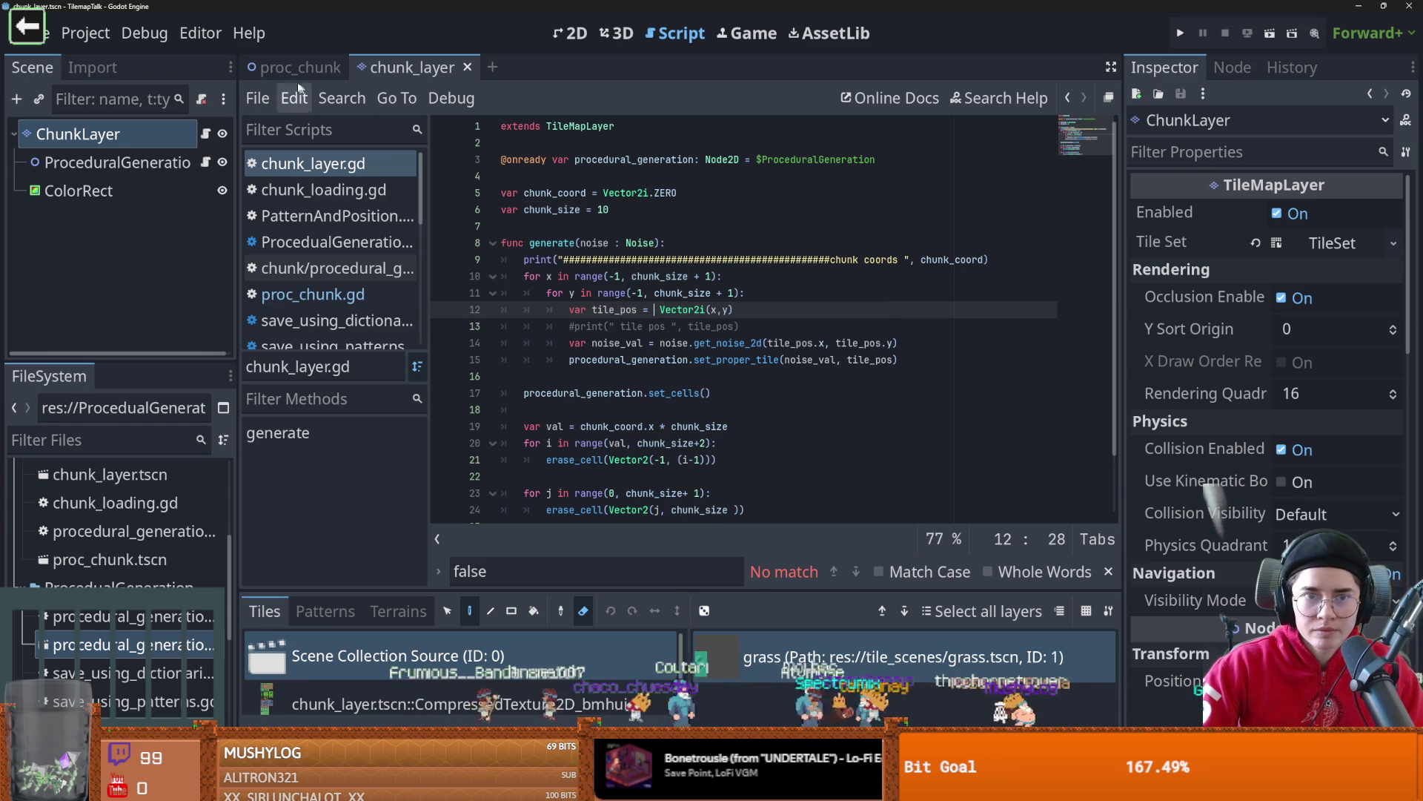
{"action": "left_click", "coordinate": [296, 66]}
{"action": "left_click", "coordinate": [1269, 32]}
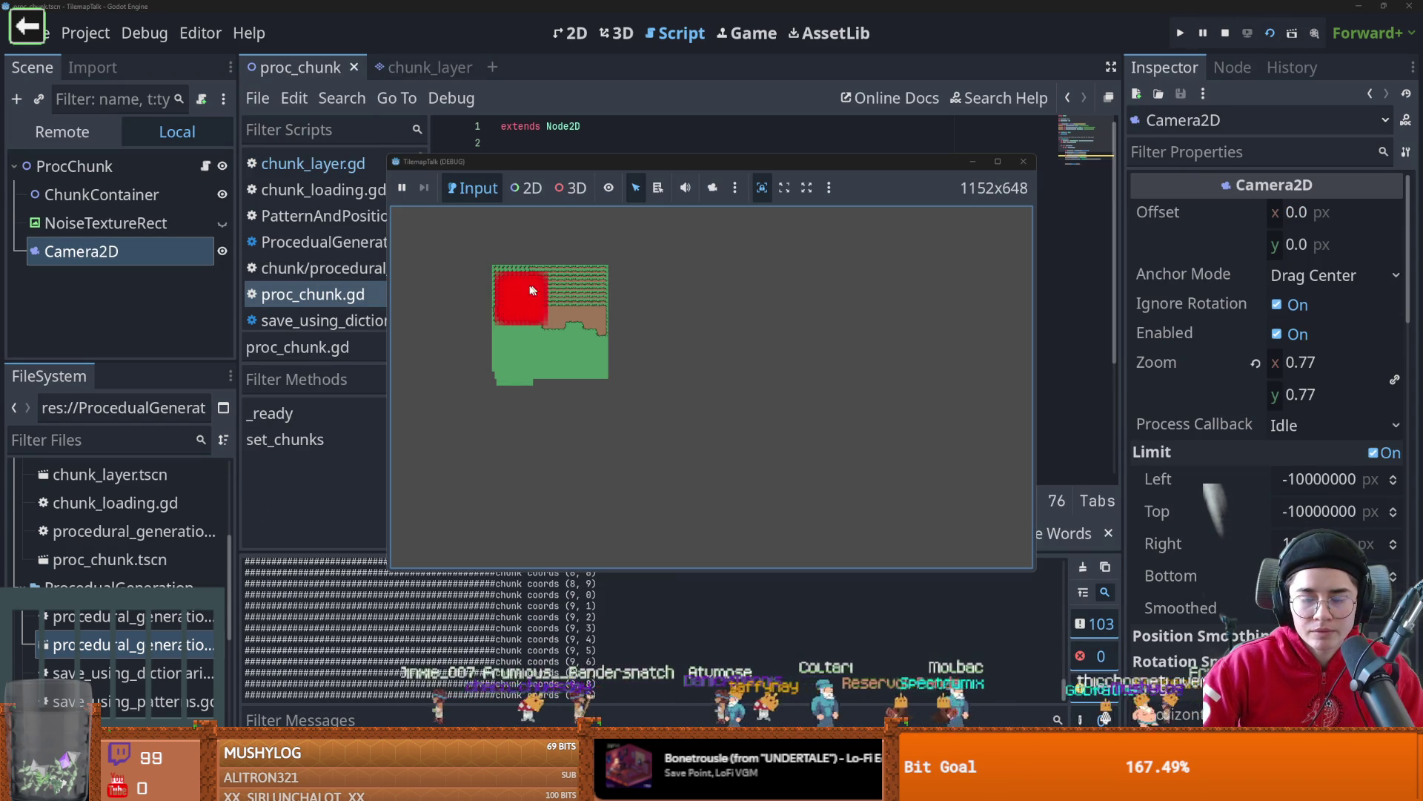
- Close the running game and bring up the proc_chunk script via the chunk_layer script
{"action": "left_click", "coordinate": [998, 162]}
{"action": "mouse_move", "coordinate": [985, 11]}
{"action": "left_mouse_down"}
{"action": "mouse_move", "coordinate": [652, 105]}
{"action": "mouse_move", "coordinate": [861, 308]}
{"action": "left_mouse_up"}
{"action": "left_click", "coordinate": [870, 304]}
{"action": "left_click", "coordinate": [403, 65]}
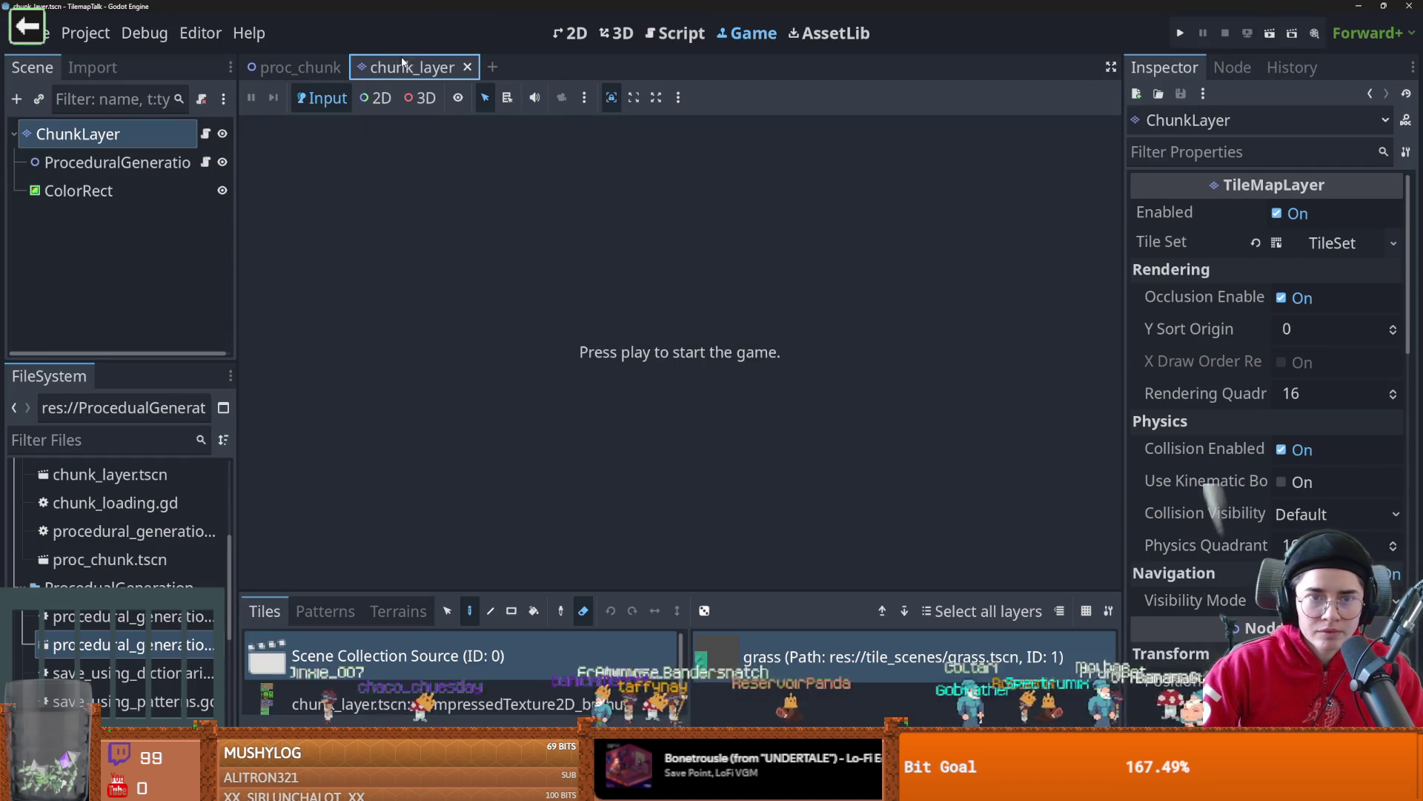
{"action": "left_click", "coordinate": [204, 133]}
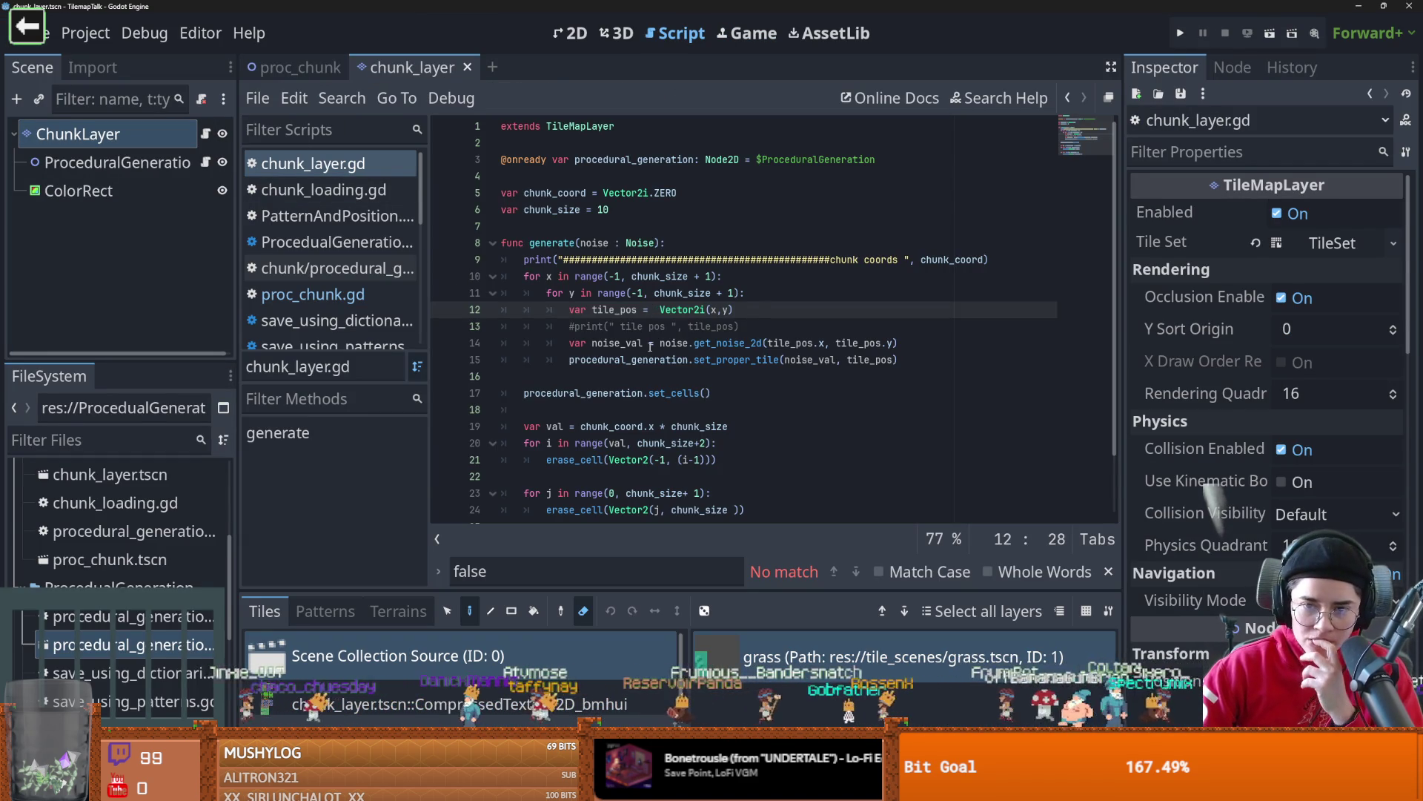
{"action": "scroll", "coordinate": [672, 382], "scroll_direction": "down", "scroll_amount": 1}
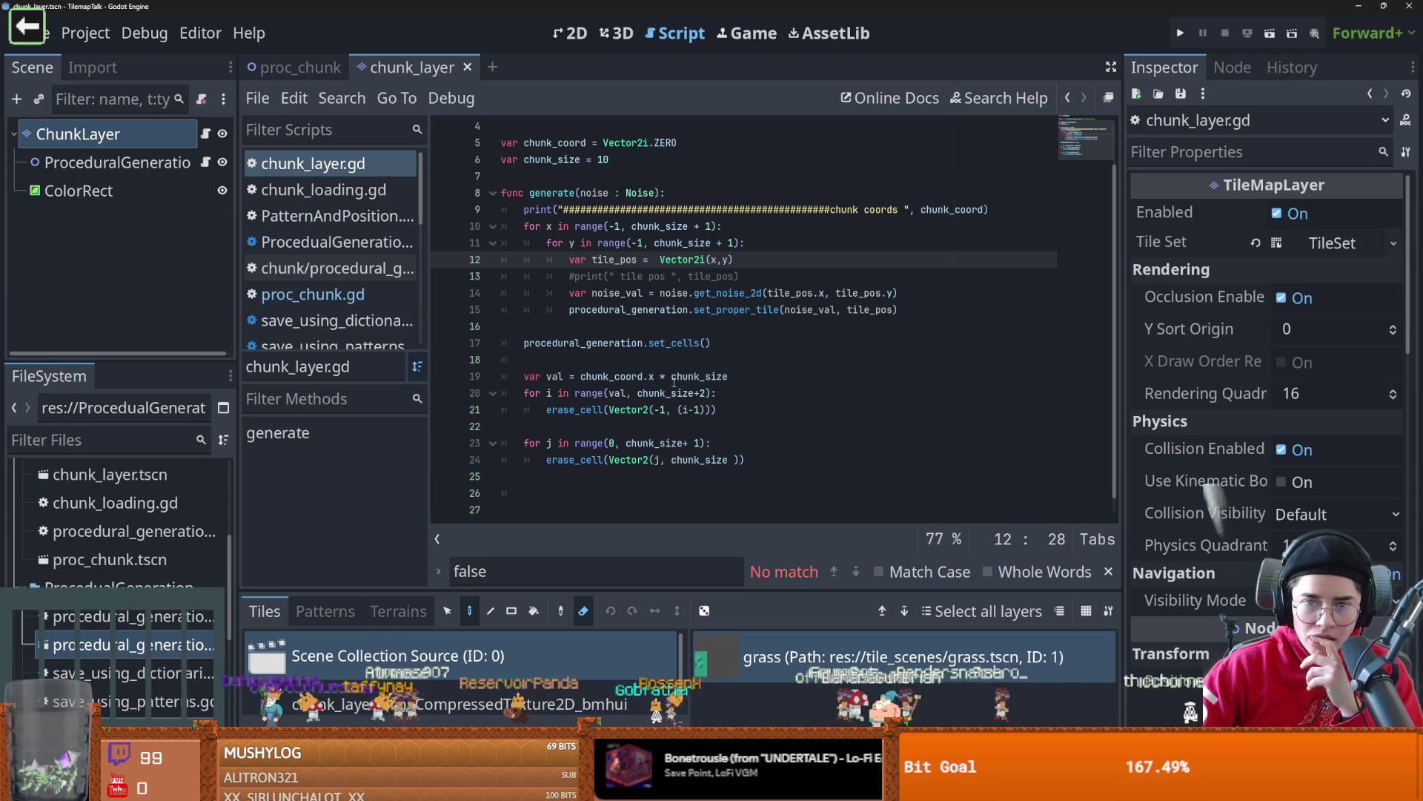
{"action": "key", "text": "ctrl+Tab"}
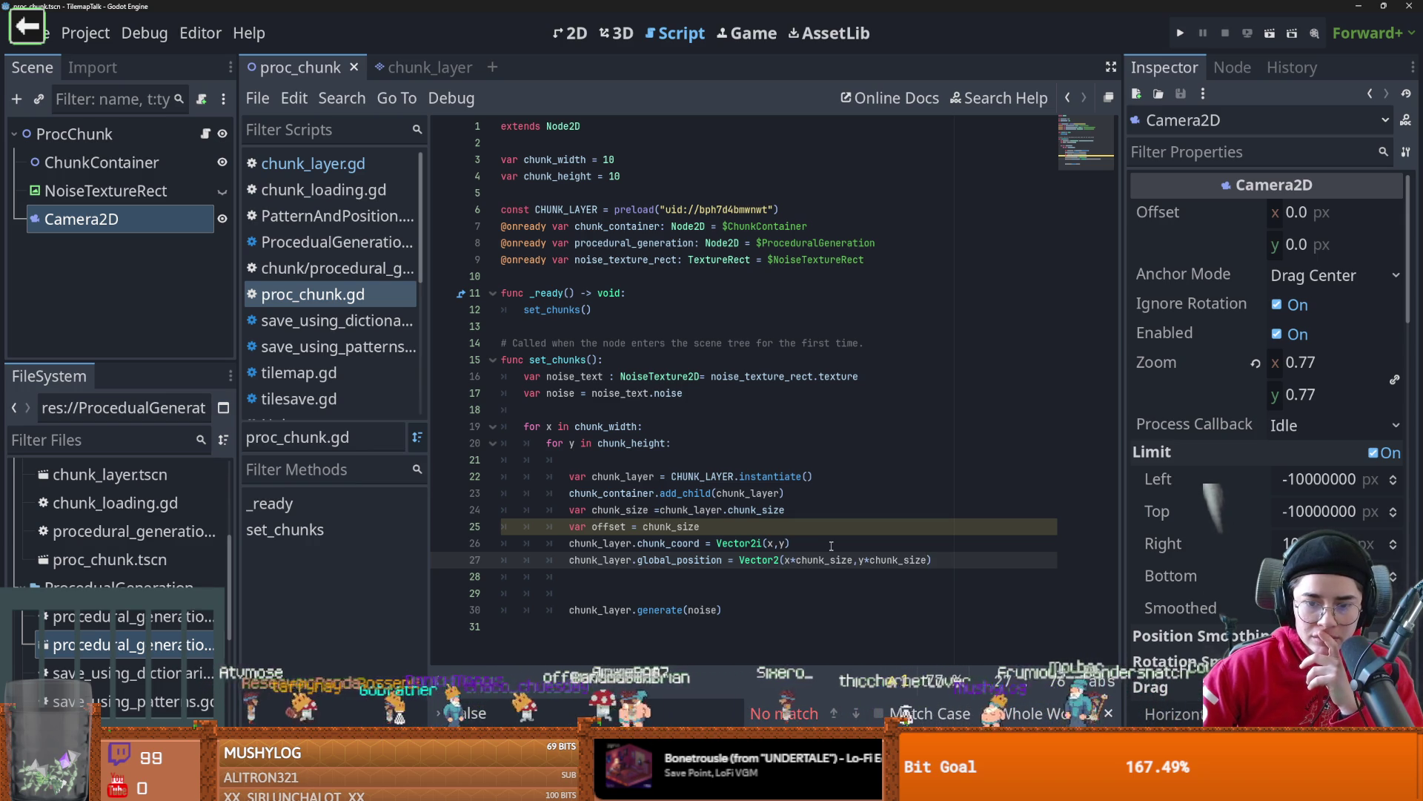
- Move 'chunk_layer.chunk_coord = Vector2i(x,y)' to just below the global_position line
{"action": "left_click", "coordinate": [830, 546]}
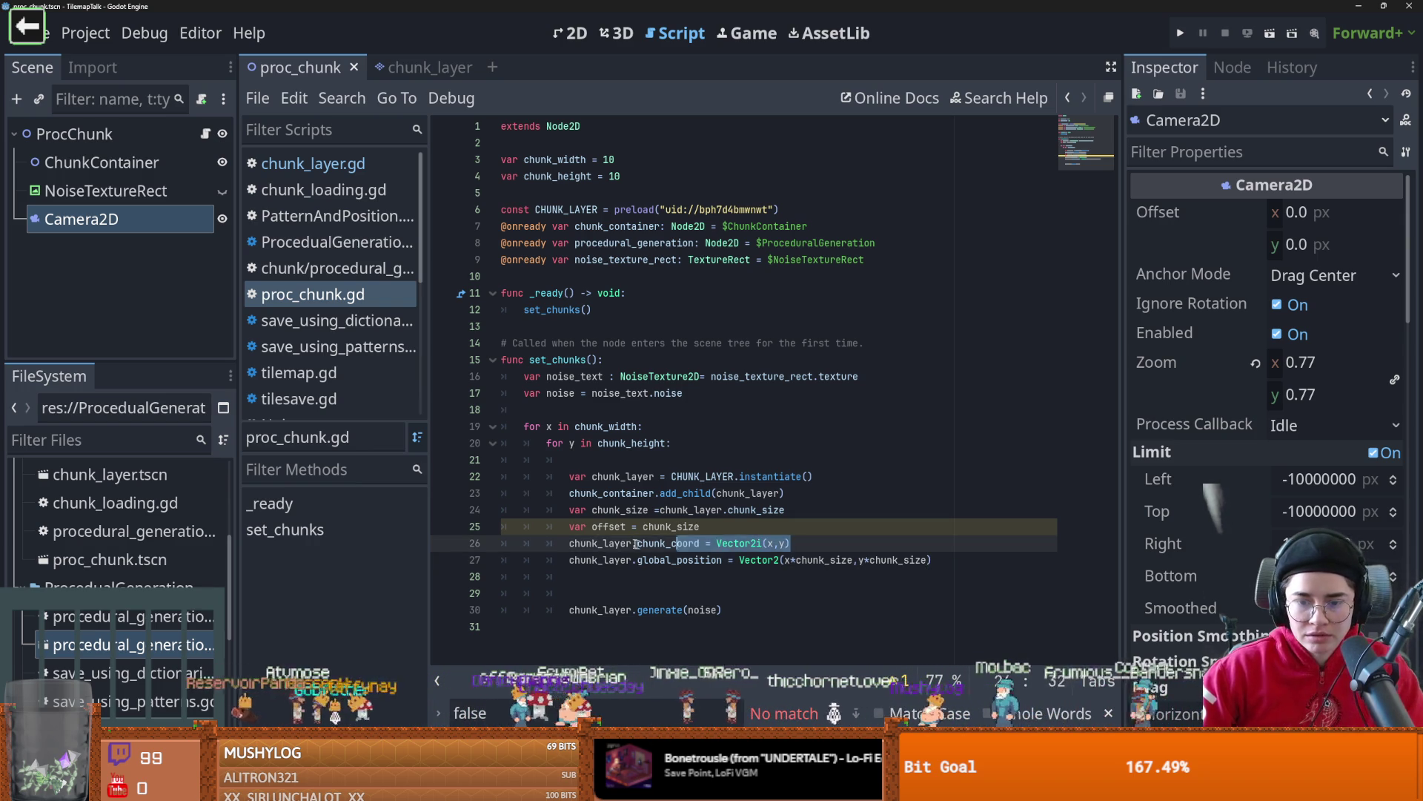
{"action": "left_click", "coordinate": [572, 542], "text": "shift"}
{"action": "key", "text": "ctrl+x"}
{"action": "key", "text": "Down"}
{"action": "key", "text": "End"}
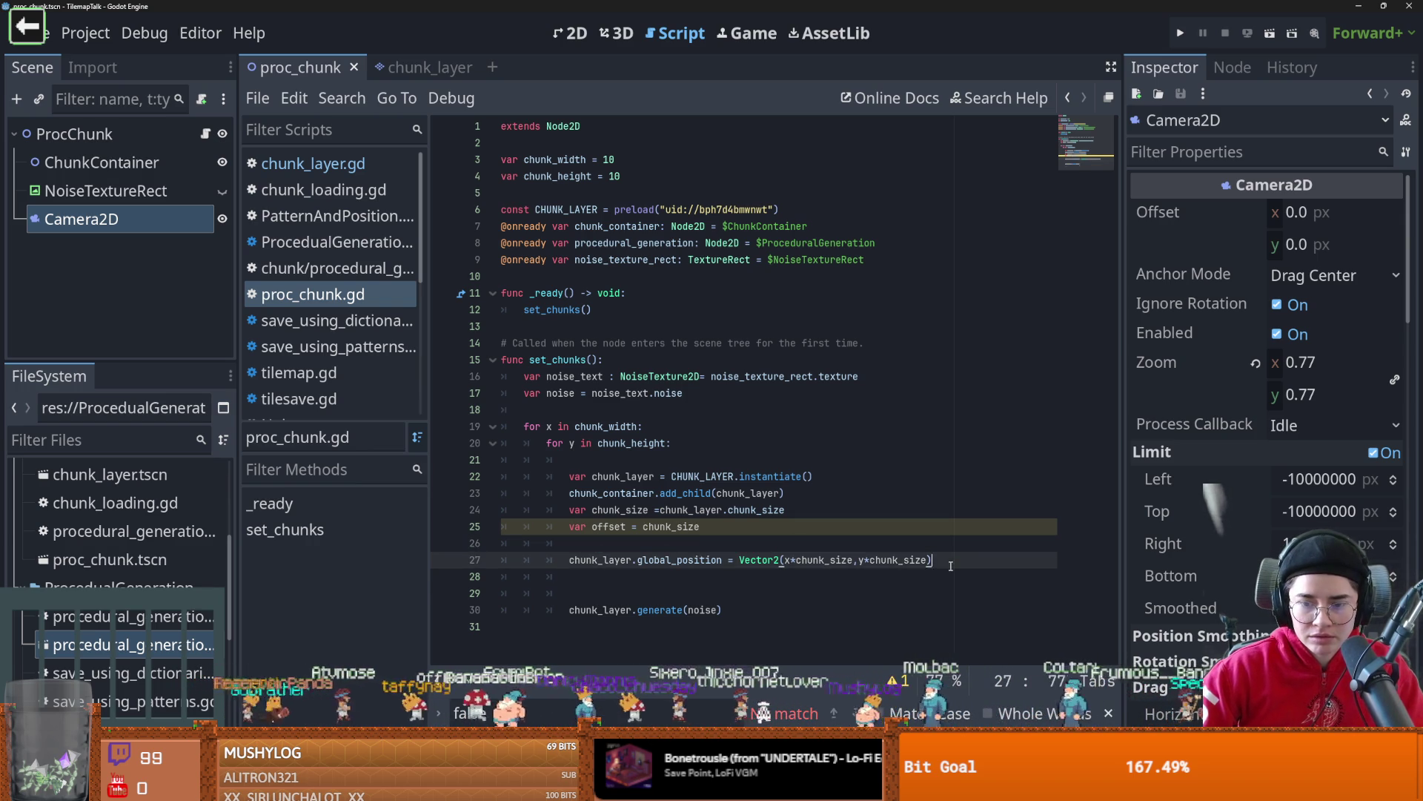
{"action": "key", "text": "Return"}
{"action": "key", "text": "ctrl+v"}
- Review the chunk_layer script, then return to proc_chunk and run the project
{"action": "left_click", "coordinate": [419, 67]}
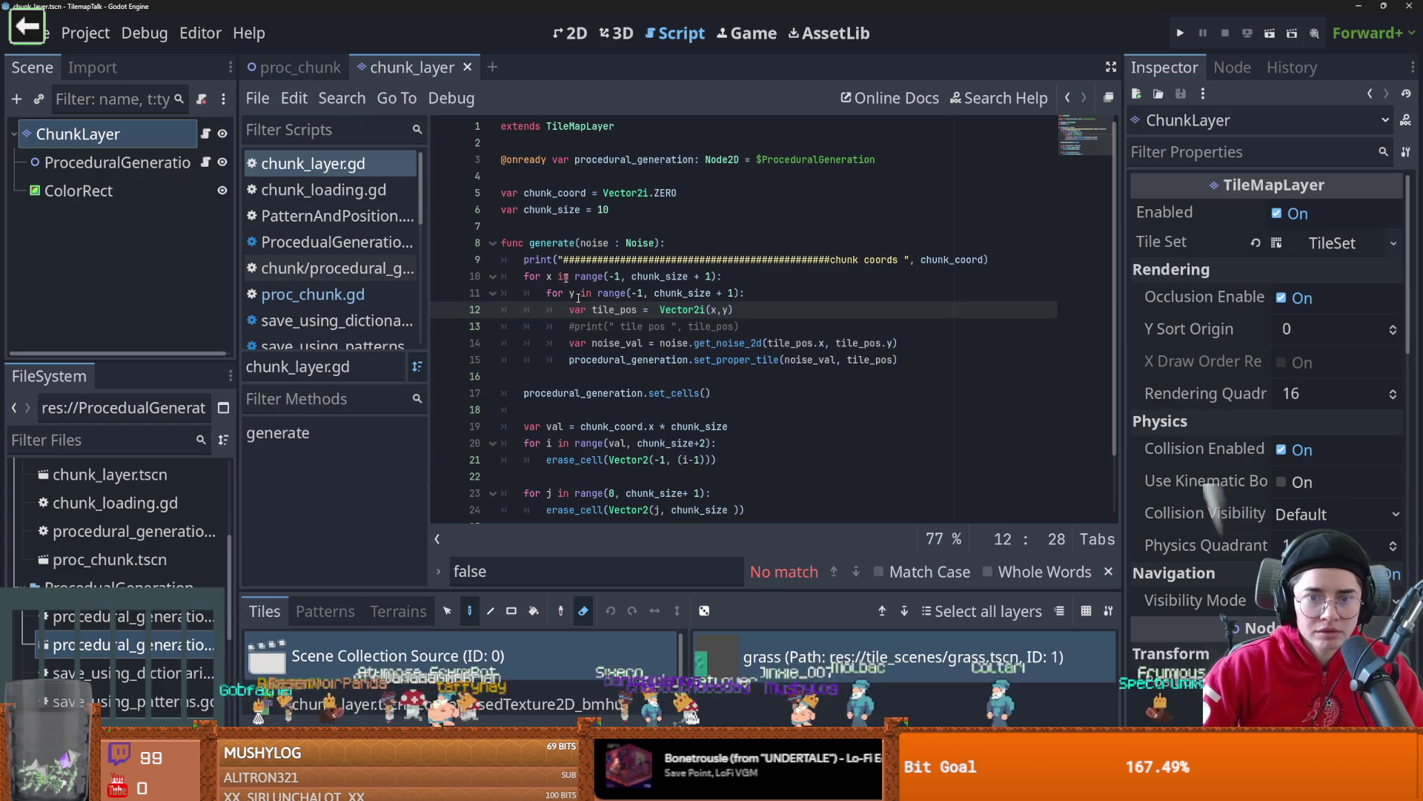
{"action": "scroll", "coordinate": [659, 397], "scroll_direction": "down", "scroll_amount": 1}
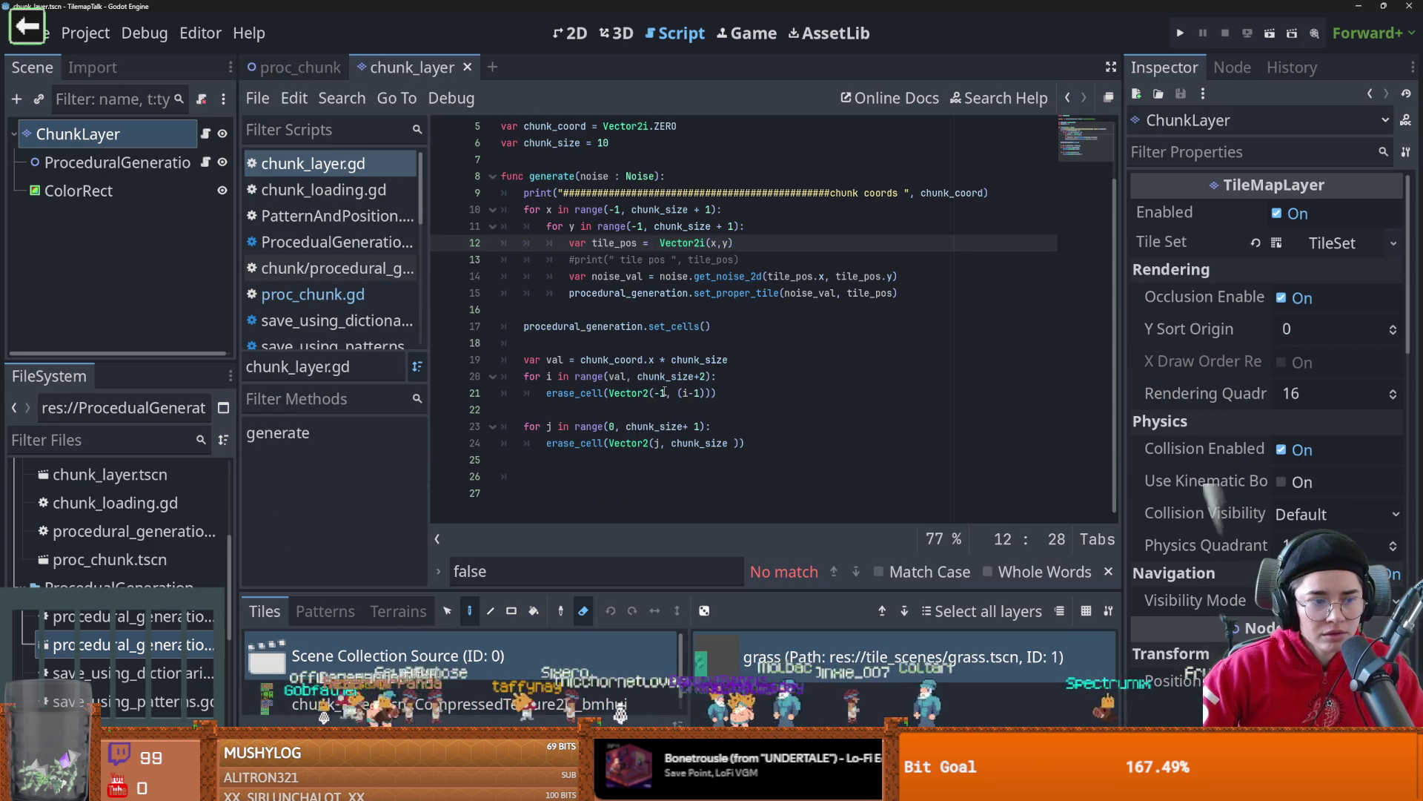
{"action": "scroll", "coordinate": [664, 392], "scroll_direction": "up", "scroll_amount": 1}
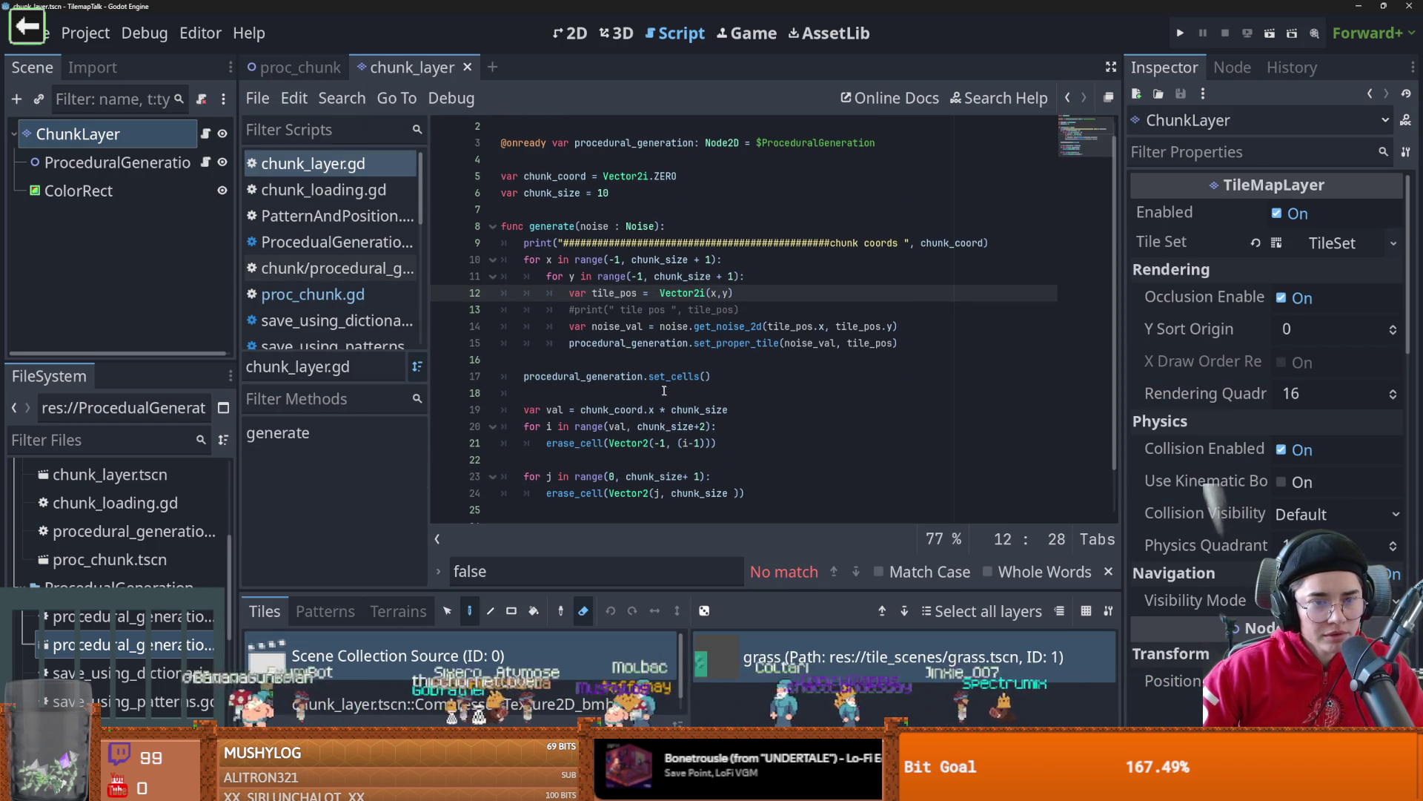
{"action": "left_click", "coordinate": [301, 68]}
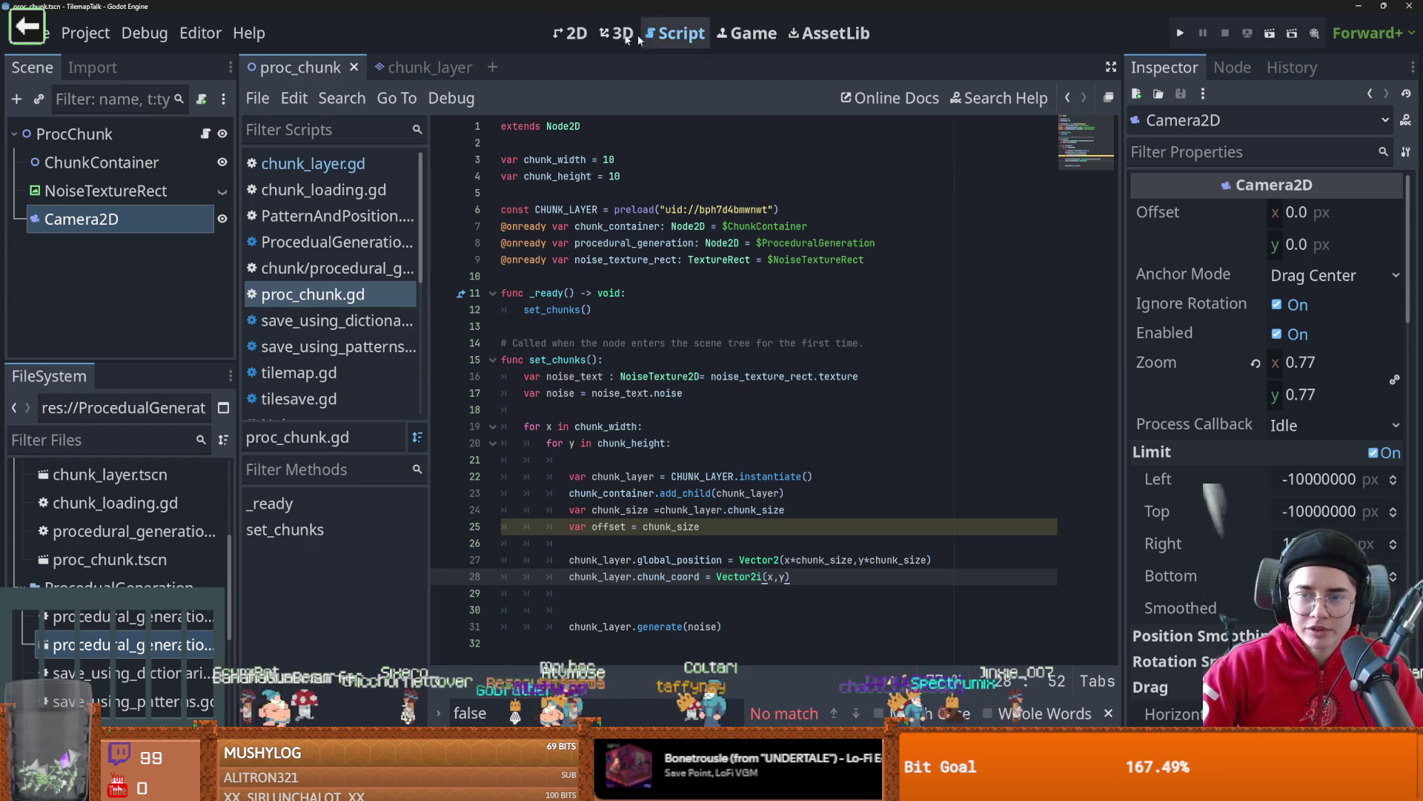
{"action": "key", "text": "ctrl+F1"}
- Launch the game, maximize and restore its window to inspect chunks, then close it and reselect ProcChunk
{"action": "left_click", "coordinate": [1278, 33]}
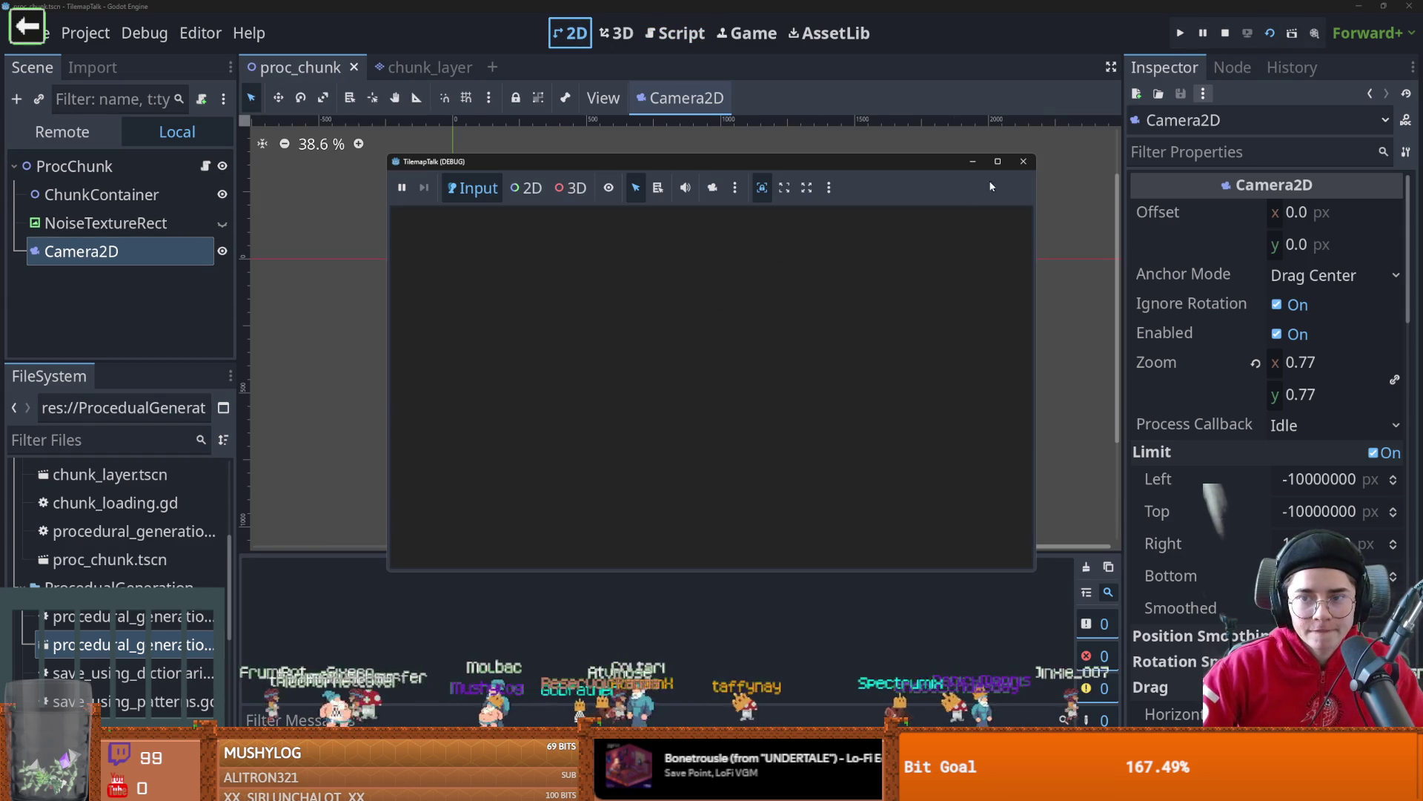
{"action": "left_click", "coordinate": [1000, 160]}
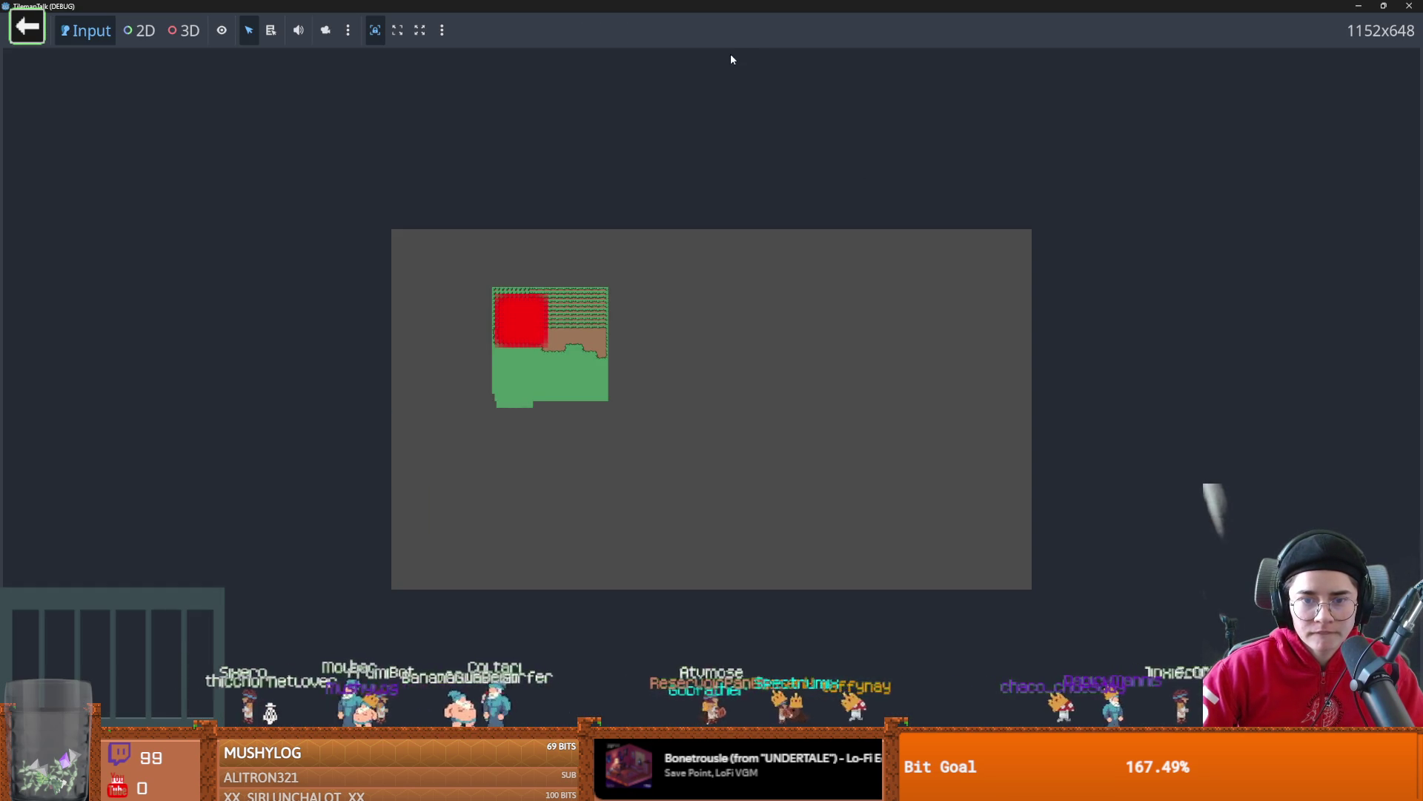
{"action": "left_click", "coordinate": [1384, 6]}
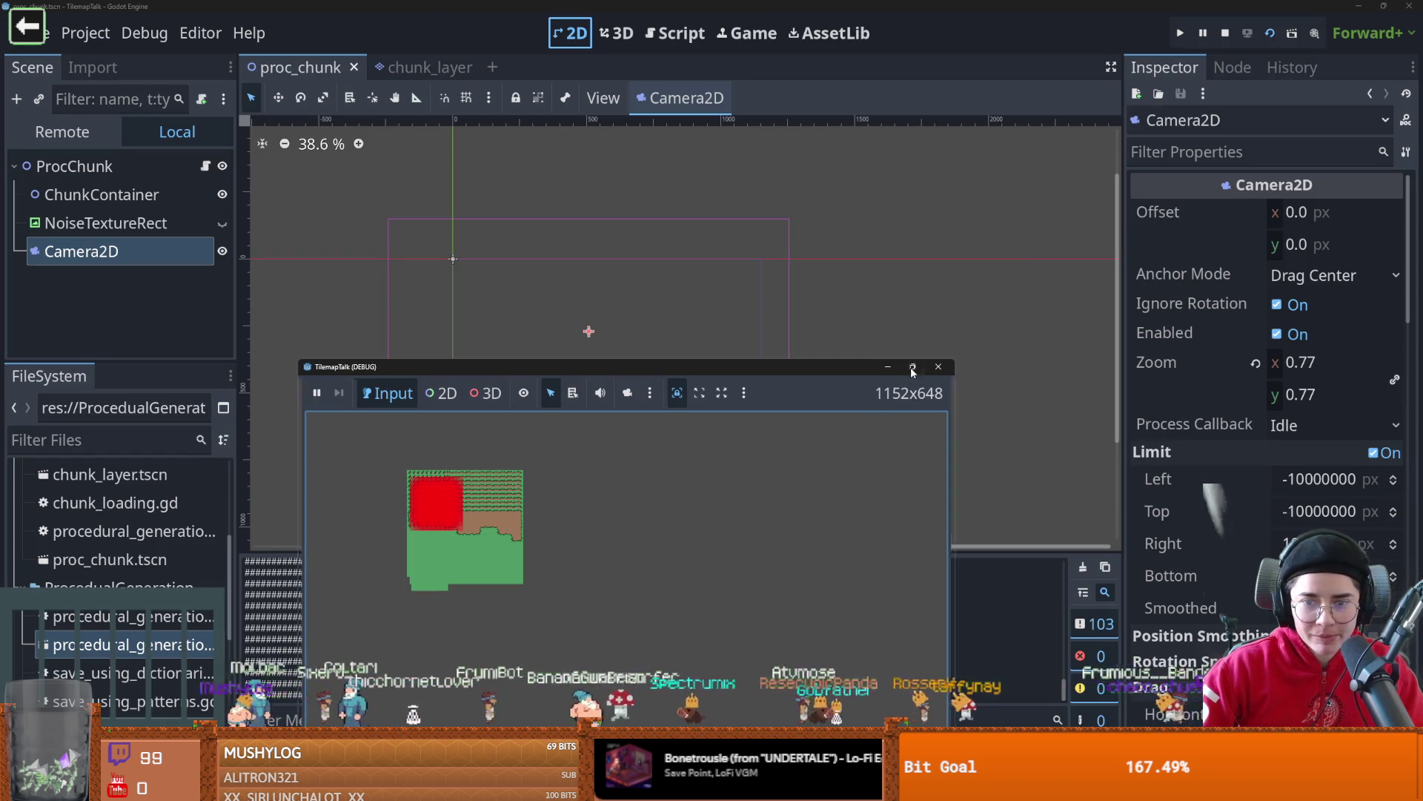
{"action": "left_click", "coordinate": [912, 367]}
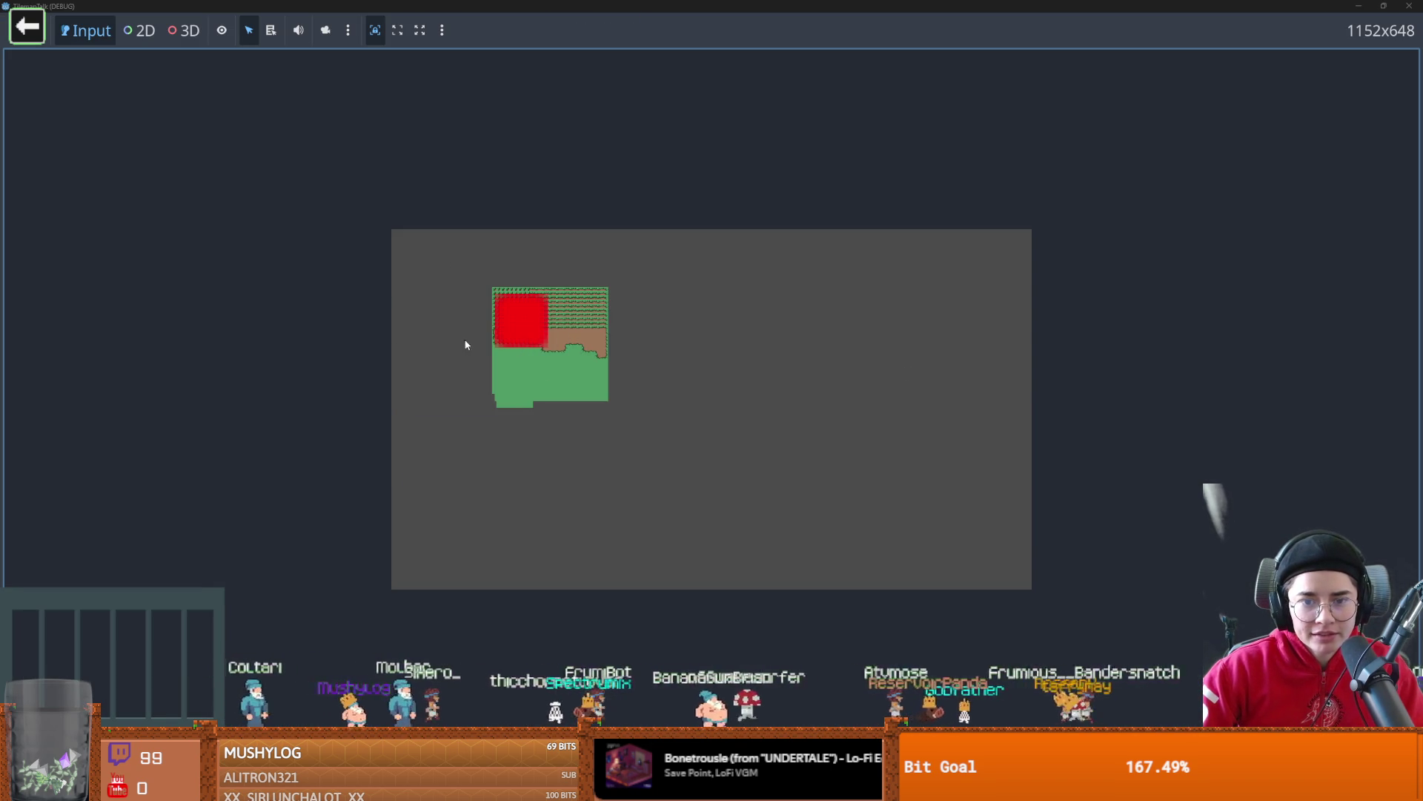
{"action": "key", "text": "super+Down"}
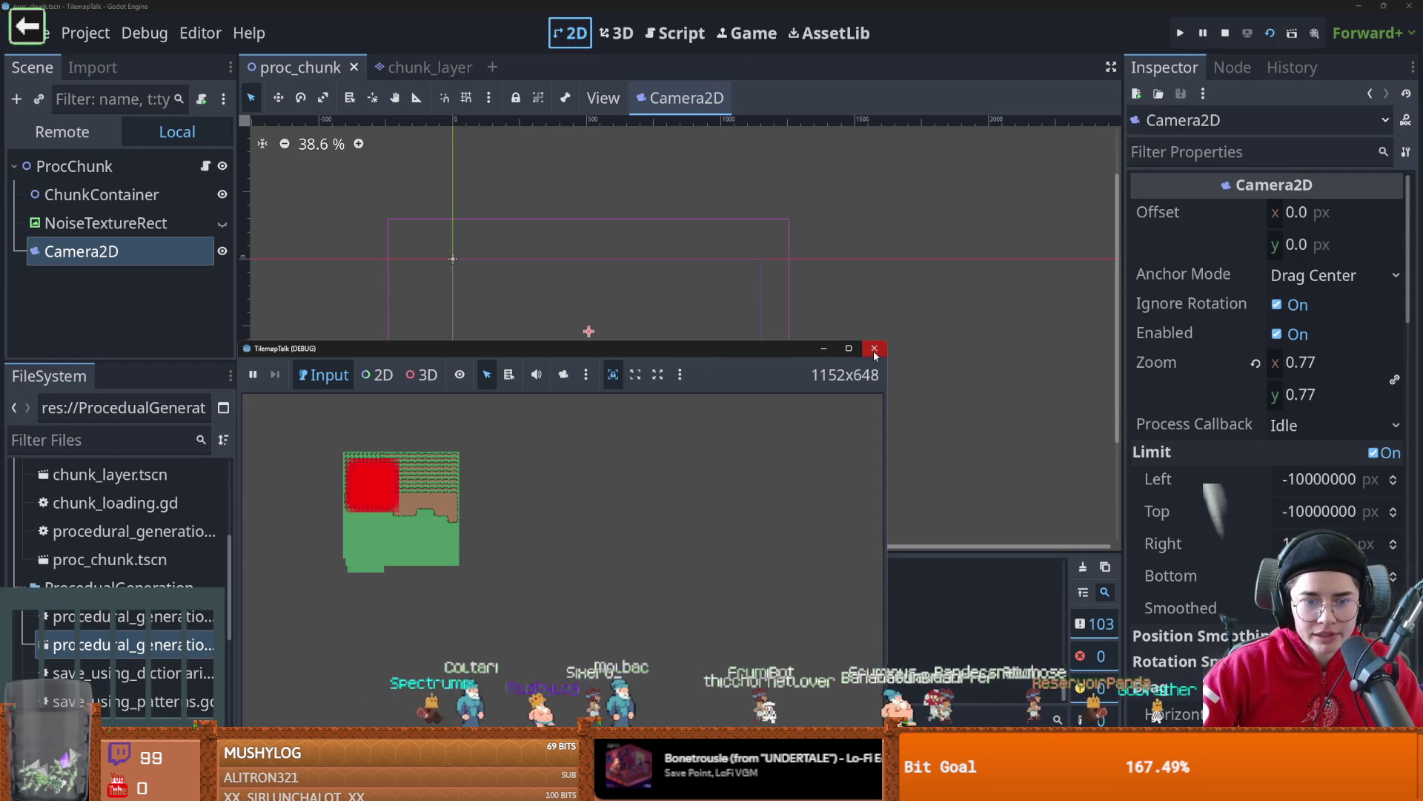
{"action": "left_click", "coordinate": [874, 349]}
{"action": "left_click", "coordinate": [140, 130]}
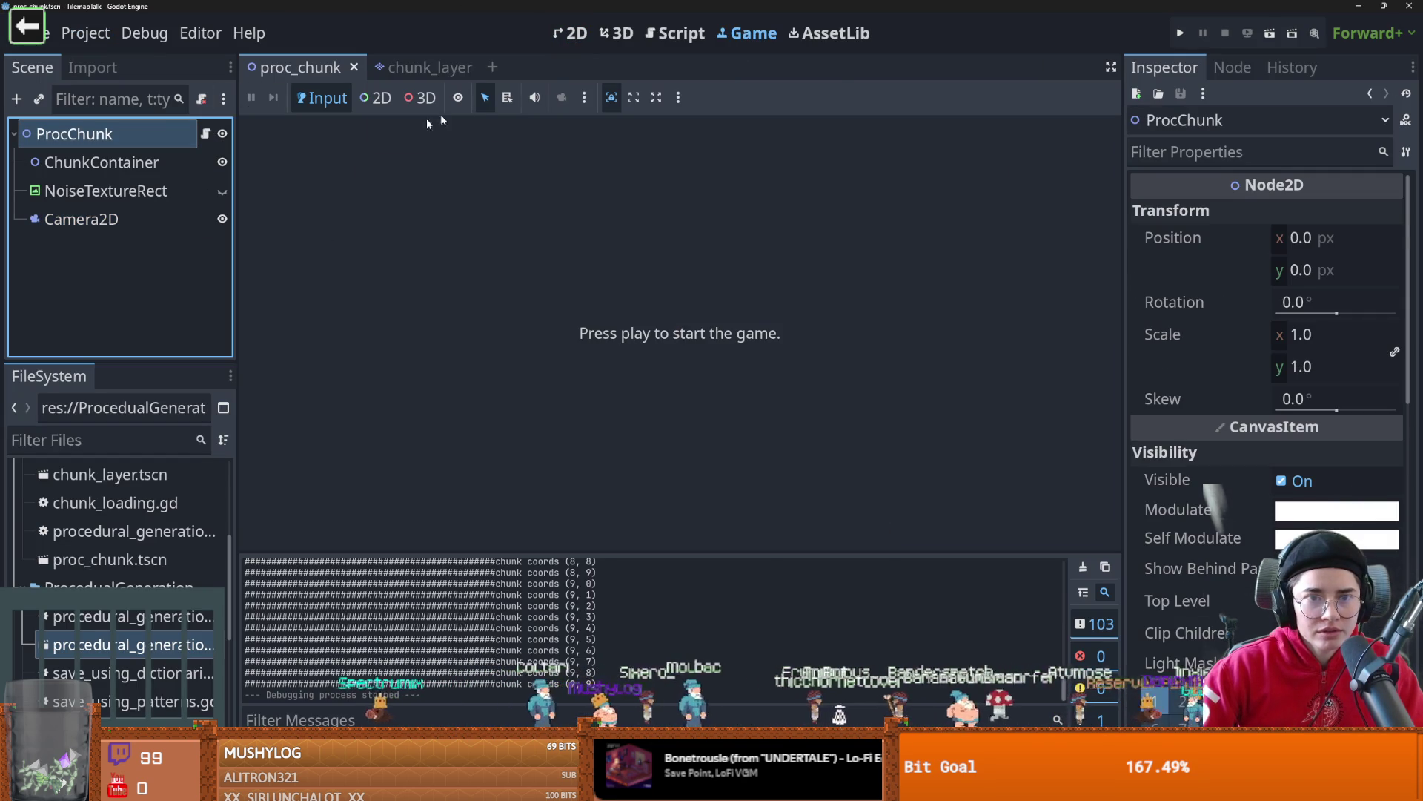
{"action": "left_click", "coordinate": [571, 33]}
- Open the ProcChunk script and inspect the chunk_size offset expression on line 24
{"action": "left_click_drag", "start_coordinate": [654, 306], "coordinate": [762, 330]}
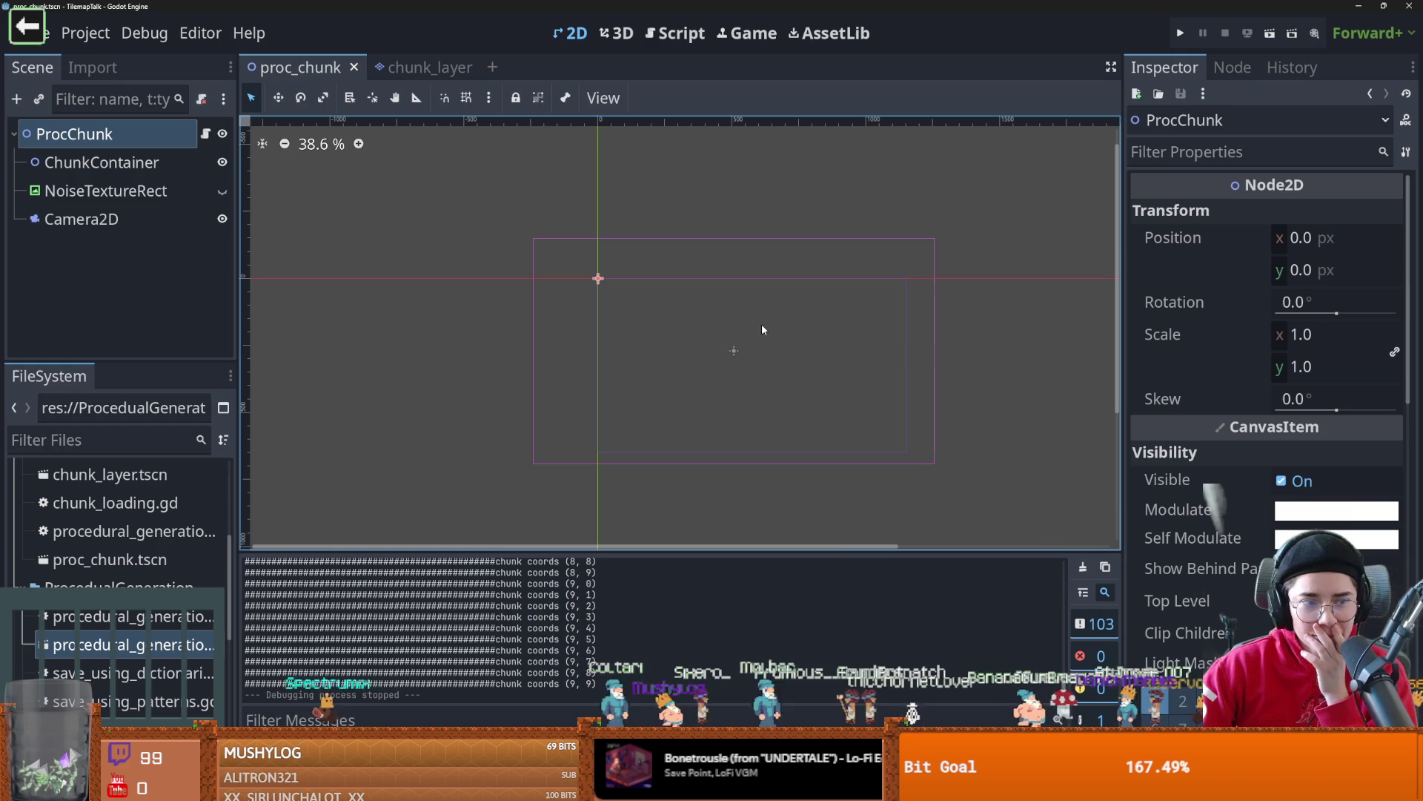
{"action": "left_click", "coordinate": [206, 133]}
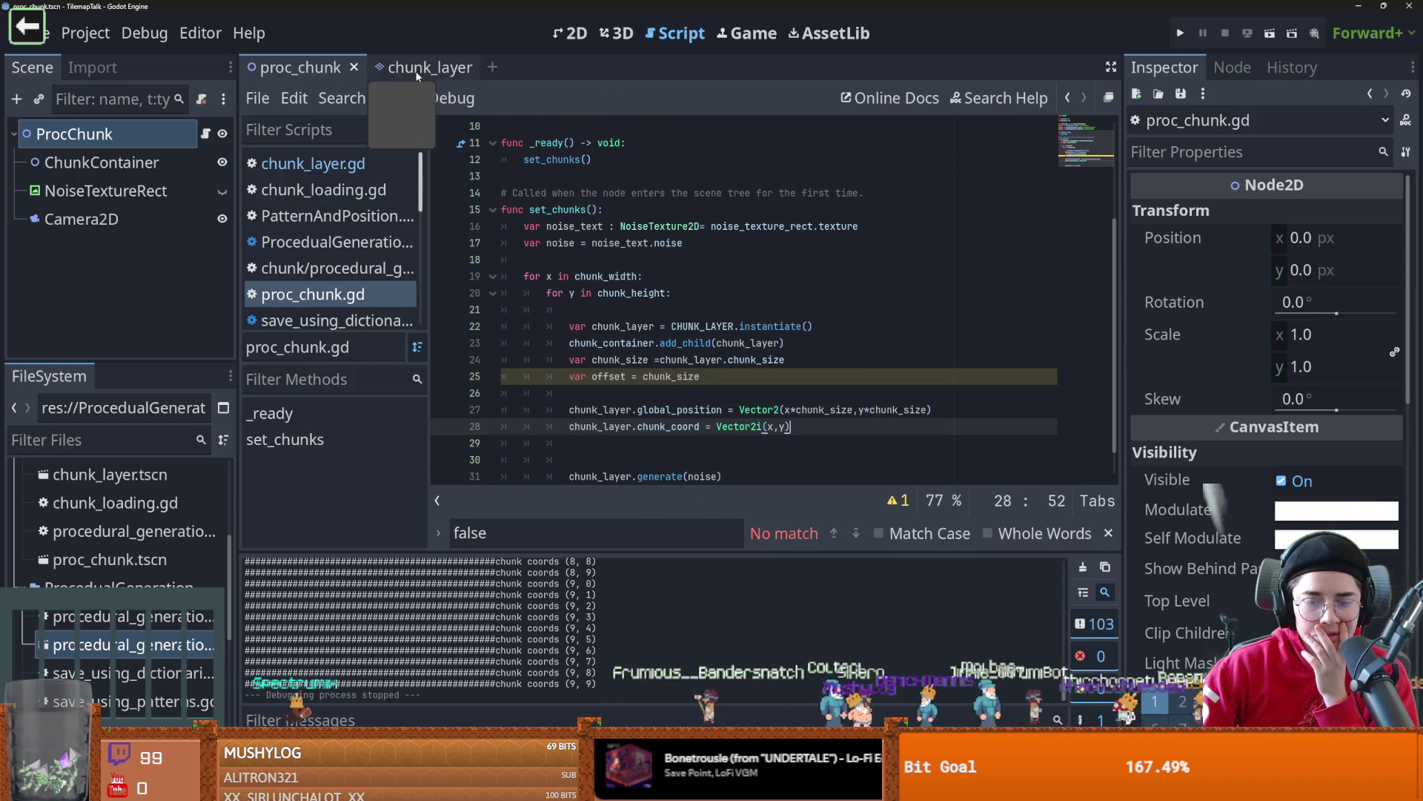
{"action": "scroll", "coordinate": [788, 414], "scroll_direction": "down", "scroll_amount": 1}
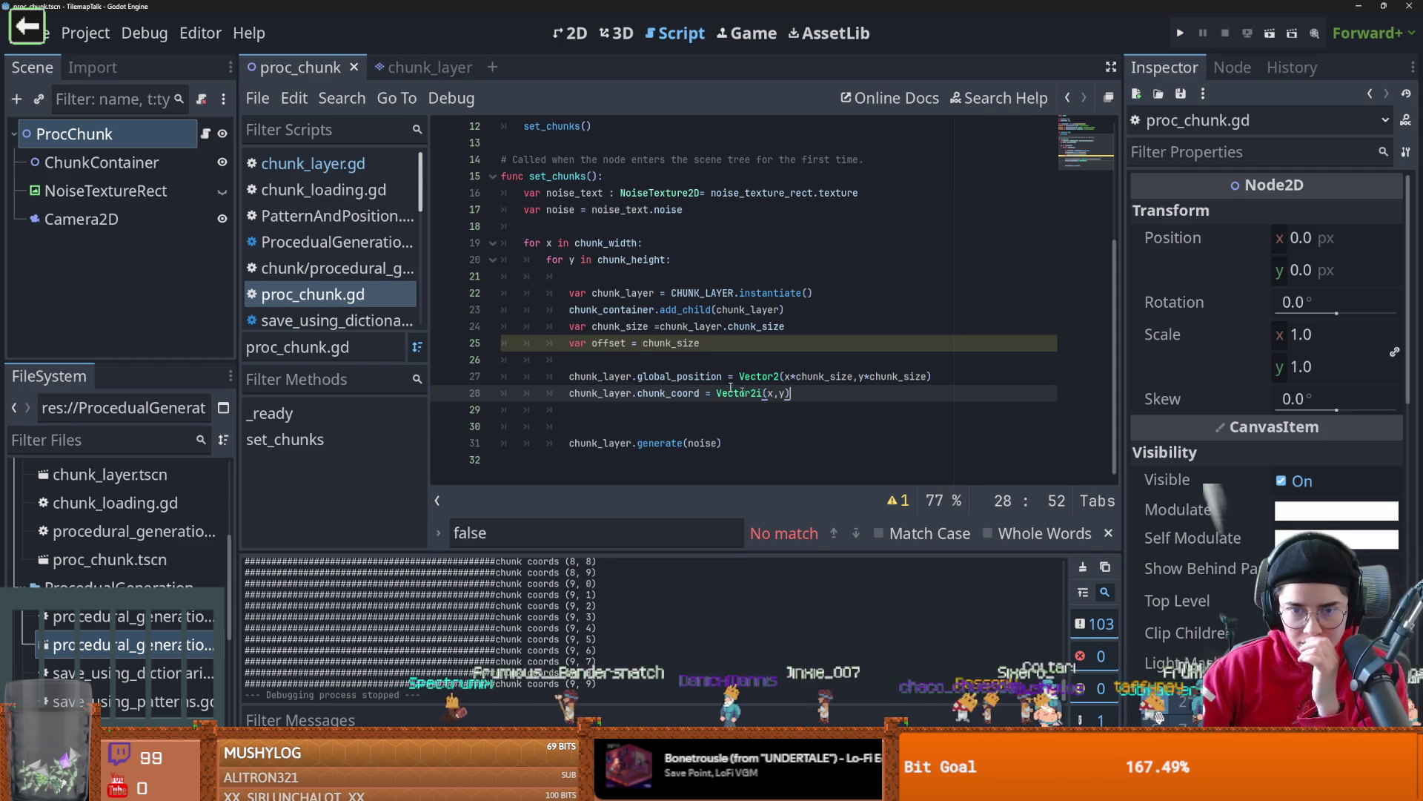
{"action": "left_click", "coordinate": [708, 342]}
{"action": "double_click", "coordinate": [635, 327]}
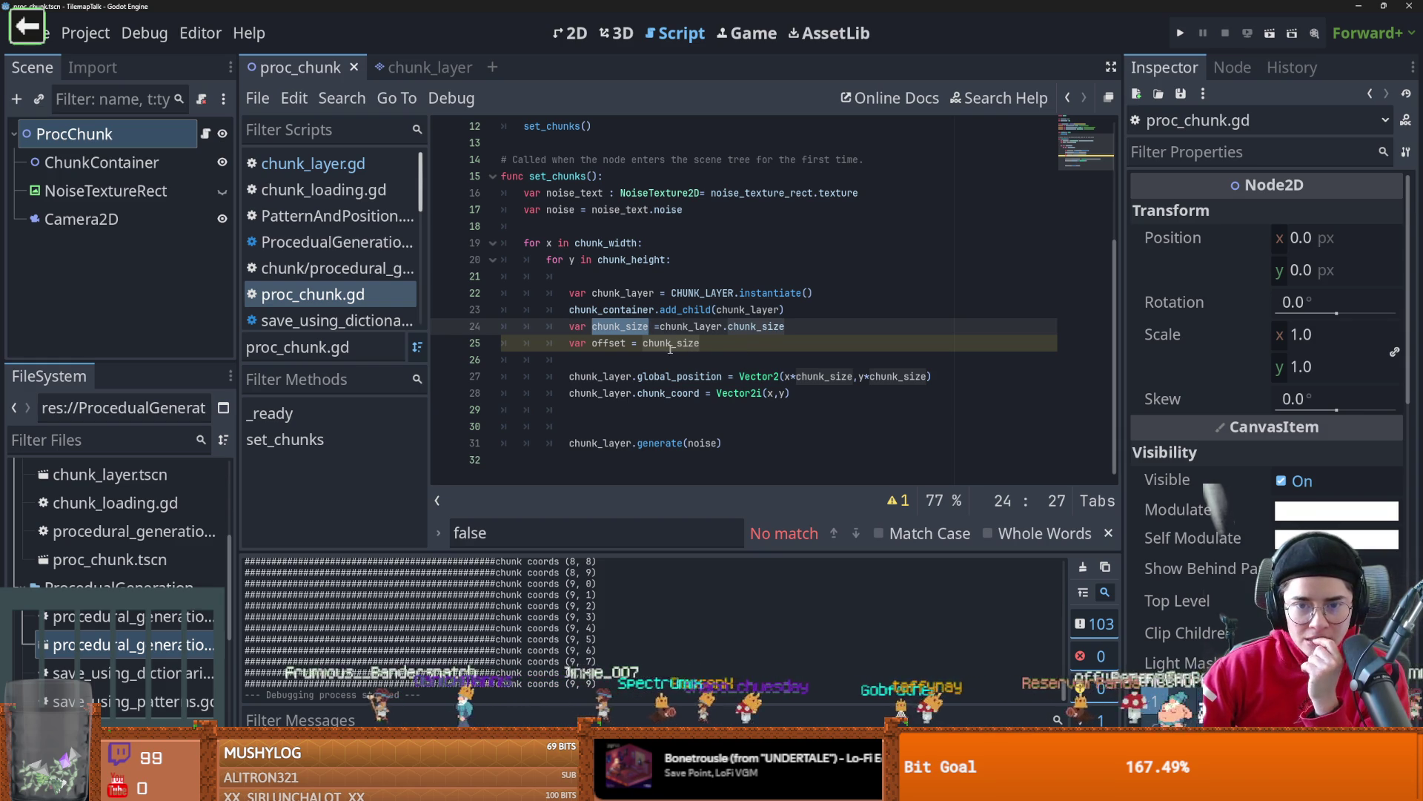
{"action": "double_click", "coordinate": [689, 326]}
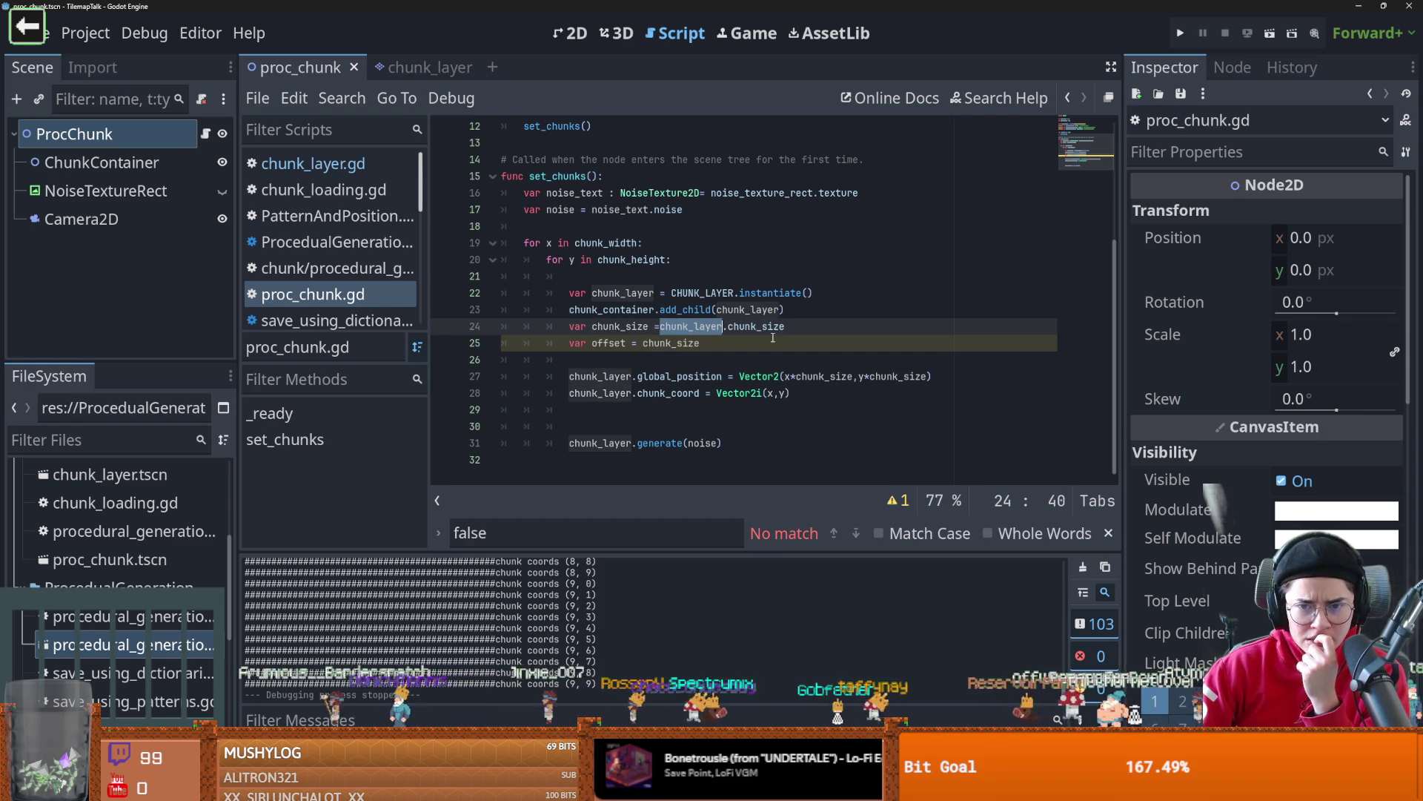
{"action": "double_click", "coordinate": [771, 329]}
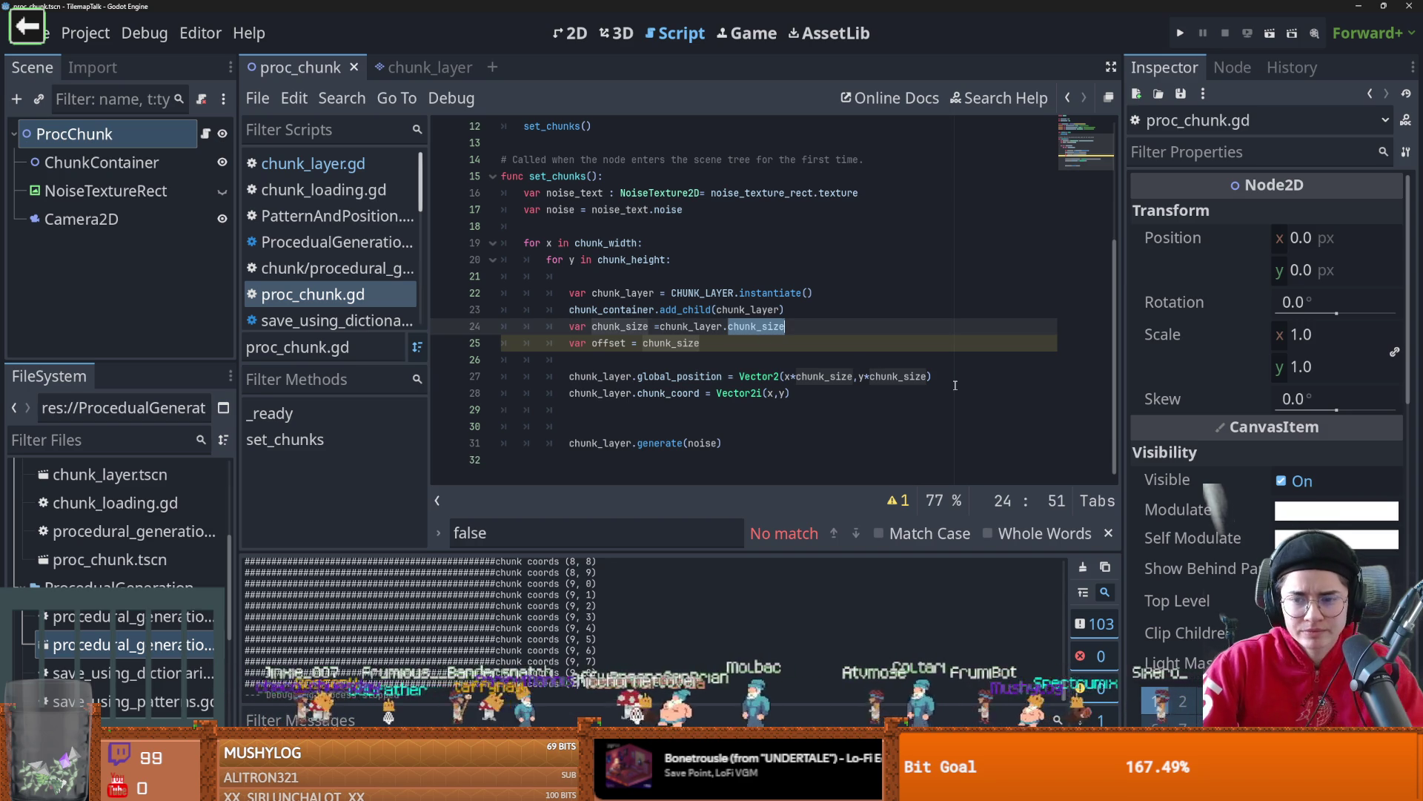
- Delete the chunk_layer.global_position line and its leftover blank line, keeping the chunk_coord assignment
{"action": "mouse_move", "coordinate": [954, 382]}
{"action": "left_mouse_down"}
{"action": "mouse_move", "coordinate": [645, 394]}
{"action": "mouse_move", "coordinate": [546, 380]}
{"action": "left_mouse_up"}
{"action": "key", "text": "BackSpace"}
{"action": "key", "text": "BackSpace"}
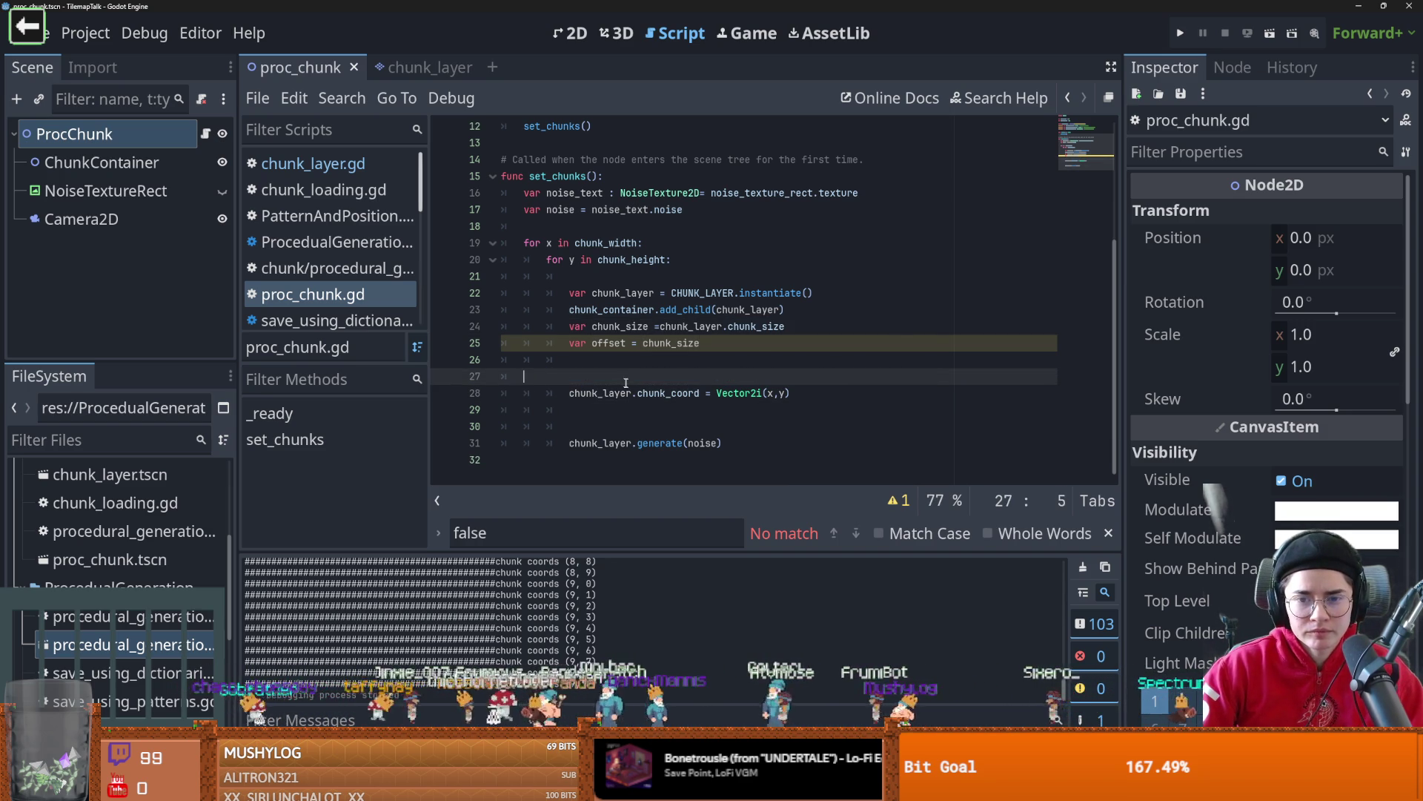
{"action": "key", "text": "BackSpace"}
{"action": "key", "text": "BackSpace"}
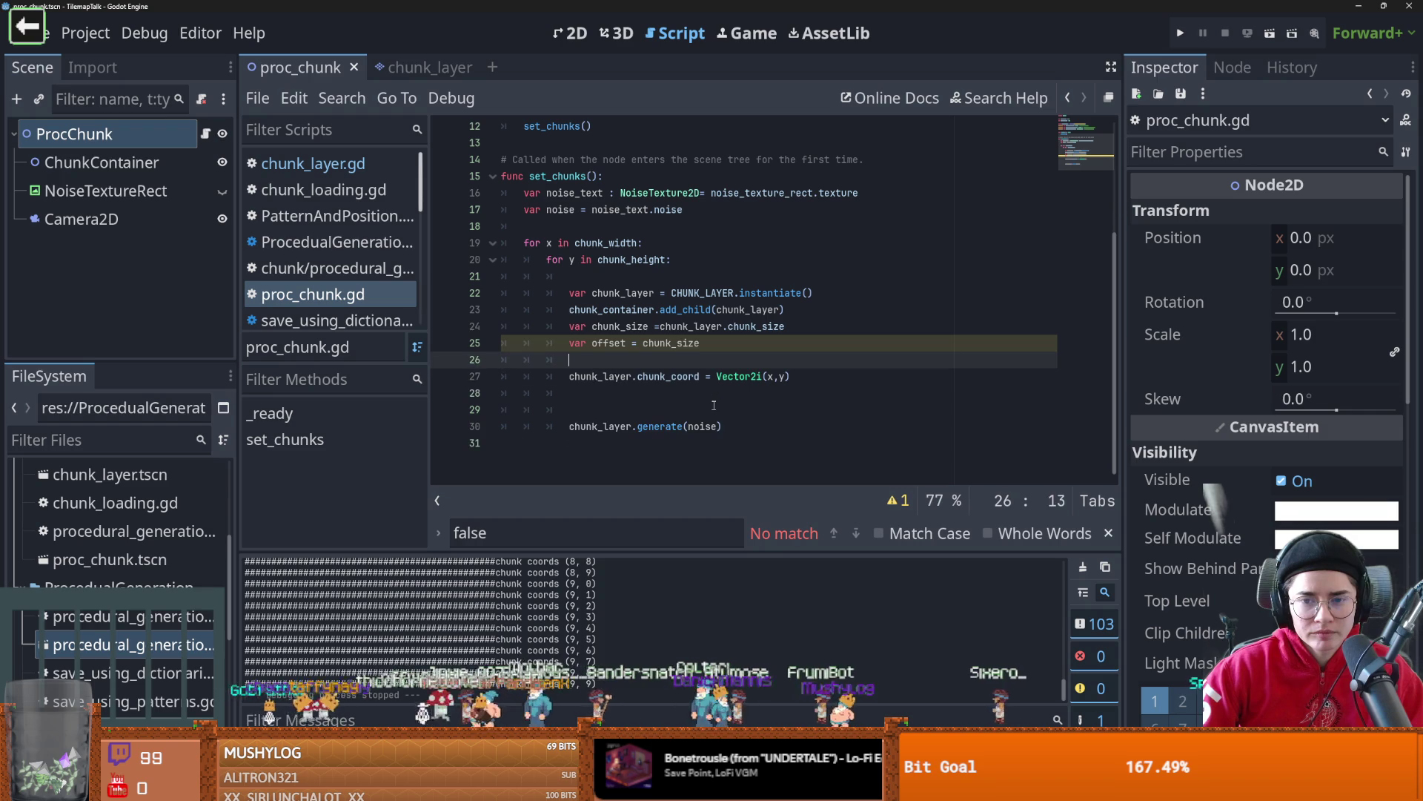
{"action": "double_click", "coordinate": [677, 378]}
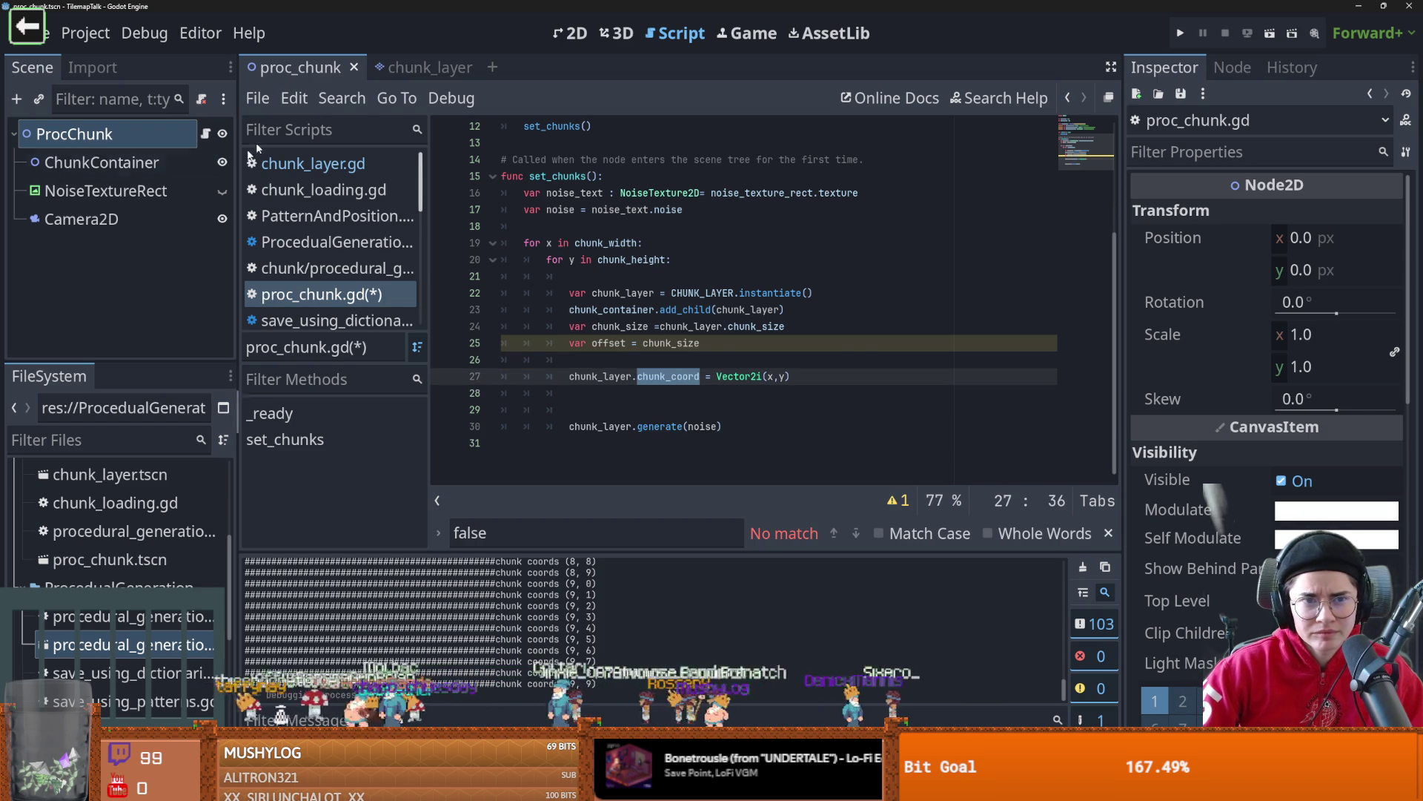
{"action": "left_click", "coordinate": [412, 67]}
- Insert a new first line in generate beginning with 'global_position ='
{"action": "left_click", "coordinate": [723, 309]}
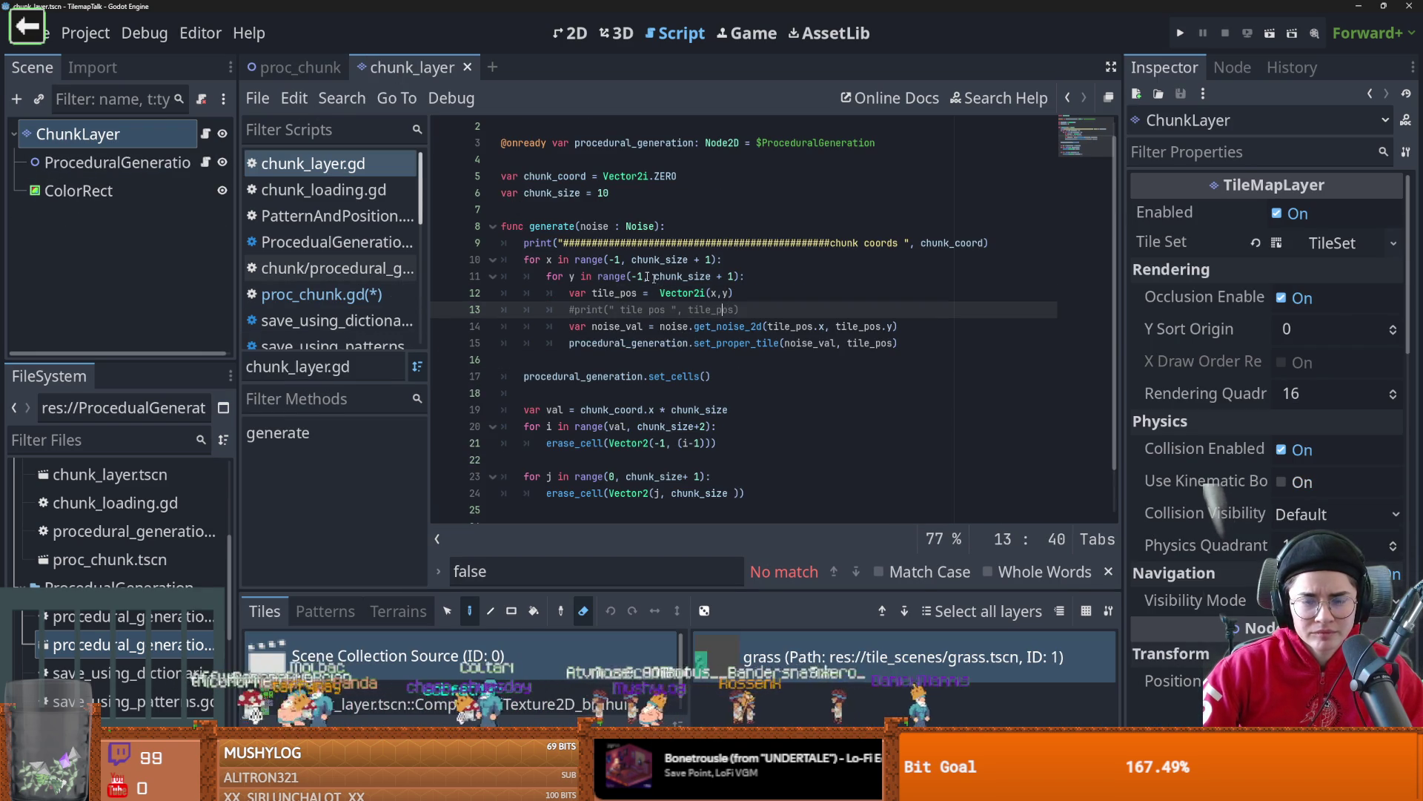
{"action": "left_click", "coordinate": [599, 243]}
{"action": "left_click", "coordinate": [765, 227]}
{"action": "key", "text": "Return"}
{"action": "type", "text": "glob"}
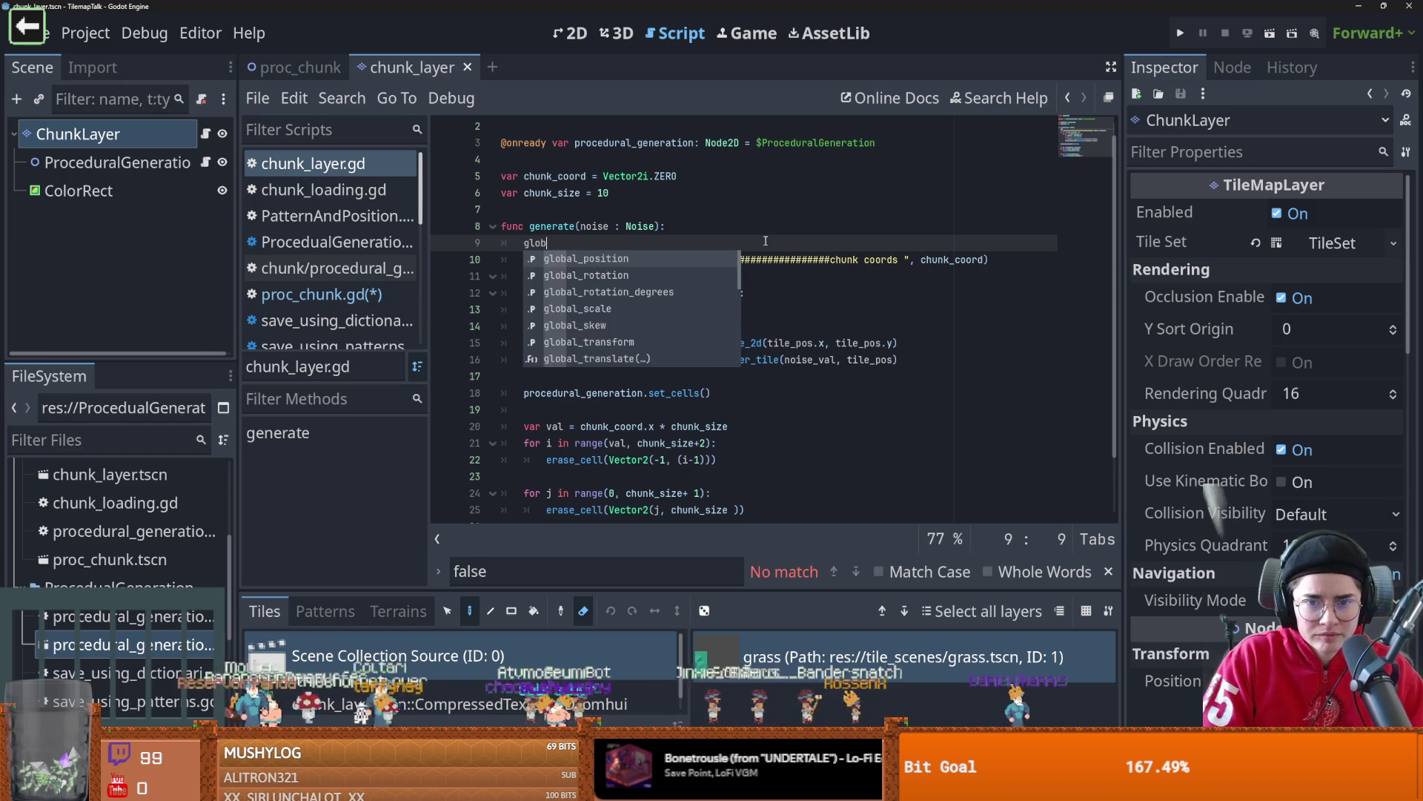
{"action": "key", "text": "Return"}
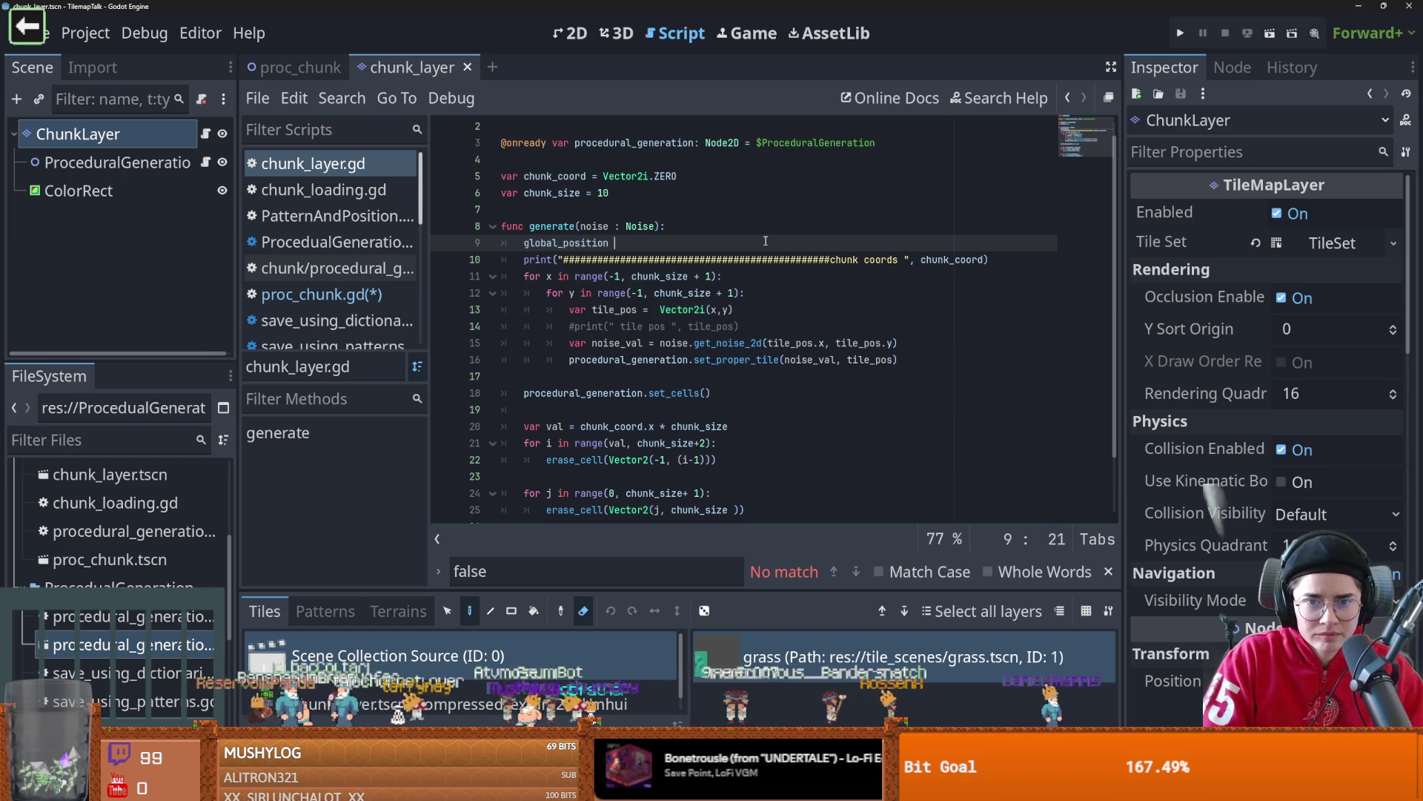
{"action": "type", "text": "ch"}
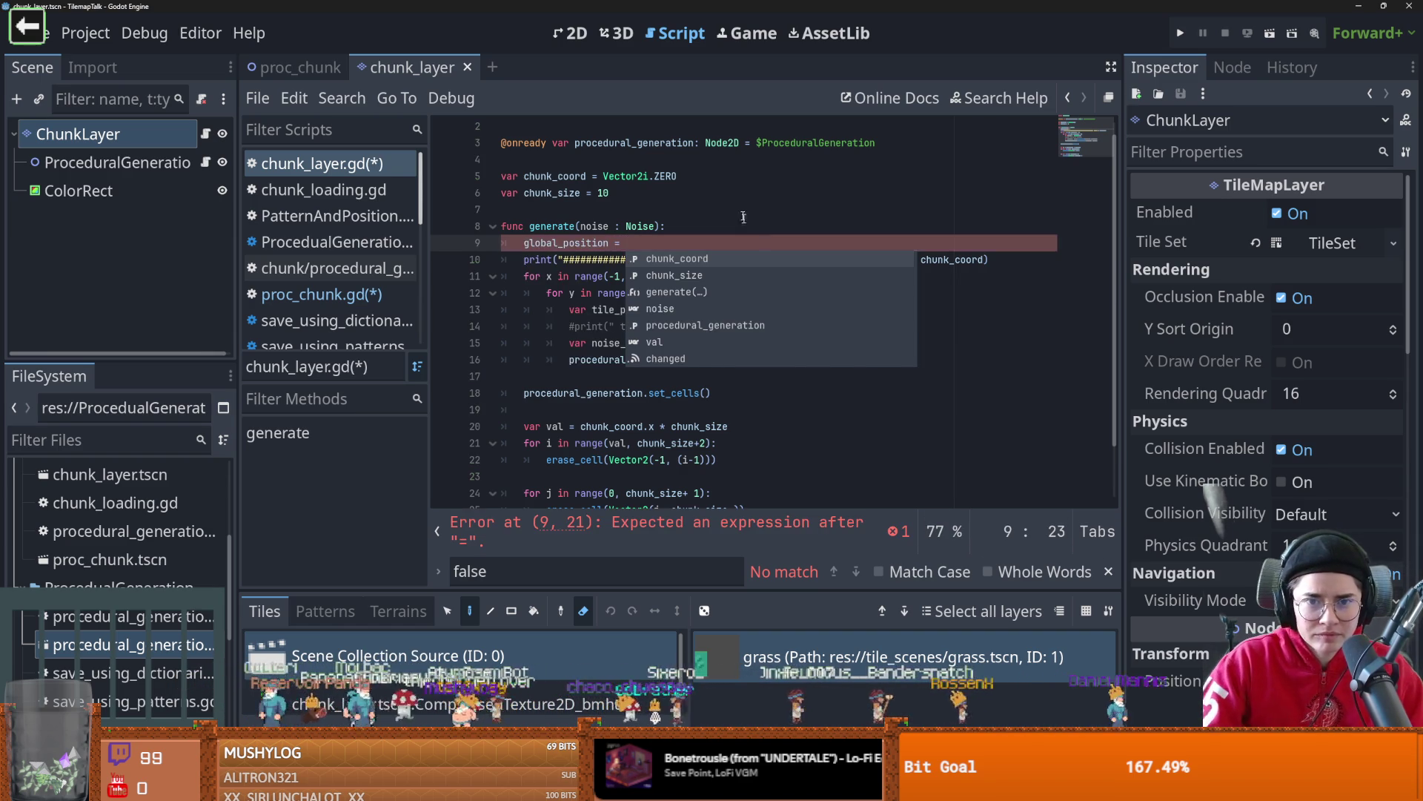
{"action": "scroll", "coordinate": [771, 252], "scroll_direction": "up", "scroll_amount": 1}
{"action": "type", "text": "unk"}
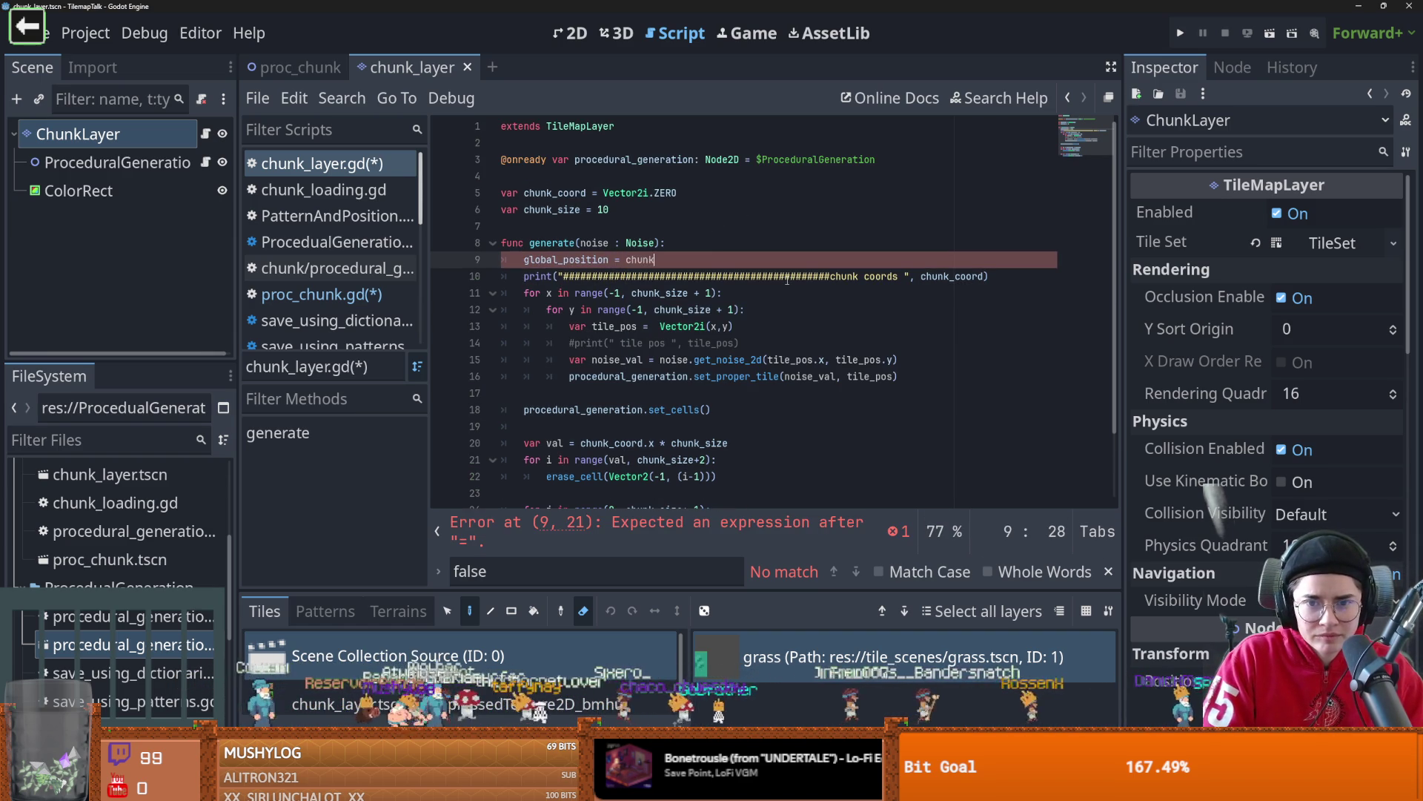
{"action": "key", "text": "Escape"}
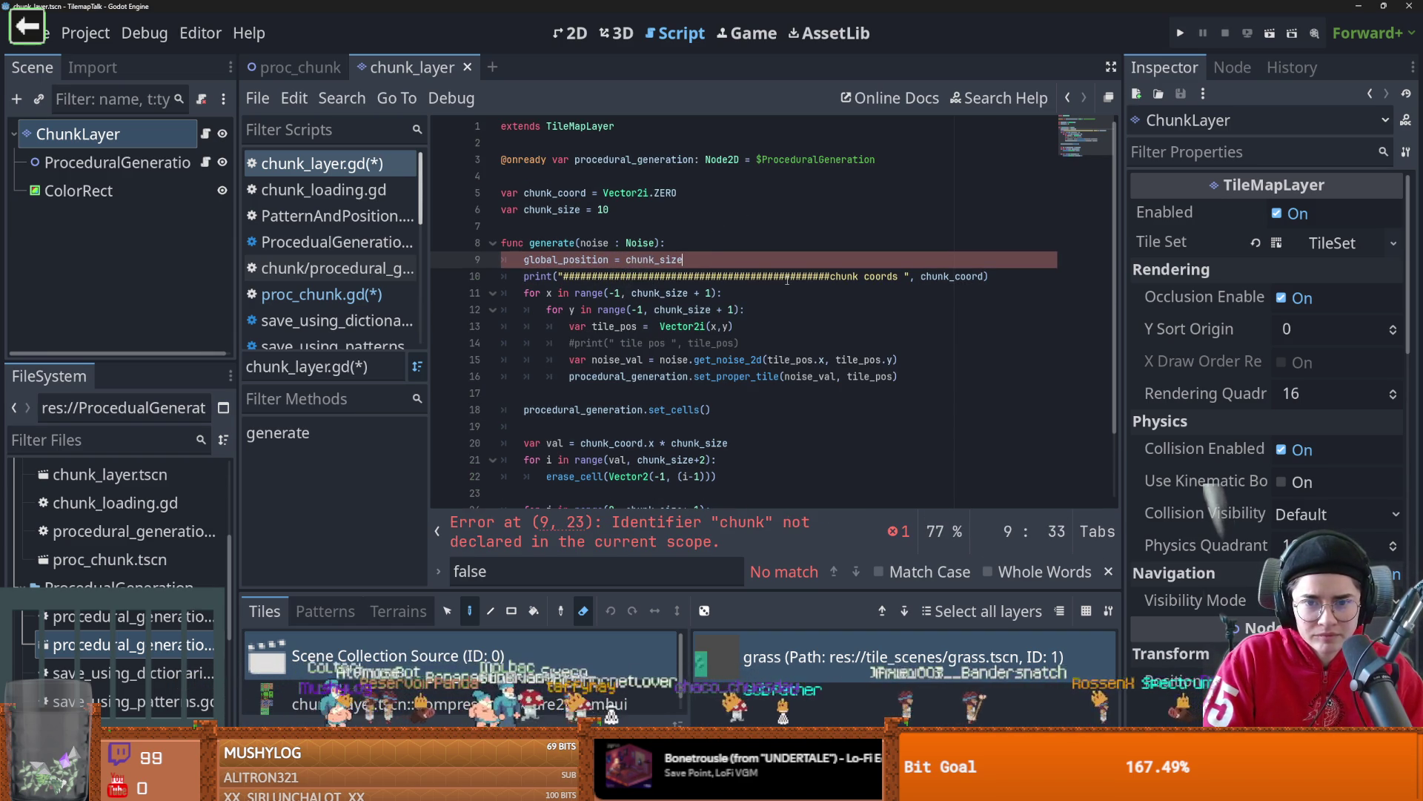
{"action": "key", "text": "BackSpace"}
{"action": "key", "text": "BackSpace"}
{"action": "key", "text": "BackSpace"}
- Write the first Vector2 argument, 'Vector2(chunk_coord.x * chunk_size,'
{"action": "type", "text": "Vector2"}
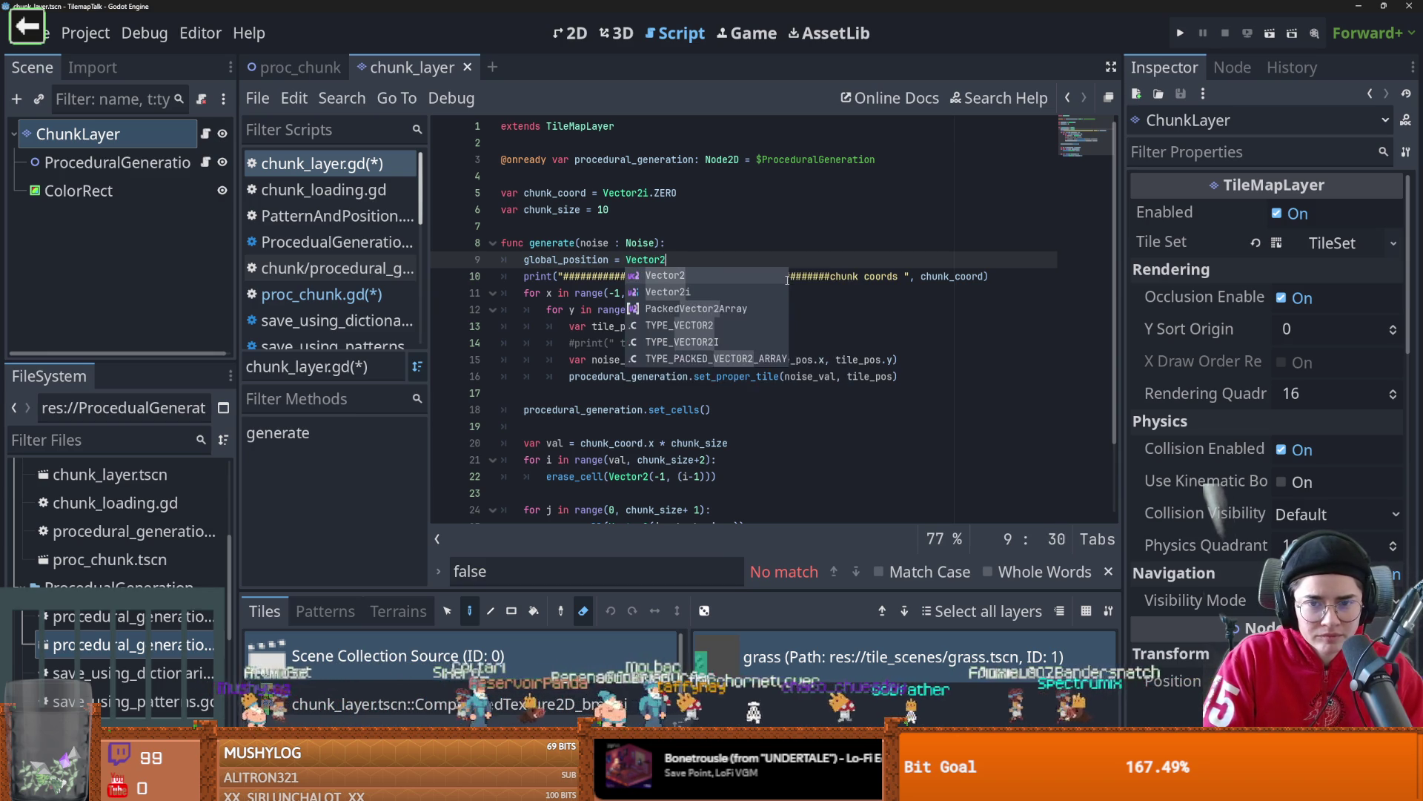
{"action": "type", "text": "(chunk"}
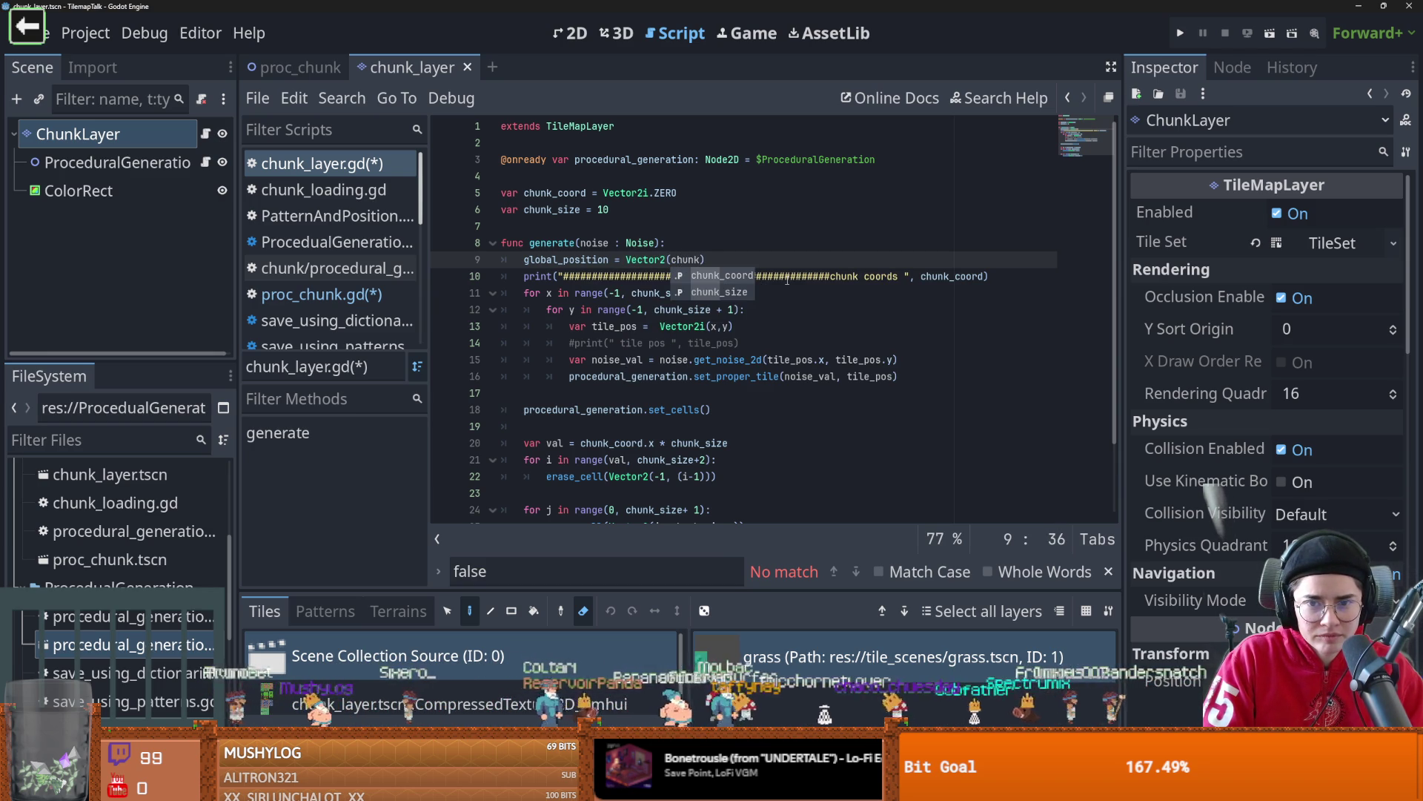
{"action": "key", "text": "BackSpace"}
{"action": "key", "text": "Escape"}
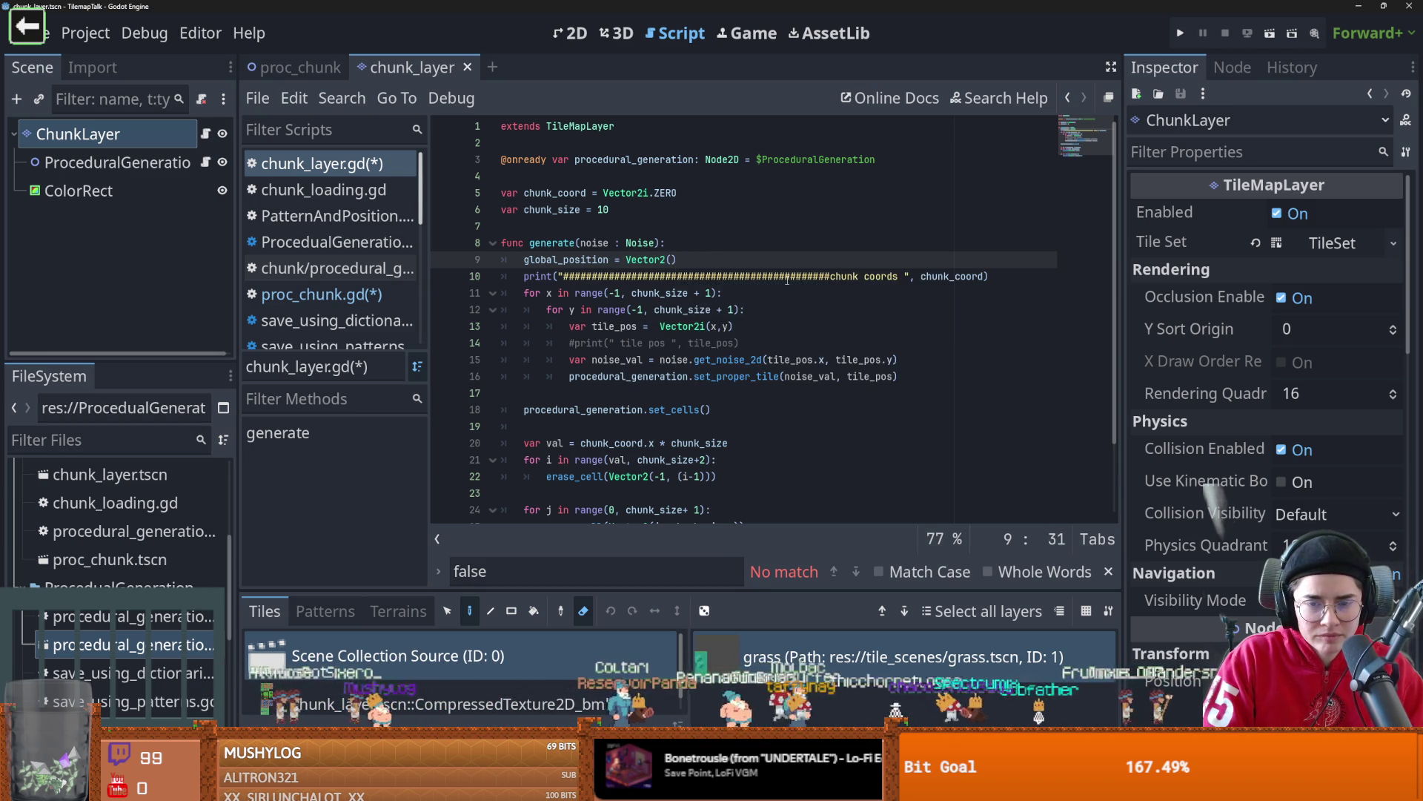
{"action": "type", "text": "chunk"}
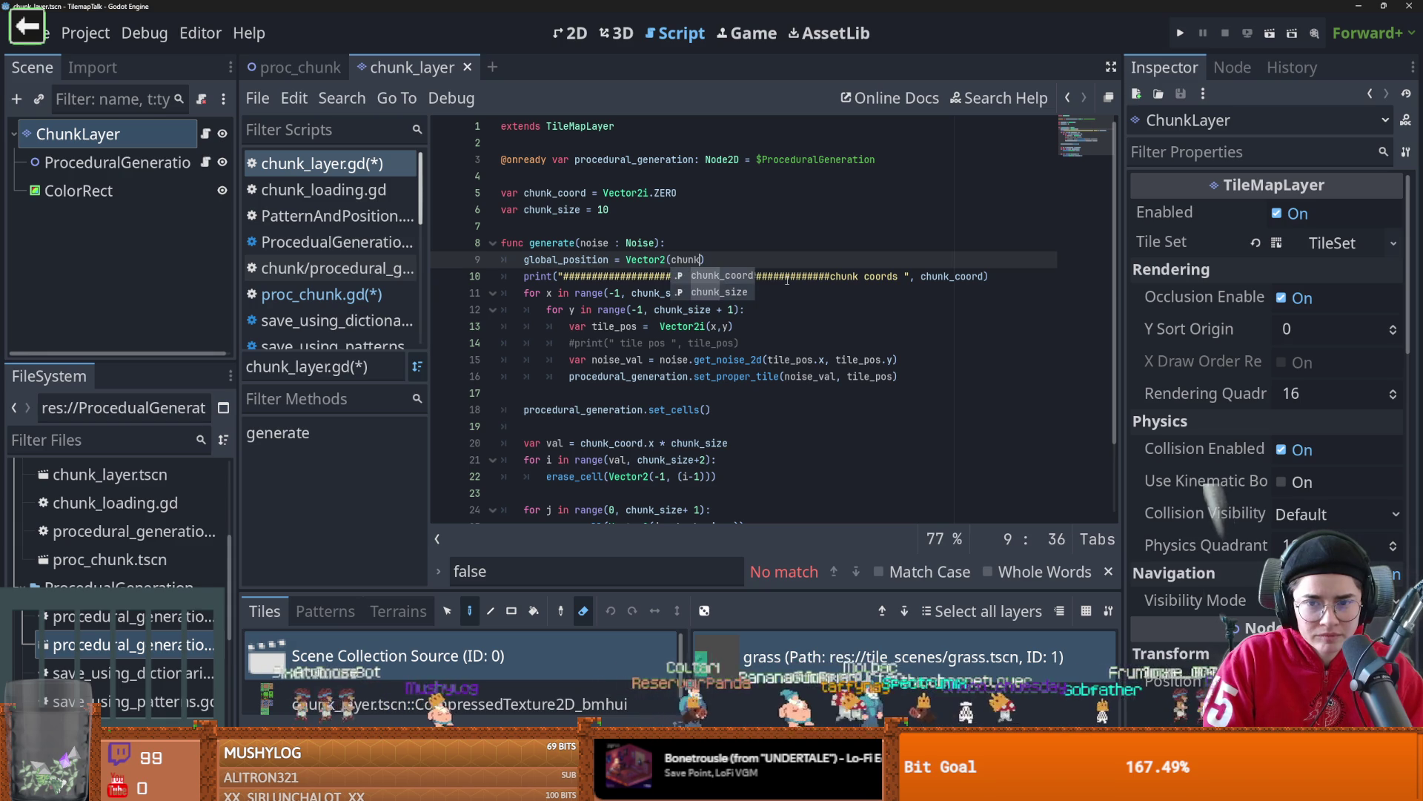
{"action": "key", "text": "Return"}
{"action": "type", "text": ".x * chunk_size,"}
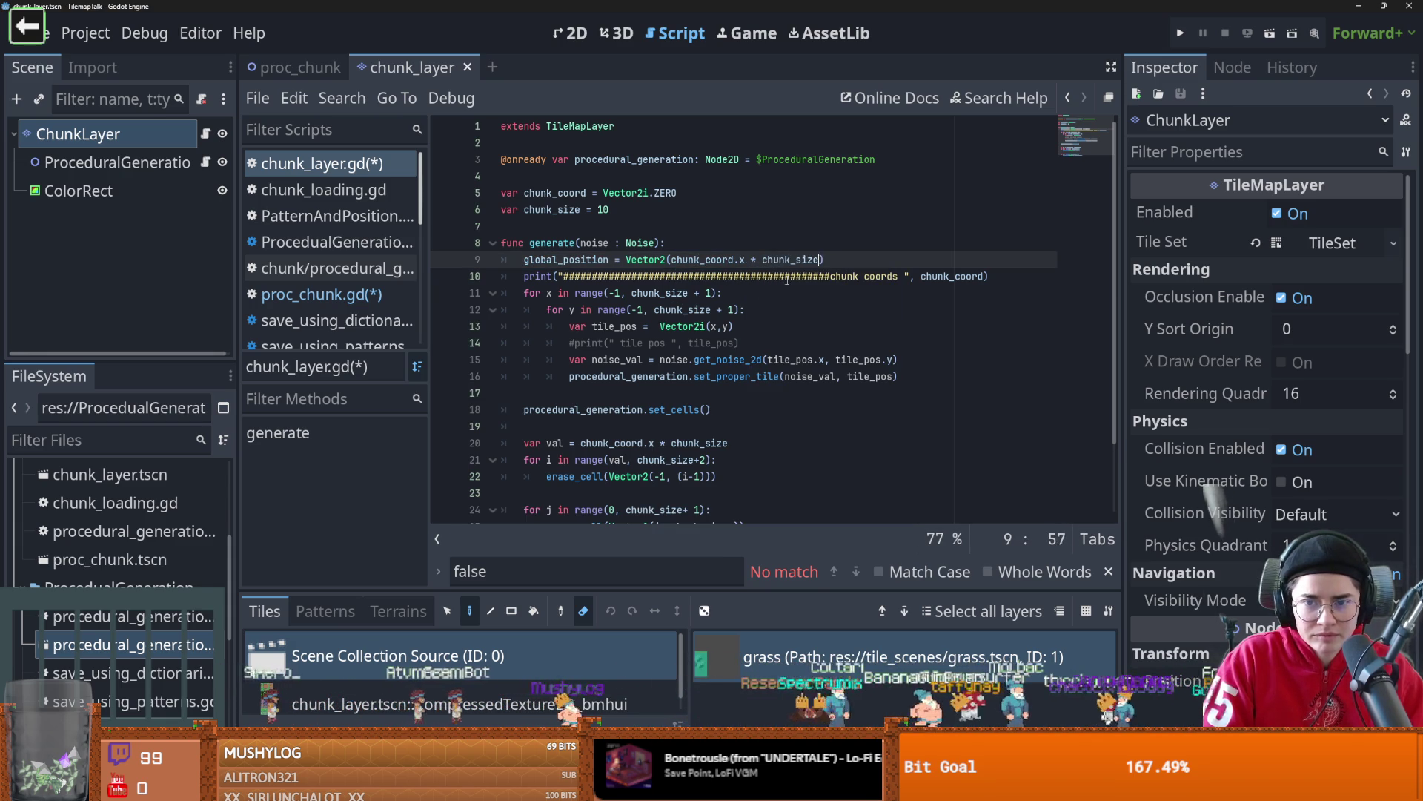
- Duplicate the expression as the second argument using chunk_coord.y, and save chunk_layer.gd
{"action": "left_click_drag", "start_coordinate": [819, 259], "coordinate": [670, 259]}
{"action": "key", "text": "ctrl+c"}
{"action": "left_click", "coordinate": [828, 260]}
{"action": "key", "text": "ctrl+v"}
{"action": "left_click", "coordinate": [900, 259]}
{"action": "key", "text": "Delete"}
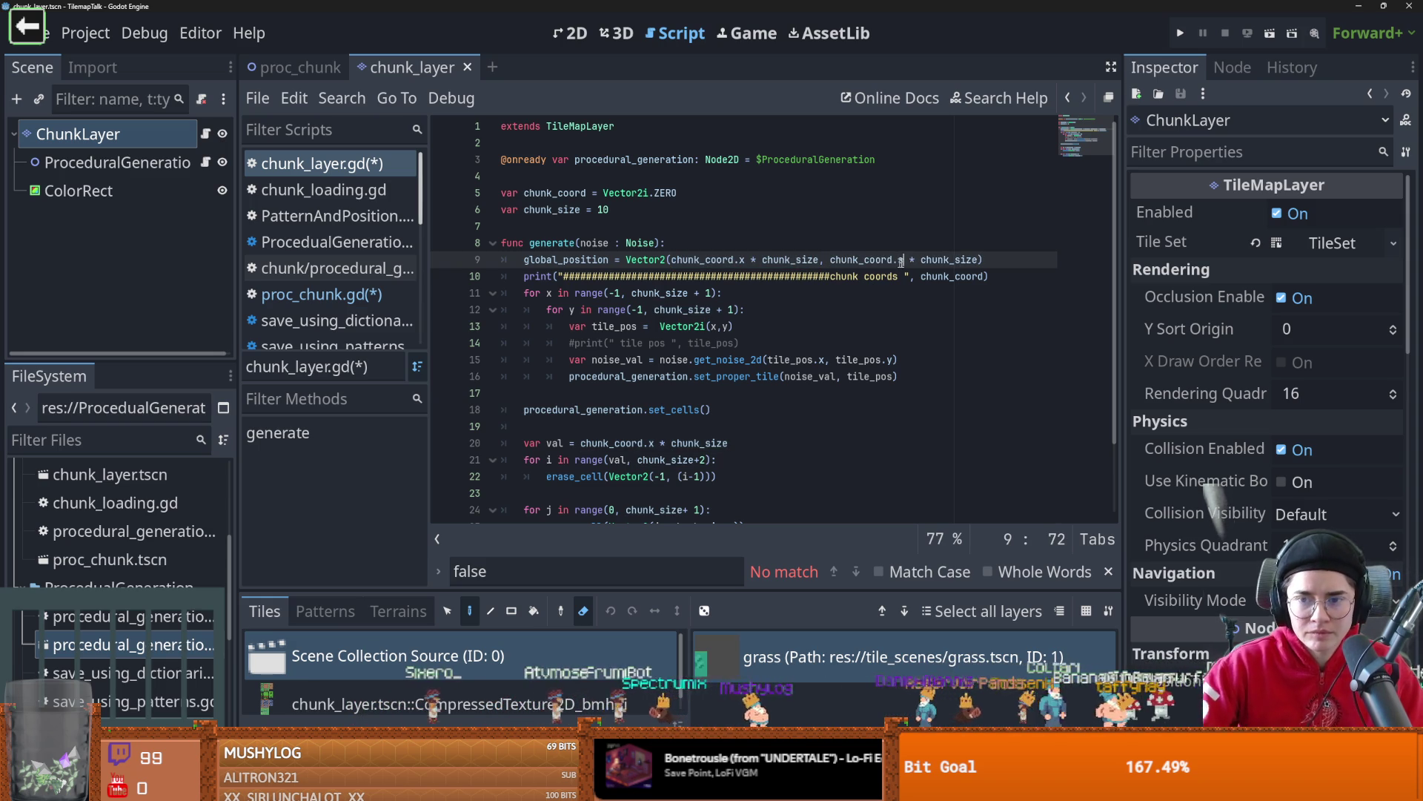
{"action": "type", "text": "y"}
{"action": "key", "text": "Escape"}
{"action": "key", "text": "ctrl+s"}
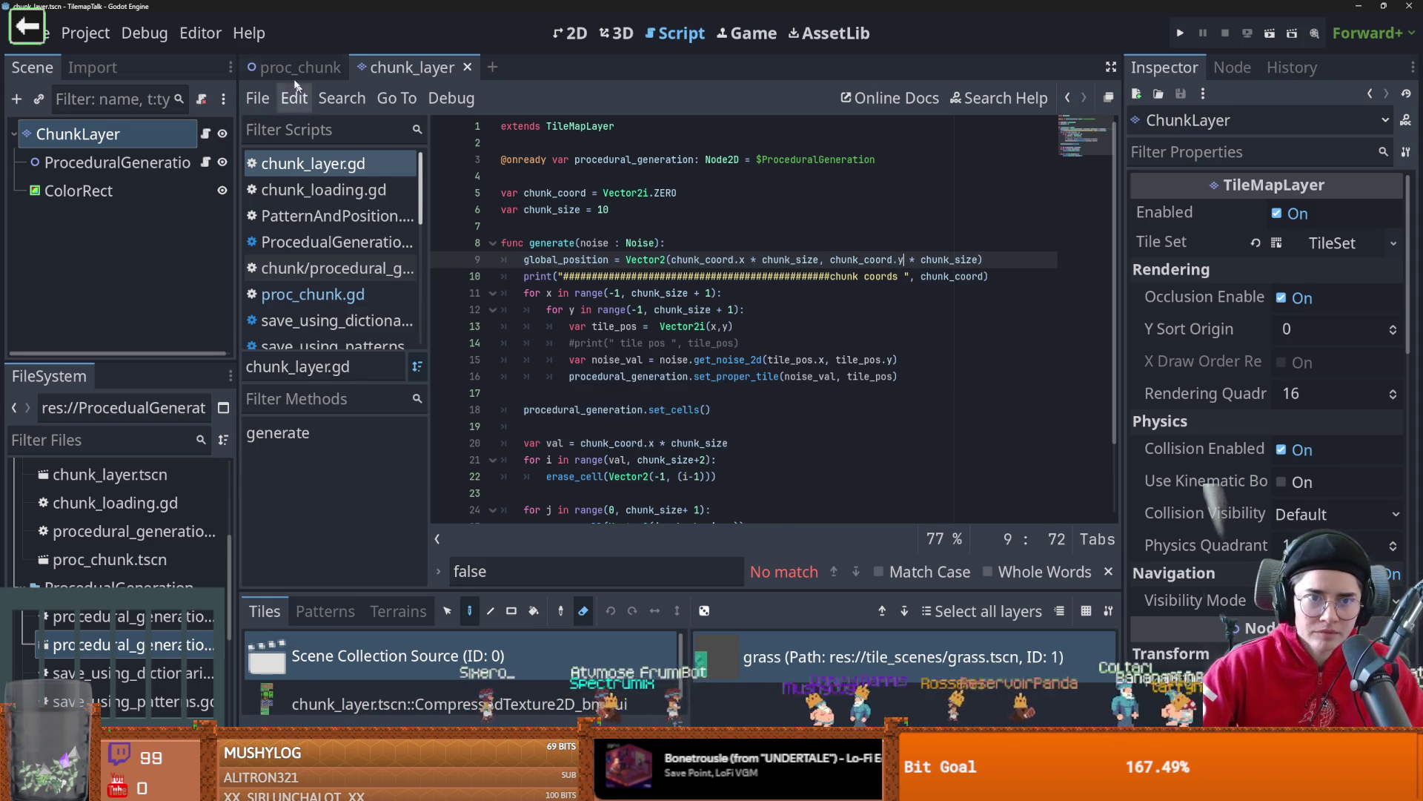
{"action": "left_click", "coordinate": [294, 67]}
- Test-run the scene to see the overlapping chunks, then stop it
{"action": "left_click", "coordinate": [1272, 36]}
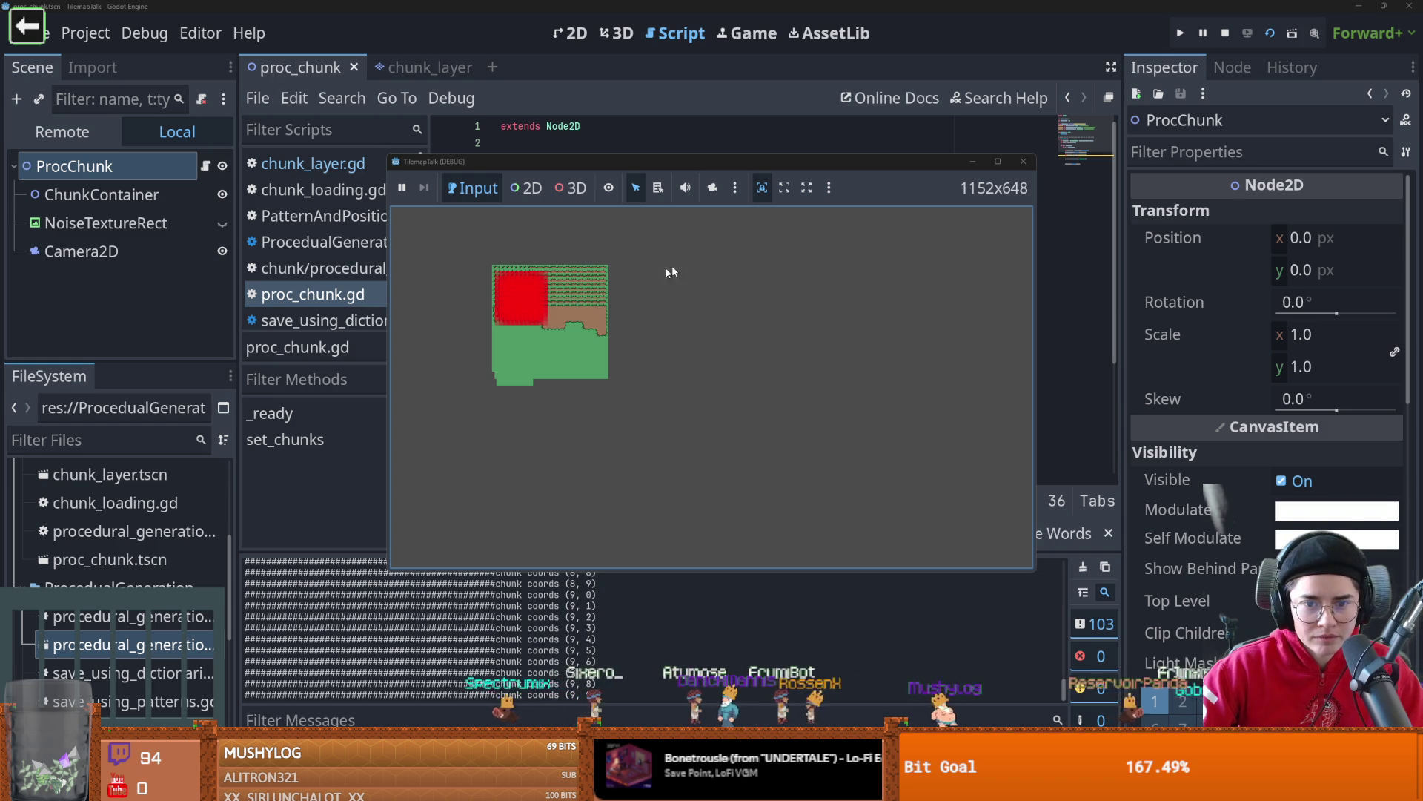
{"action": "left_click", "coordinate": [998, 161]}
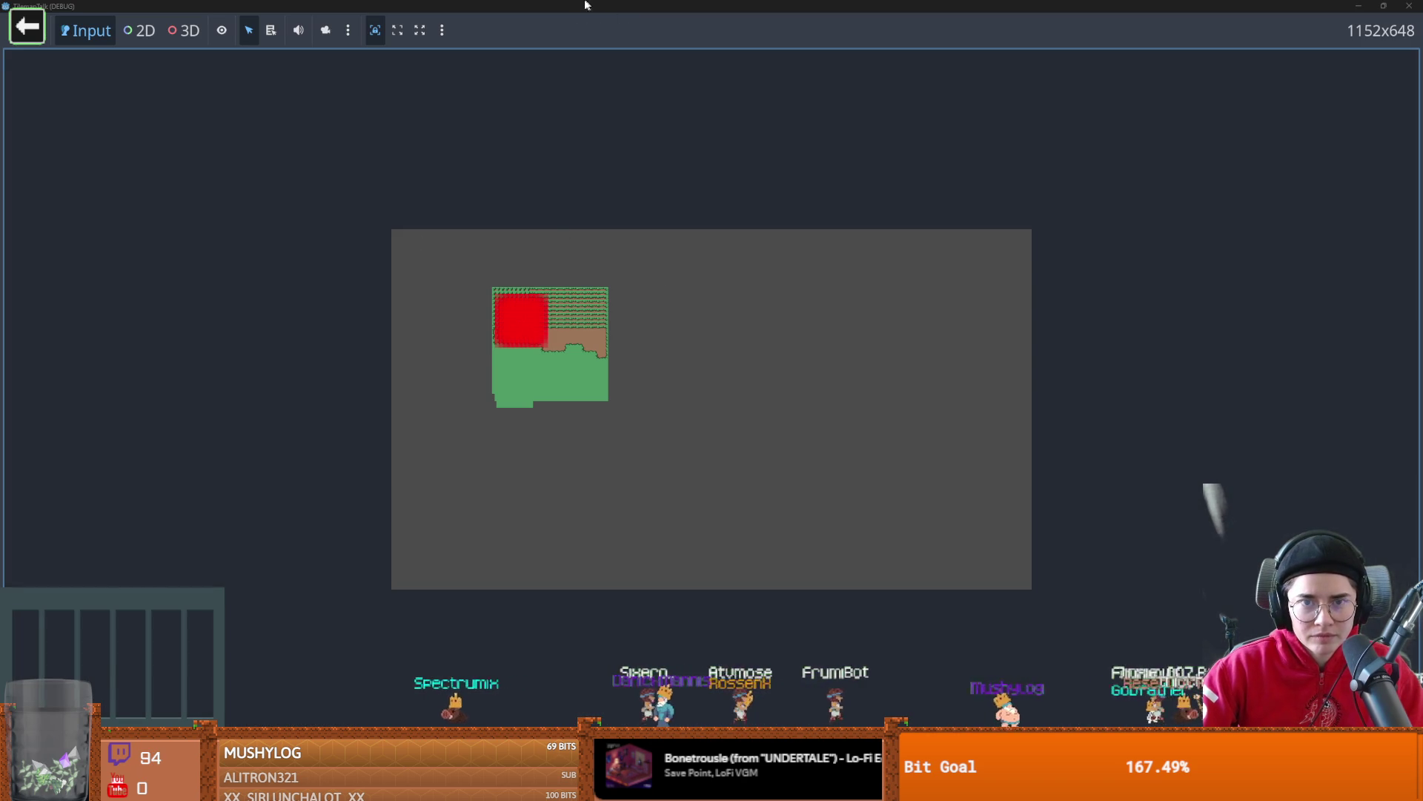
{"action": "key", "text": "F8"}
- Append '* 16' to the global_position line in chunk_layer.gd and rerun proc_chunk
{"action": "left_click", "coordinate": [474, 68]}
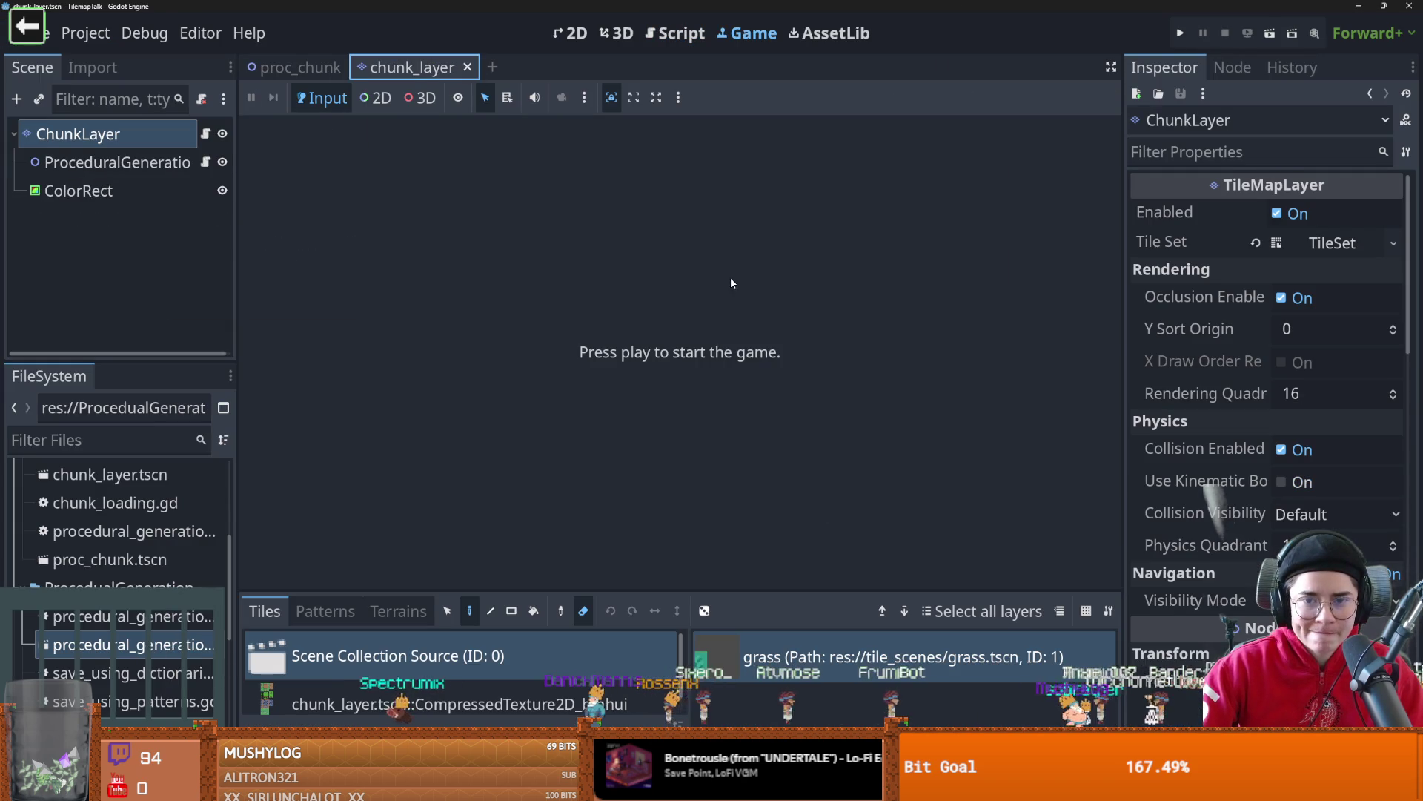
{"action": "left_click", "coordinate": [205, 133]}
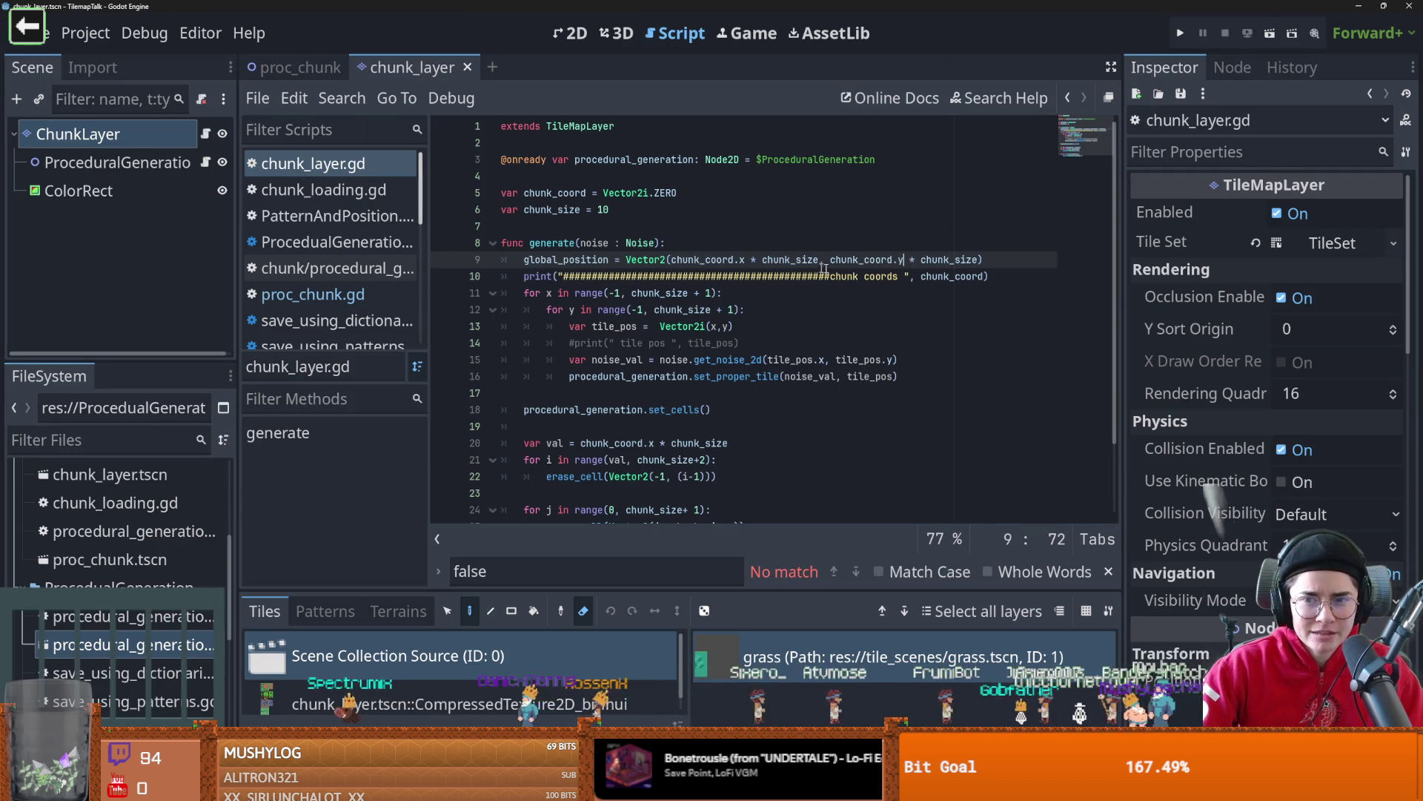
{"action": "left_click", "coordinate": [1009, 264]}
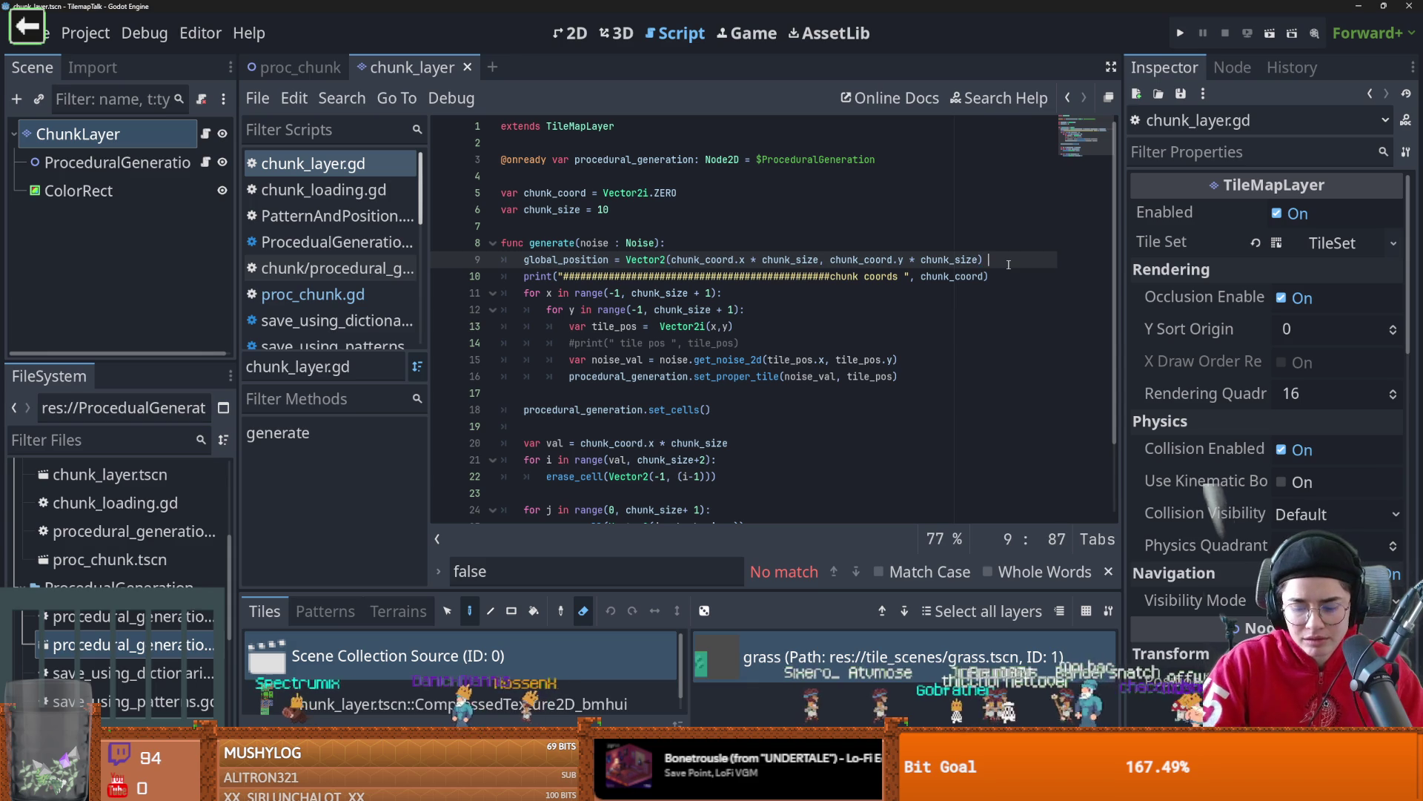
{"action": "type", "text": "* 16"}
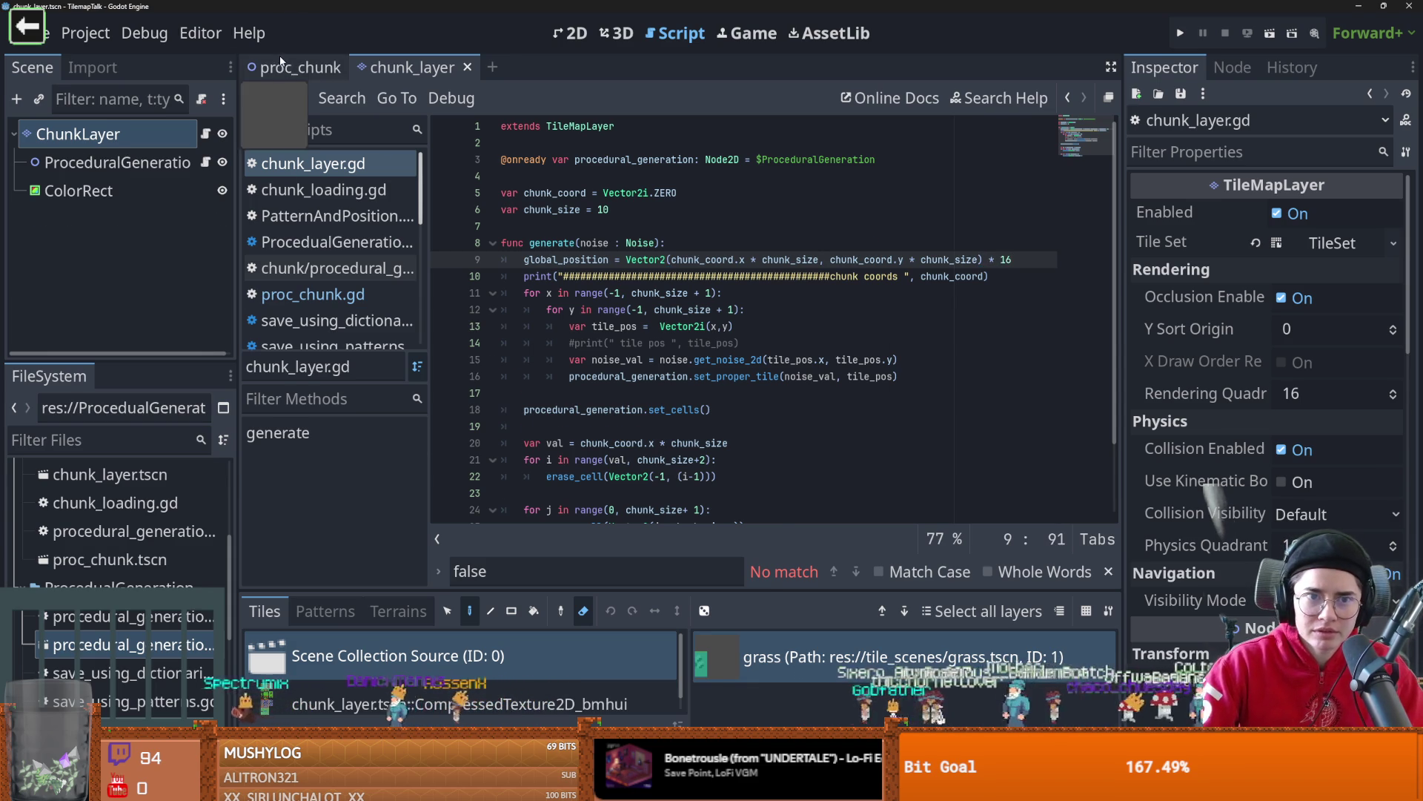
{"action": "left_click", "coordinate": [296, 68]}
{"action": "left_click", "coordinate": [1270, 34]}
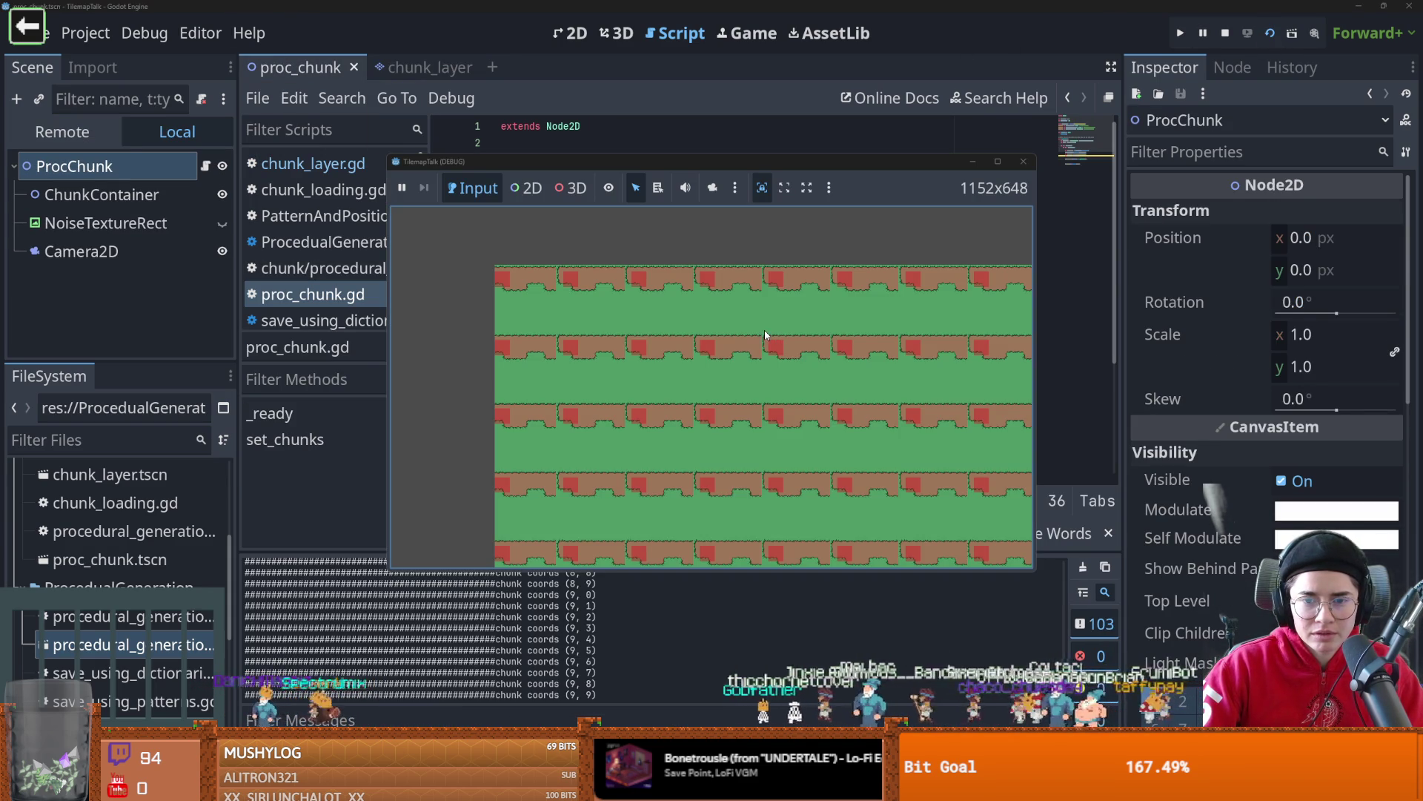
- Maximize the game window to view the tiled chunk rows, close it, and show chunk_layer in 2D
{"action": "left_click", "coordinate": [996, 161]}
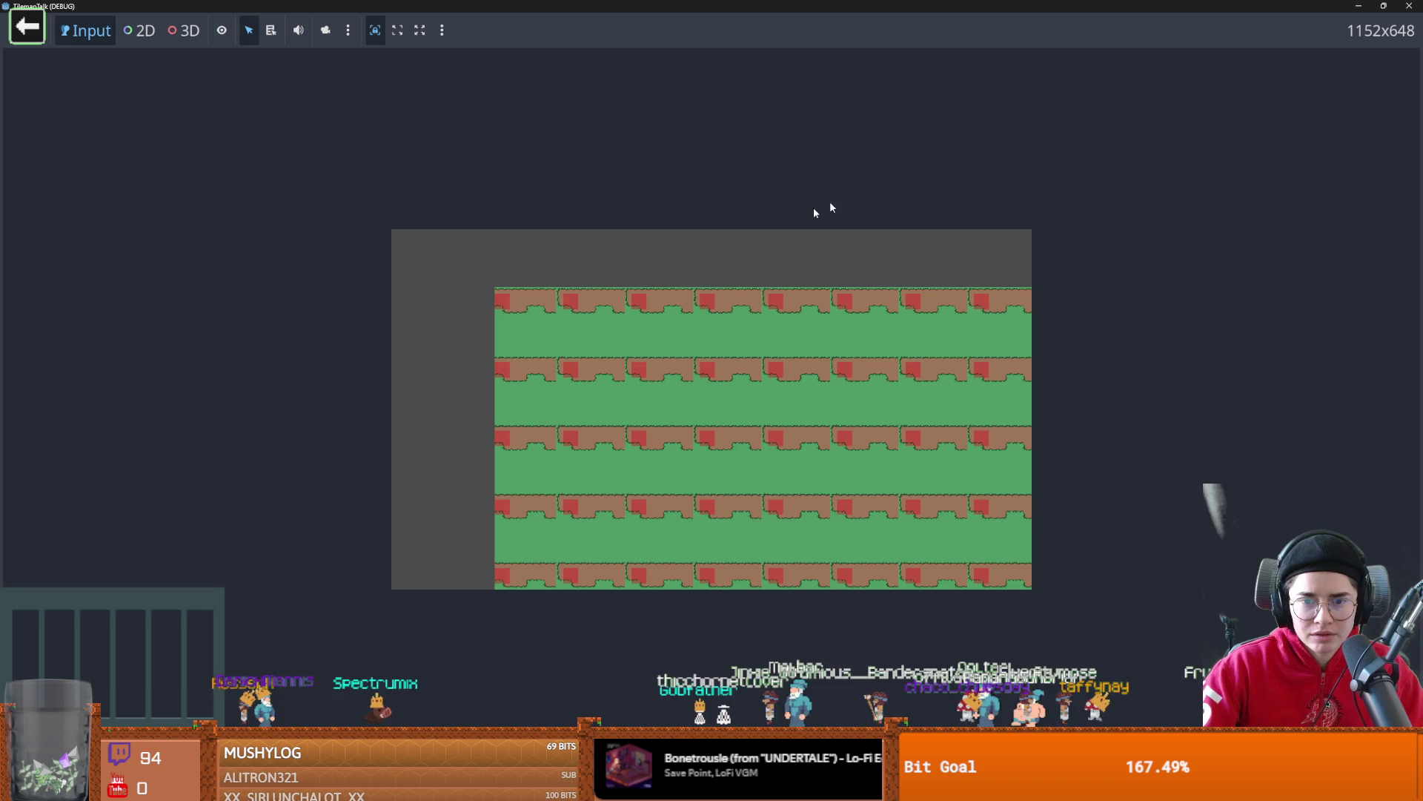
{"action": "left_click", "coordinate": [1409, 6]}
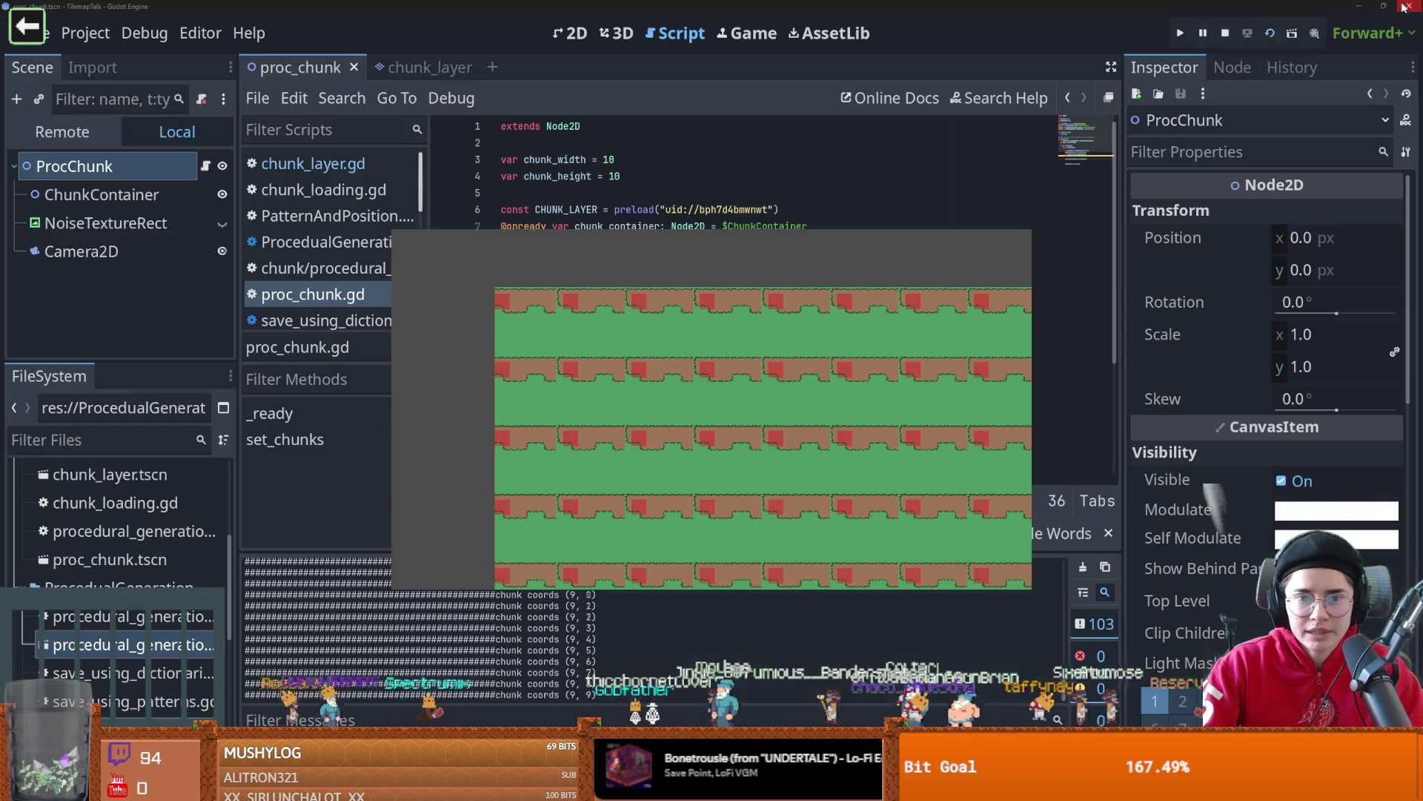
{"action": "left_click", "coordinate": [572, 33]}
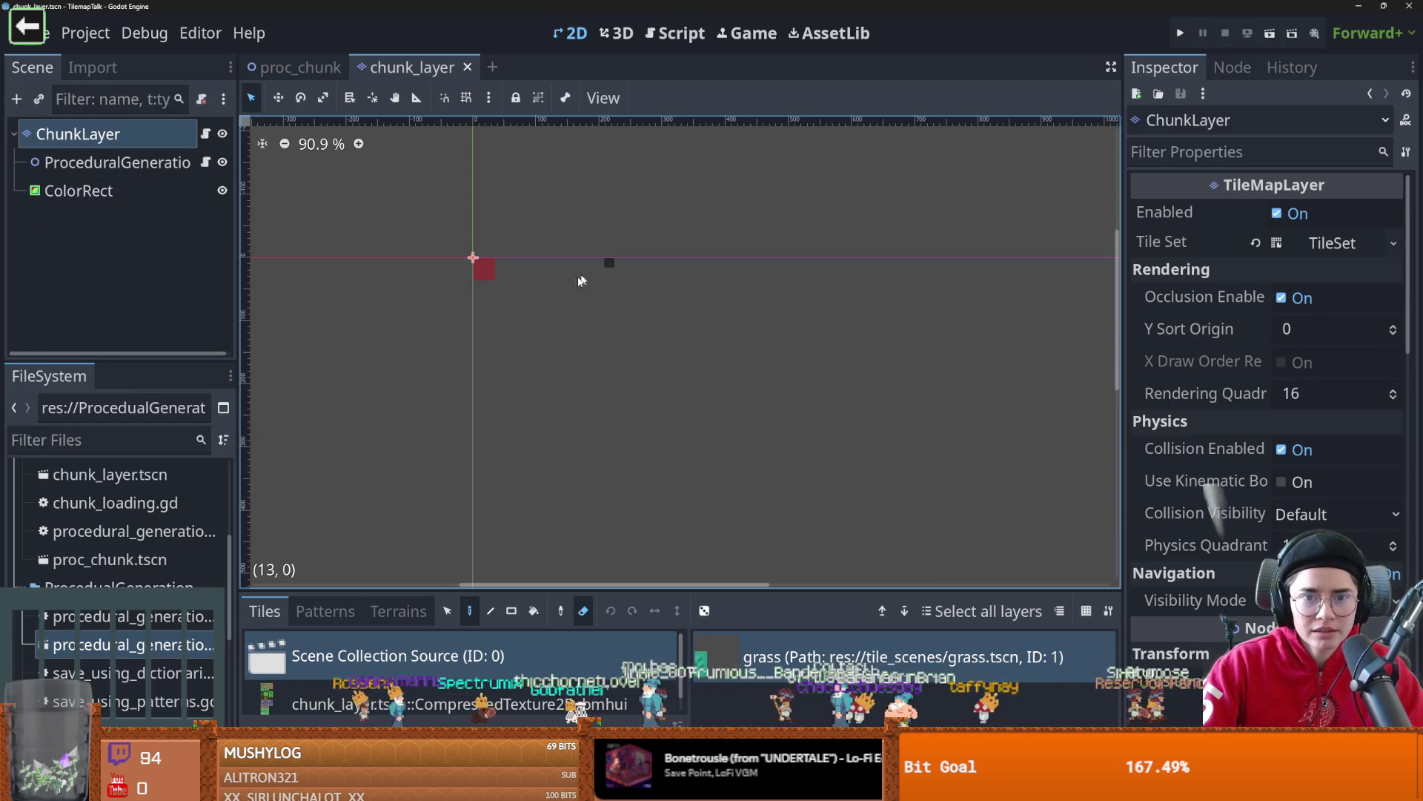
- Set the ColorRect's Size to 150 in the Inspector
{"action": "scroll", "coordinate": [1267, 408], "scroll_direction": "down", "scroll_amount": 6}
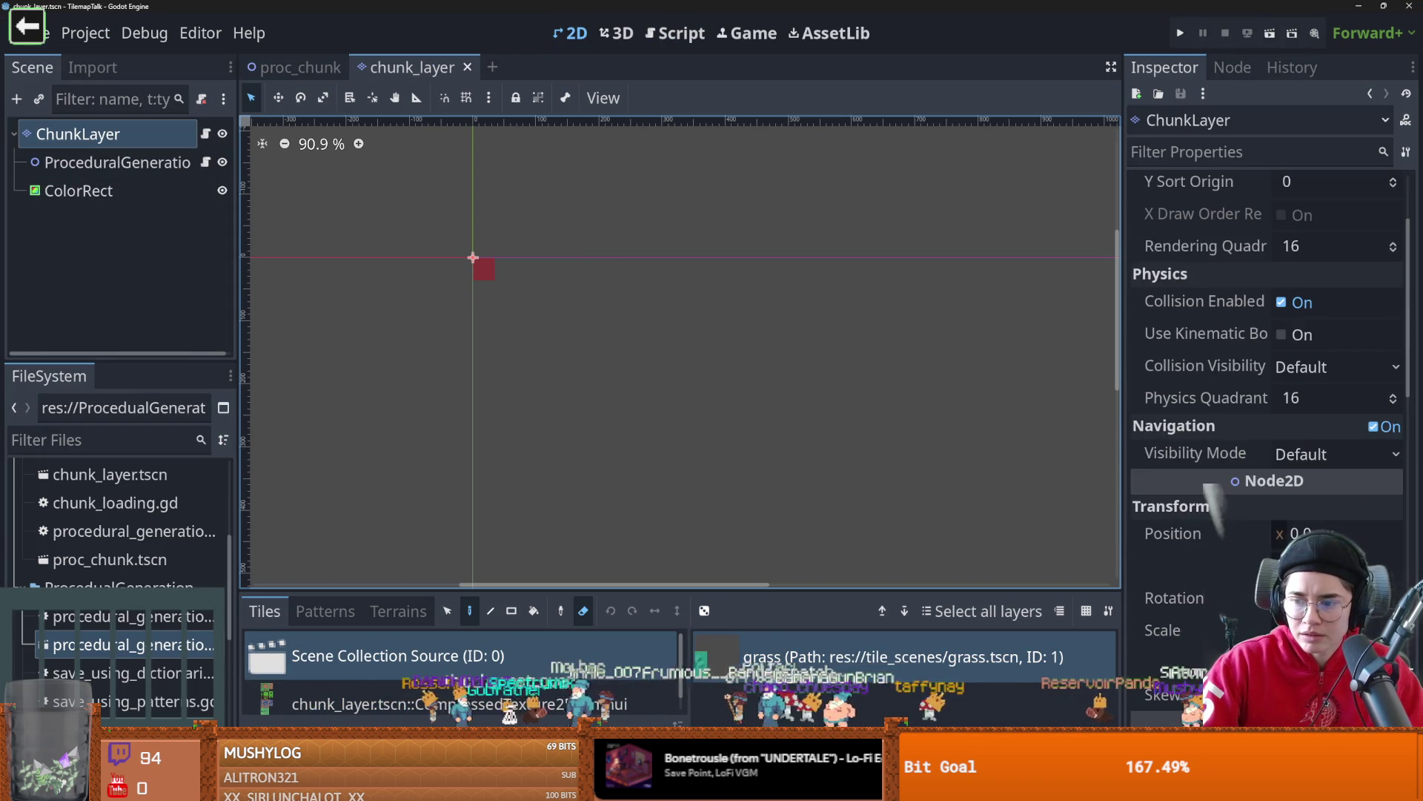
{"action": "scroll", "coordinate": [1267, 407], "scroll_direction": "up", "scroll_amount": 3}
{"action": "scroll", "coordinate": [1324, 460], "scroll_direction": "up", "scroll_amount": 3}
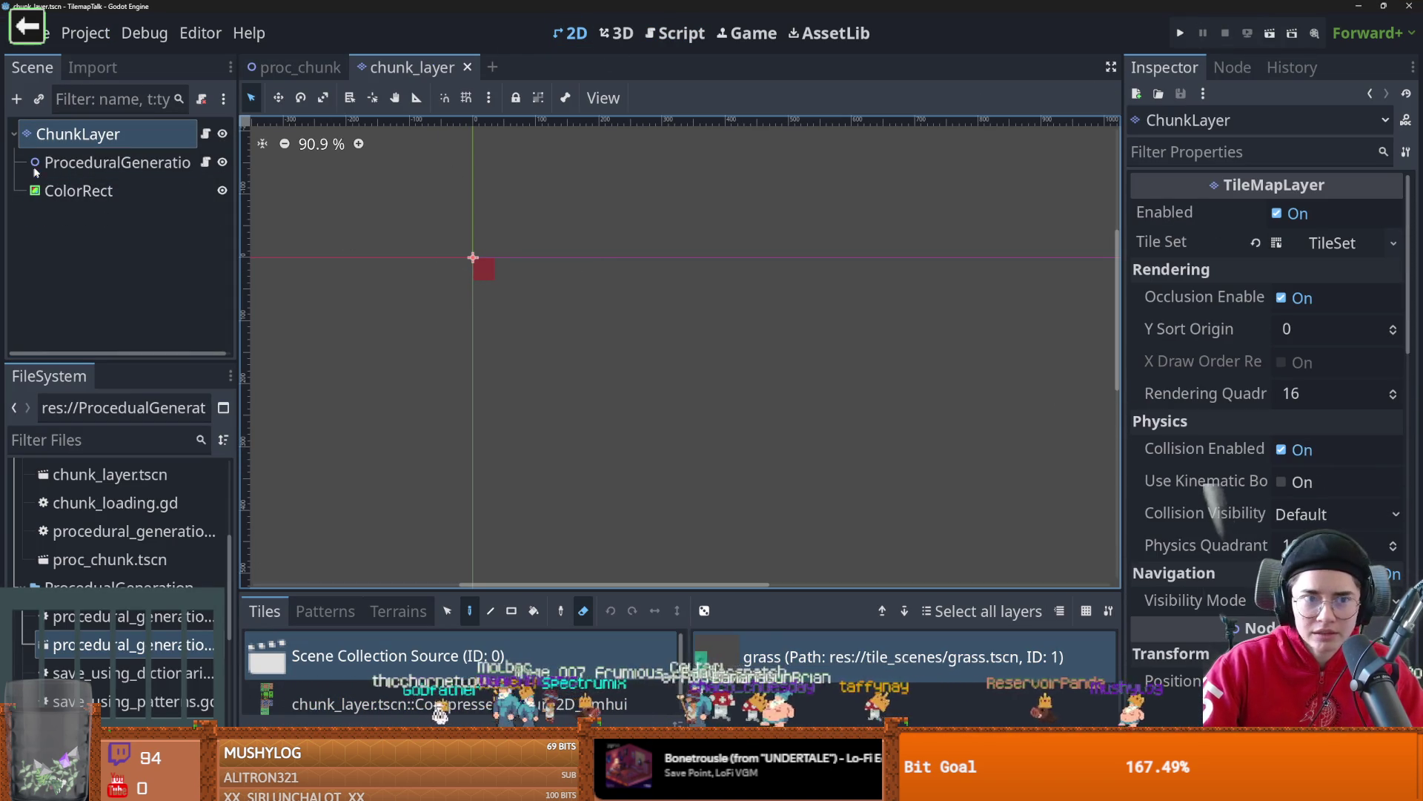
{"action": "left_click", "coordinate": [78, 191]}
{"action": "scroll", "coordinate": [1268, 445], "scroll_direction": "down", "scroll_amount": 5}
{"action": "scroll", "coordinate": [1216, 512], "scroll_direction": "down", "scroll_amount": 3}
{"action": "scroll", "coordinate": [1216, 512], "scroll_direction": "up", "scroll_amount": 10}
{"action": "scroll", "coordinate": [1327, 495], "scroll_direction": "up", "scroll_amount": 10}
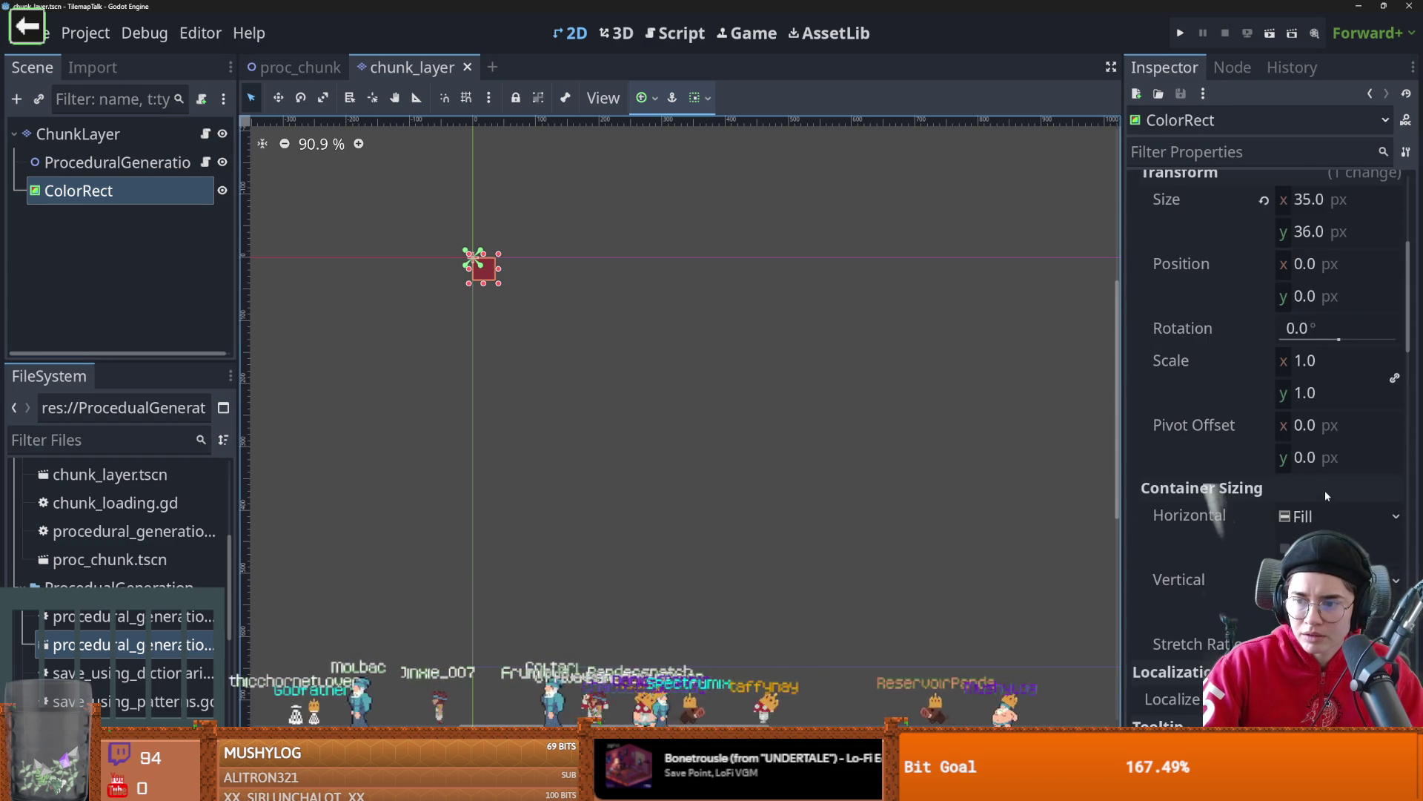
{"action": "left_click", "coordinate": [1305, 568]}
{"action": "type", "text": "150"}
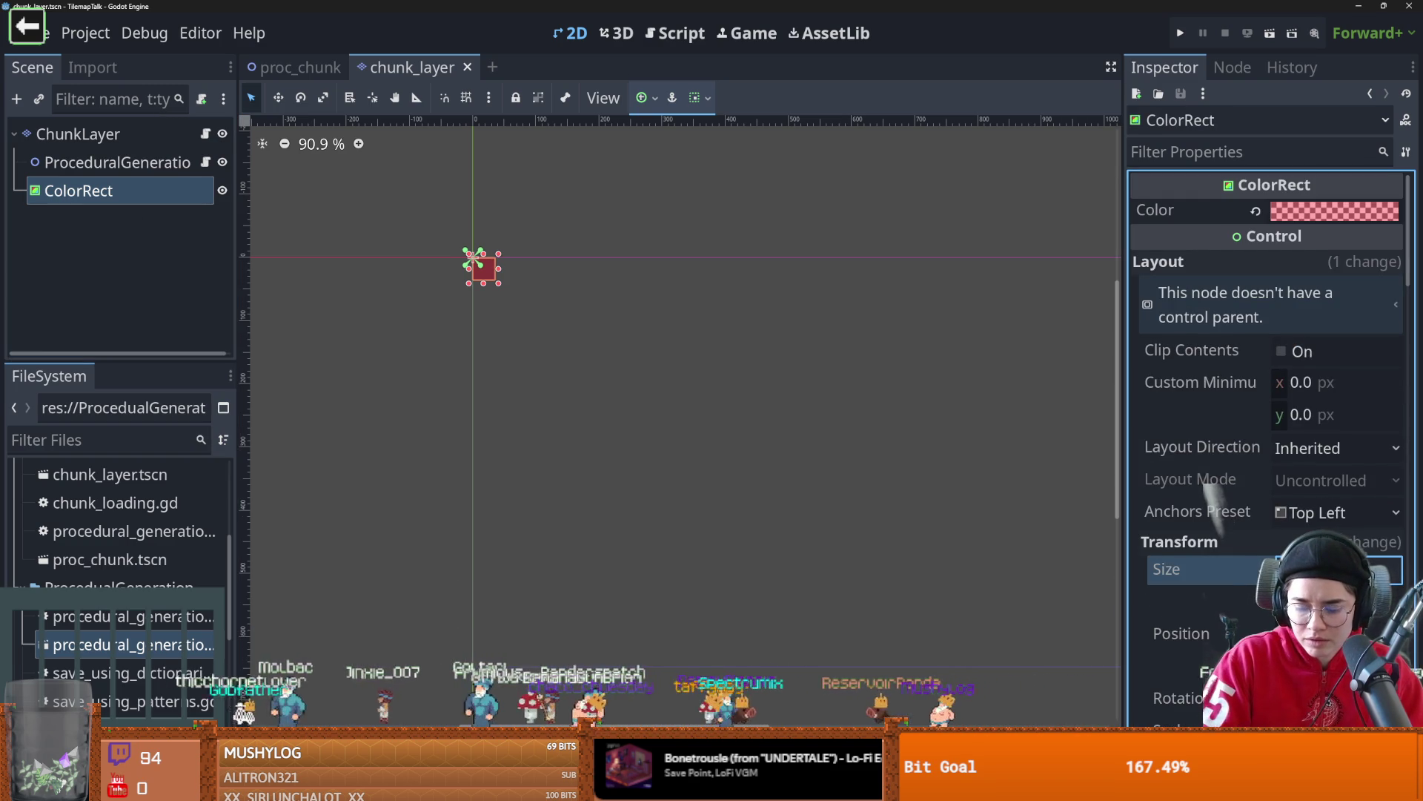
{"action": "key", "text": "Return"}
{"action": "key", "text": "Return"}
- Save the chunk_layer scene and run the proc_chunk scene
{"action": "key", "text": "ctrl+s"}
{"action": "left_click", "coordinate": [295, 67]}
{"action": "left_click", "coordinate": [1270, 37]}
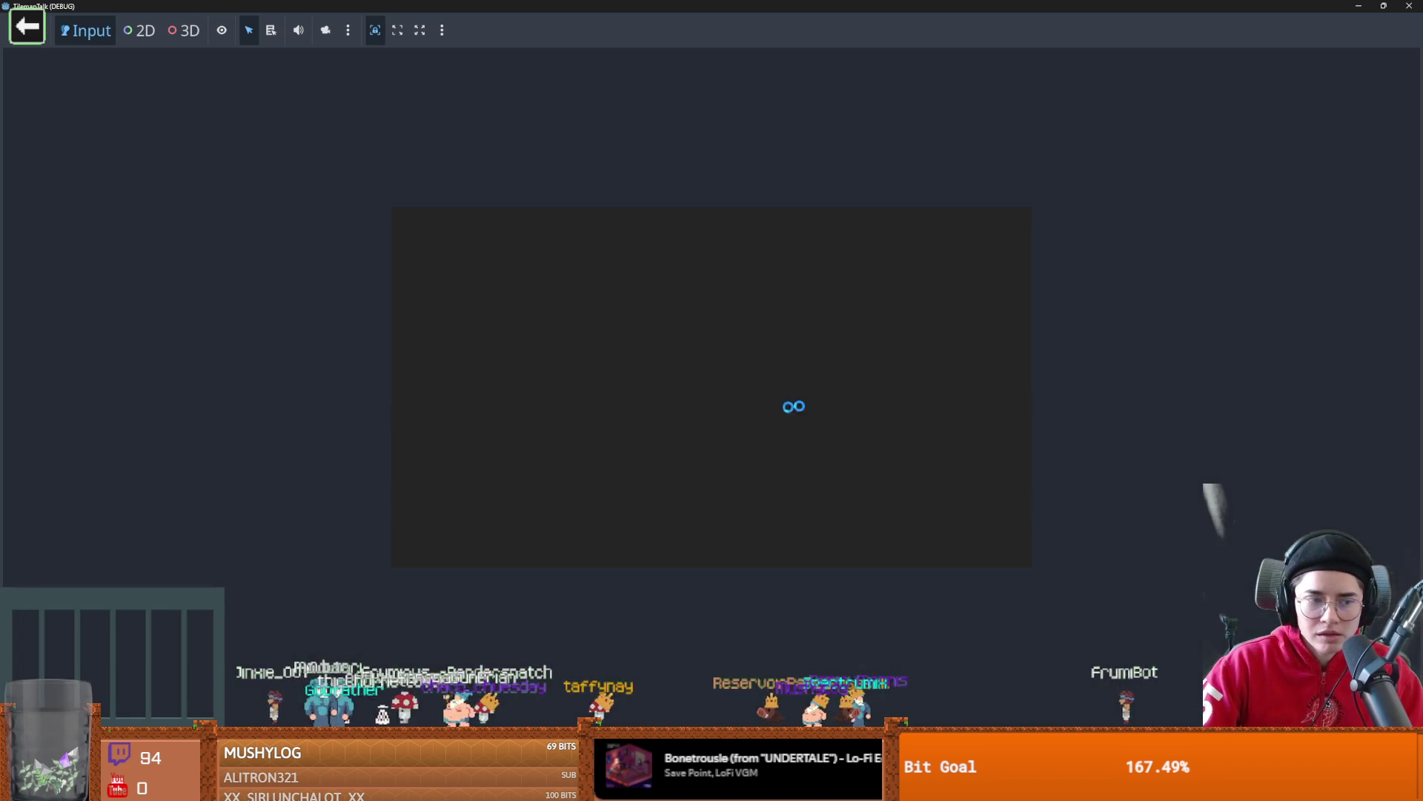
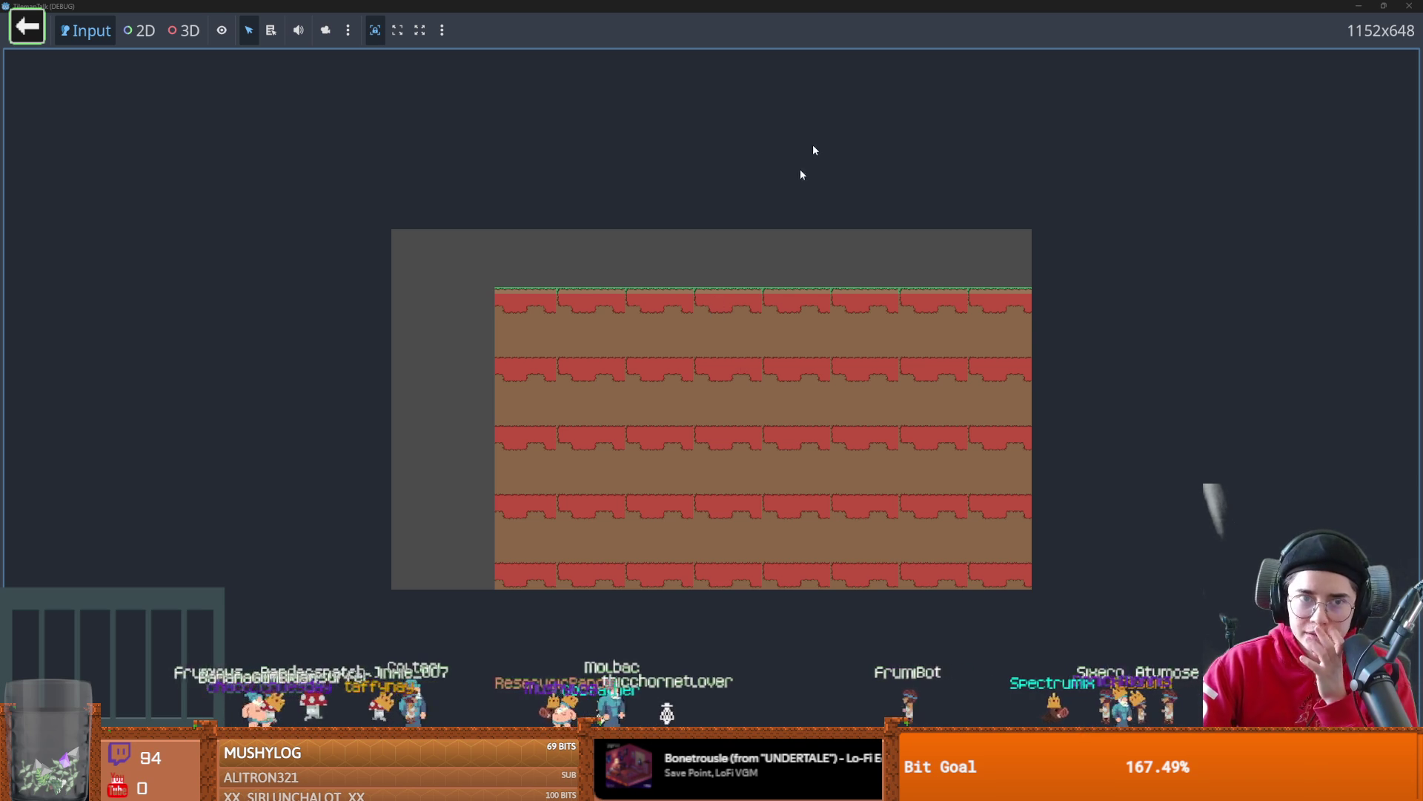
- Close the running game and go to line 13's tile_pos in chunk_layer.gd
{"action": "key", "text": "super+Down"}
{"action": "left_click", "coordinate": [880, 292]}
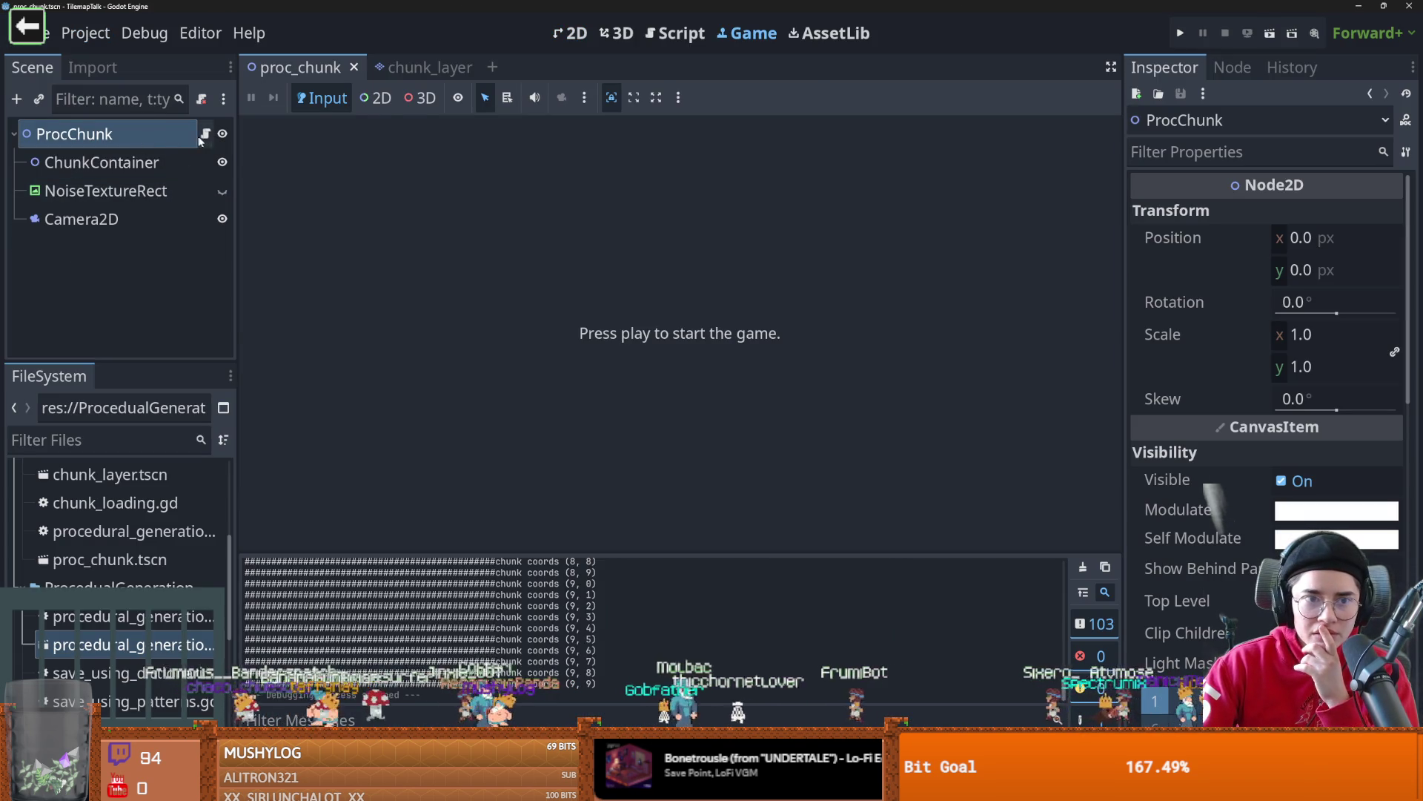
{"action": "left_click", "coordinate": [203, 136]}
{"action": "scroll", "coordinate": [683, 358], "scroll_direction": "down", "scroll_amount": 4}
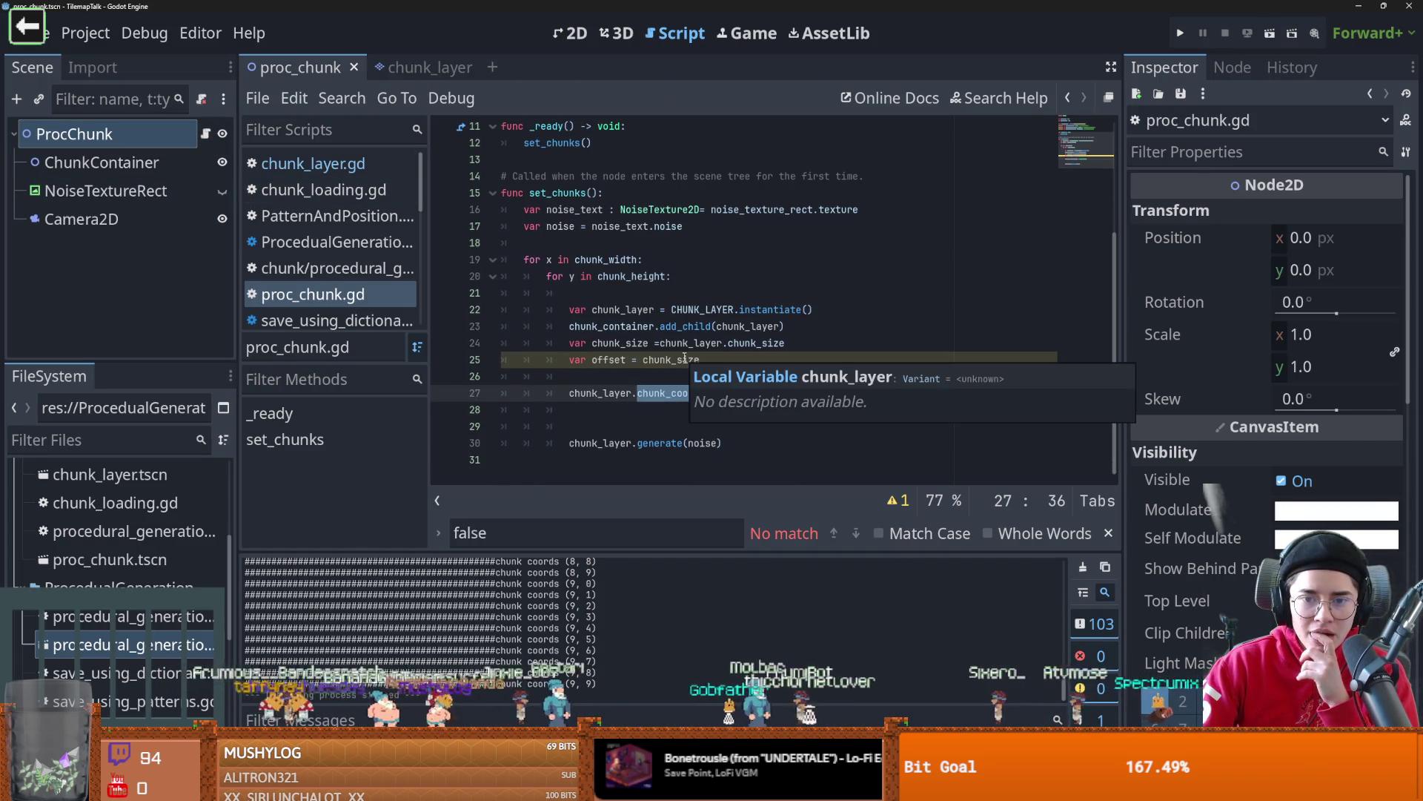
{"action": "left_click", "coordinate": [689, 375]}
{"action": "left_click_drag", "start_coordinate": [728, 361], "coordinate": [549, 361]}
{"action": "left_click", "coordinate": [416, 67]}
{"action": "left_click", "coordinate": [701, 260]}
{"action": "double_click", "coordinate": [588, 259]}
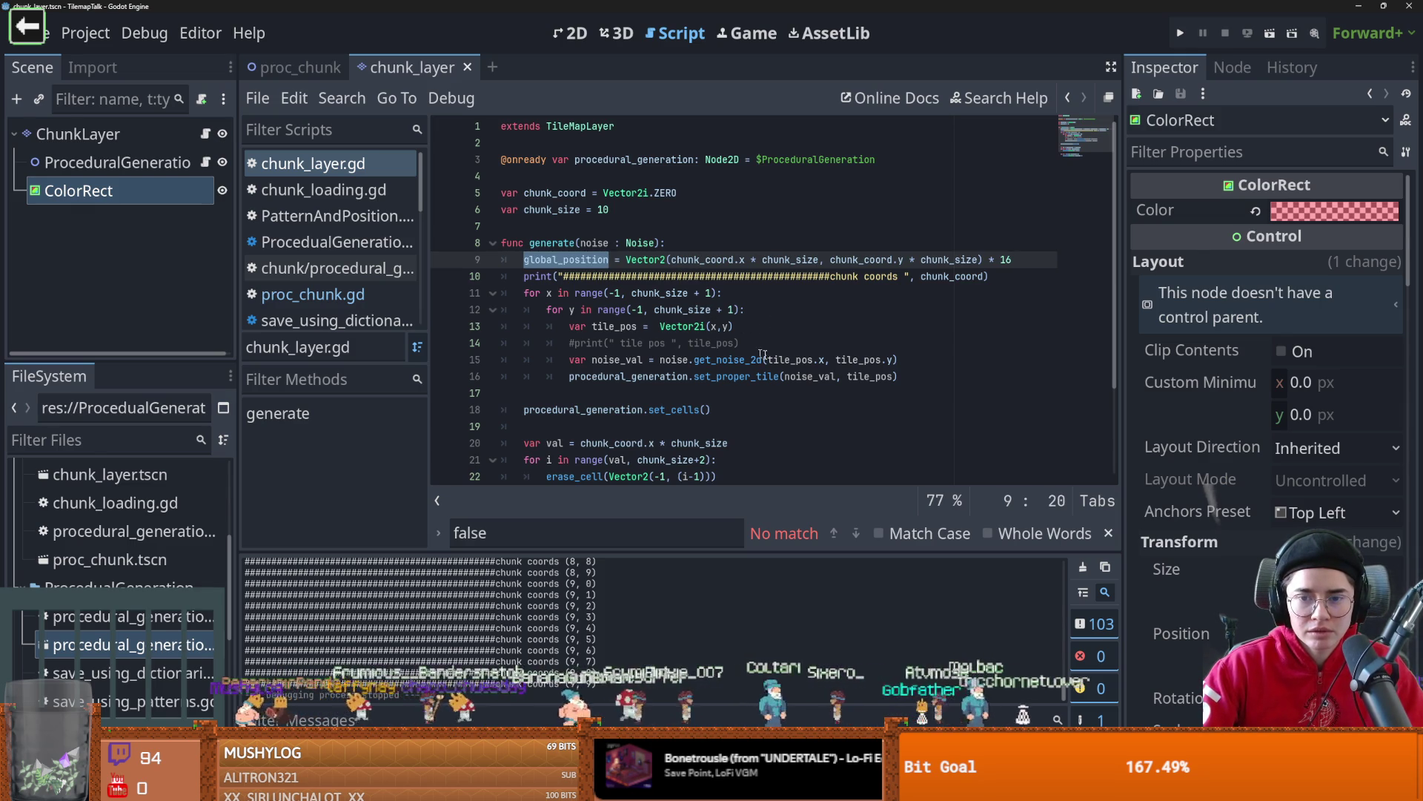
{"action": "left_click", "coordinate": [730, 343]}
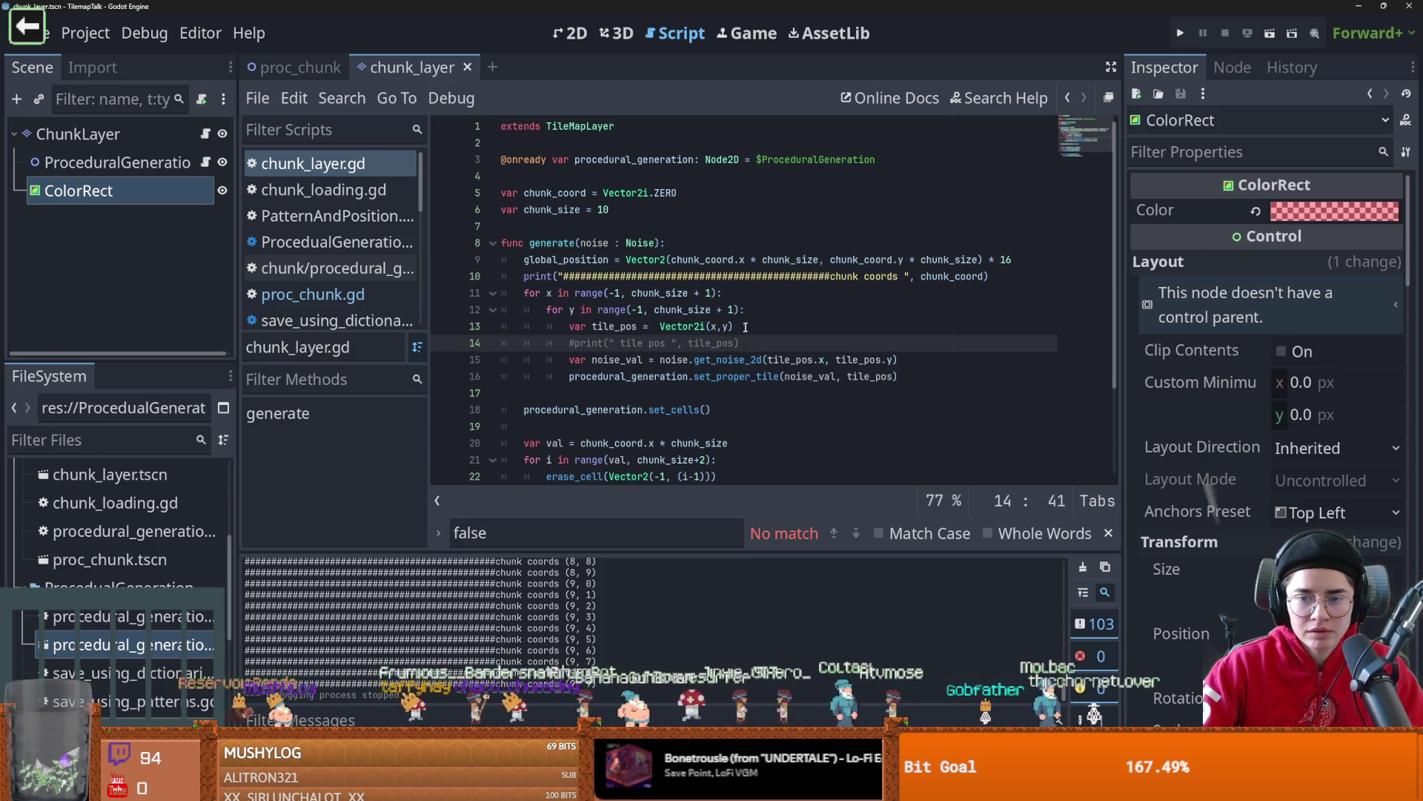
{"action": "key", "text": "Up"}
{"action": "left_click", "coordinate": [660, 326]}
- Offset tile_pos by chunk_coord * chunk_size before Vector2i(x,y), save, and run proc_chunk
{"action": "type", "text": "chunk"}
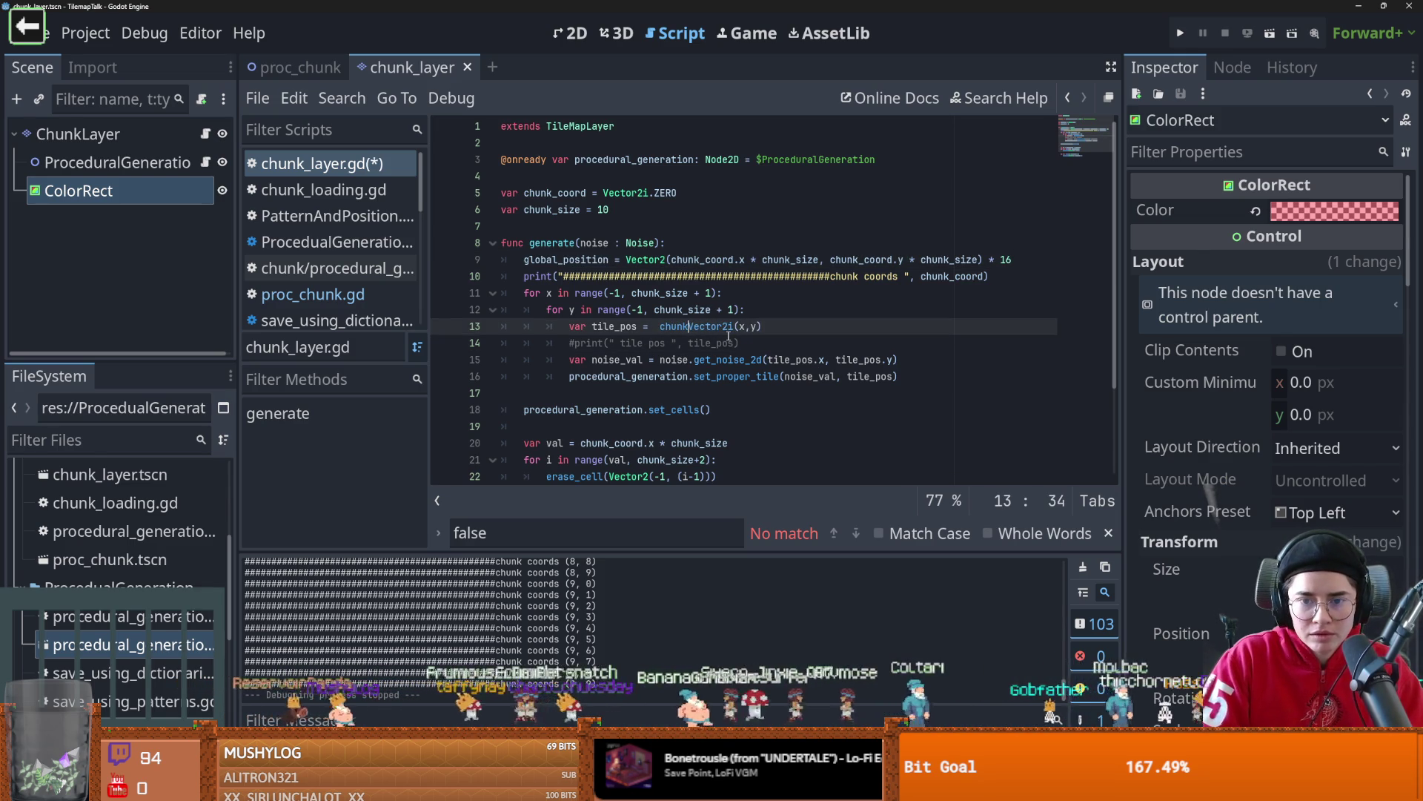
{"action": "type", "text": "_"}
{"action": "key", "text": "Tab"}
{"action": "key", "text": "ctrl+z"}
{"action": "key", "text": "ctrl+z"}
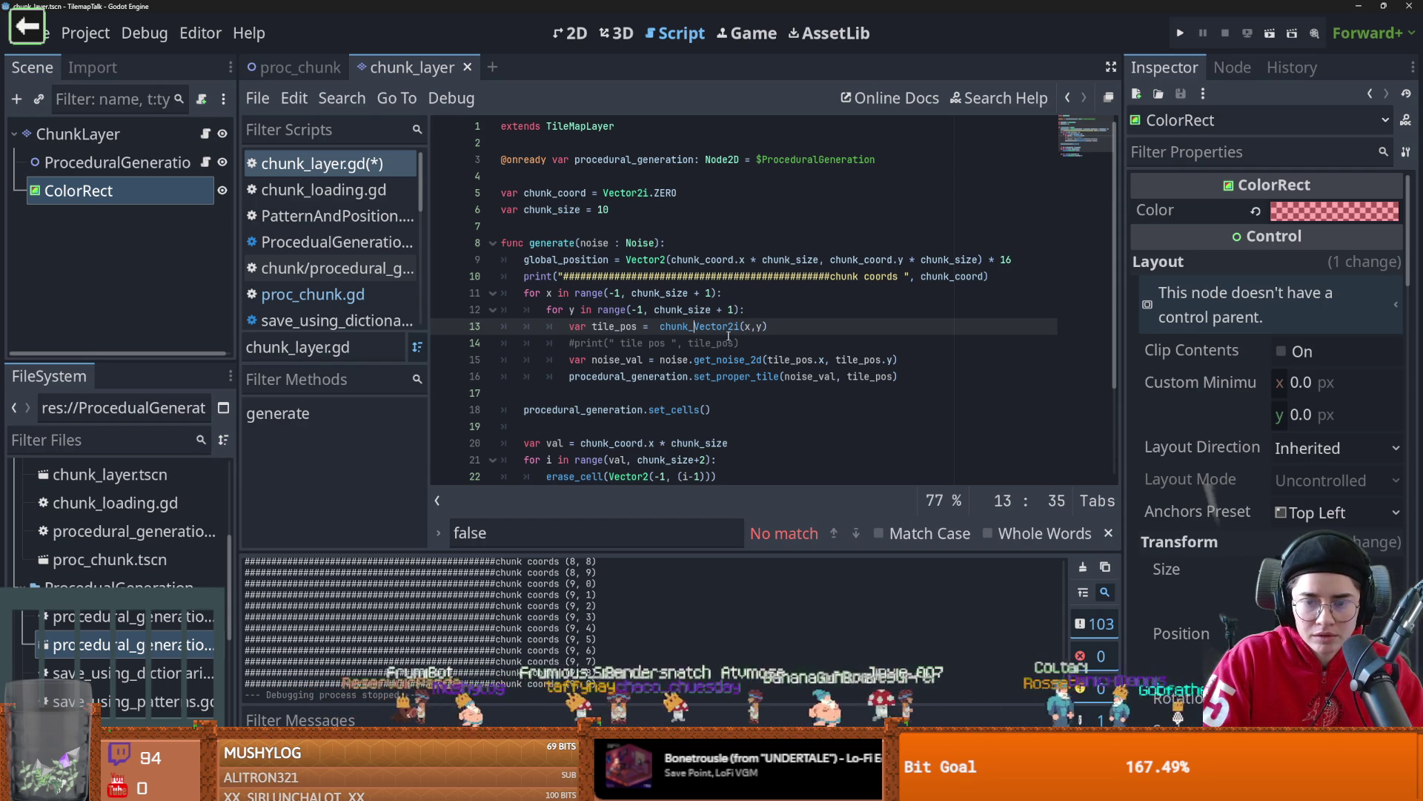
{"action": "type", "text": "coo"}
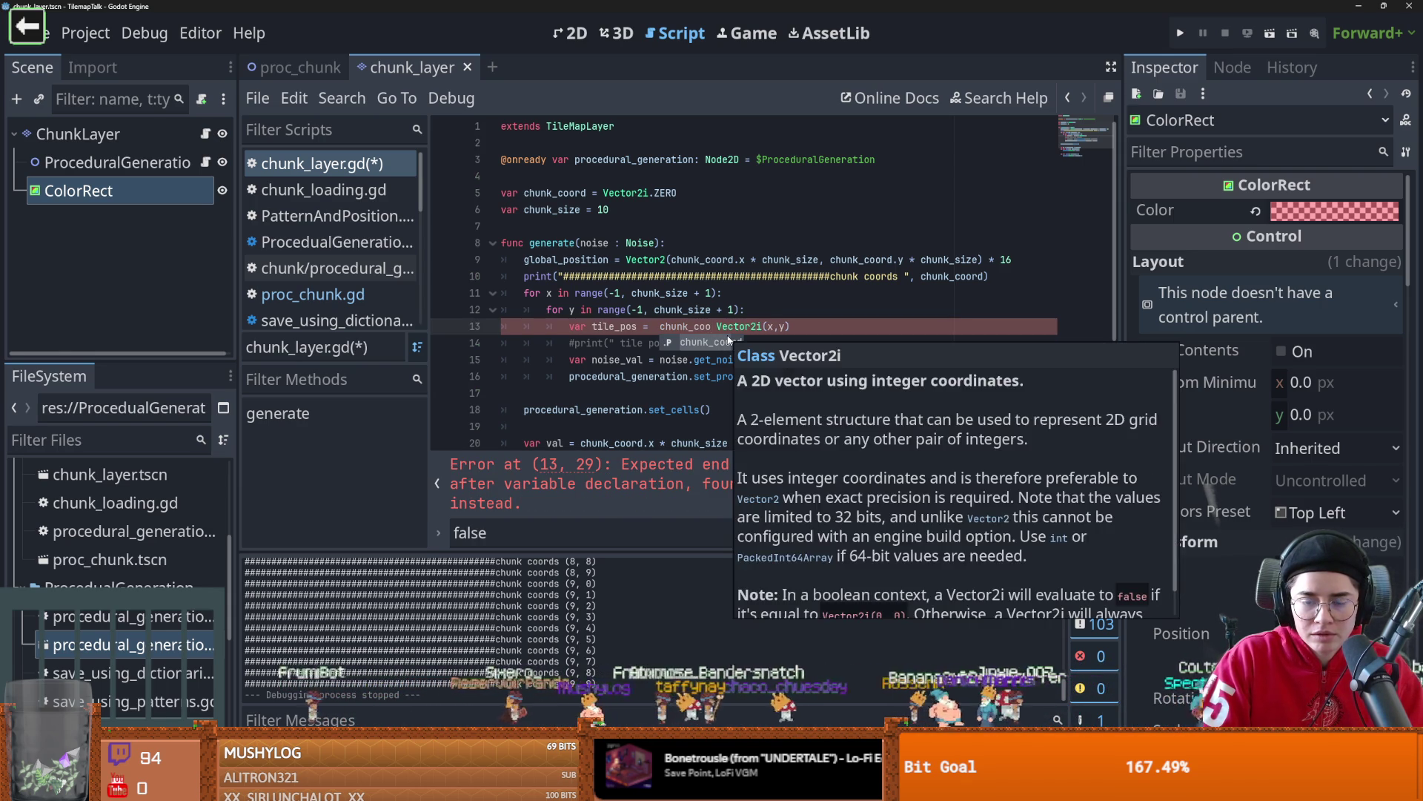
{"action": "key", "text": "Return"}
{"action": "type", "text": "* chun"}
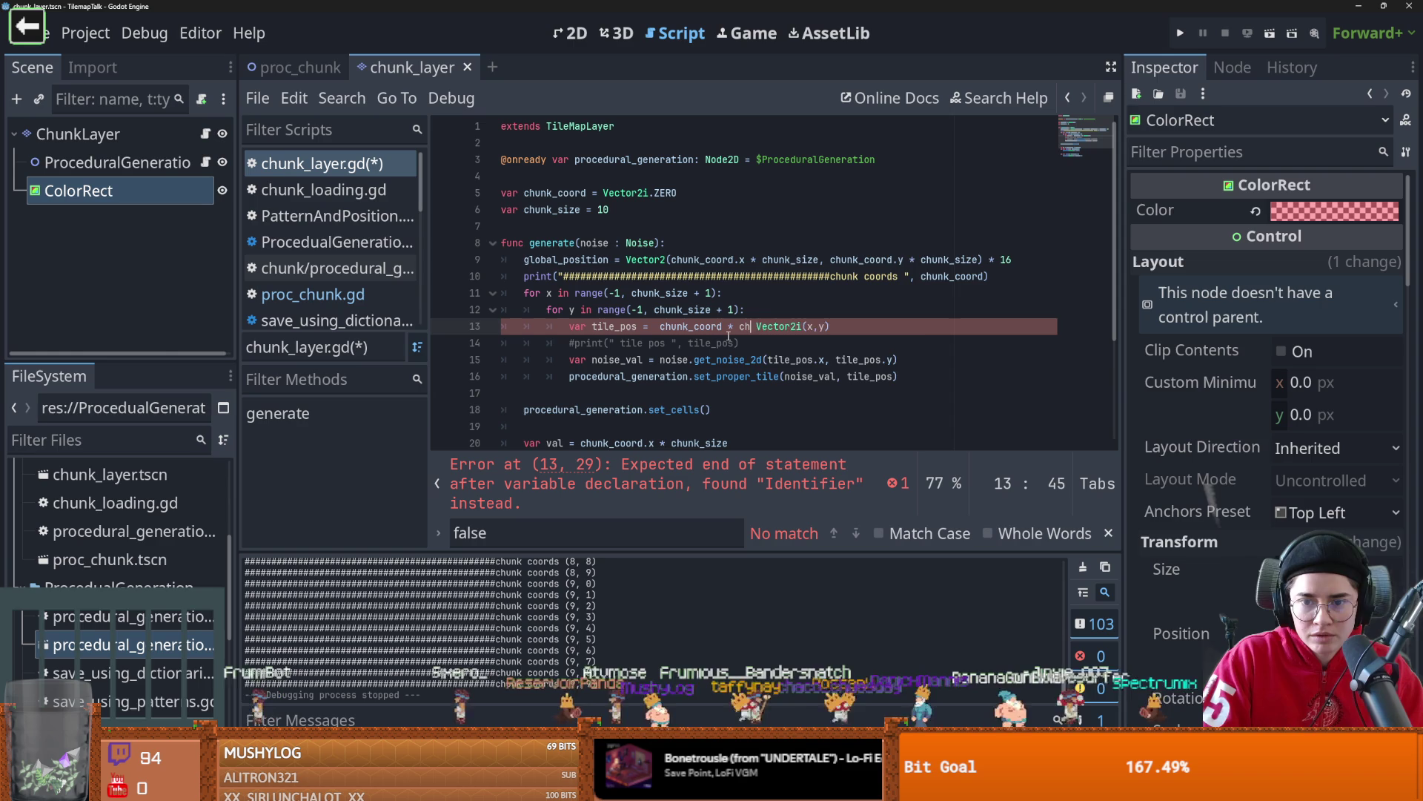
{"action": "type", "text": "k"}
{"action": "key", "text": "Down"}
{"action": "key", "text": "Return"}
{"action": "type", "text": "="}
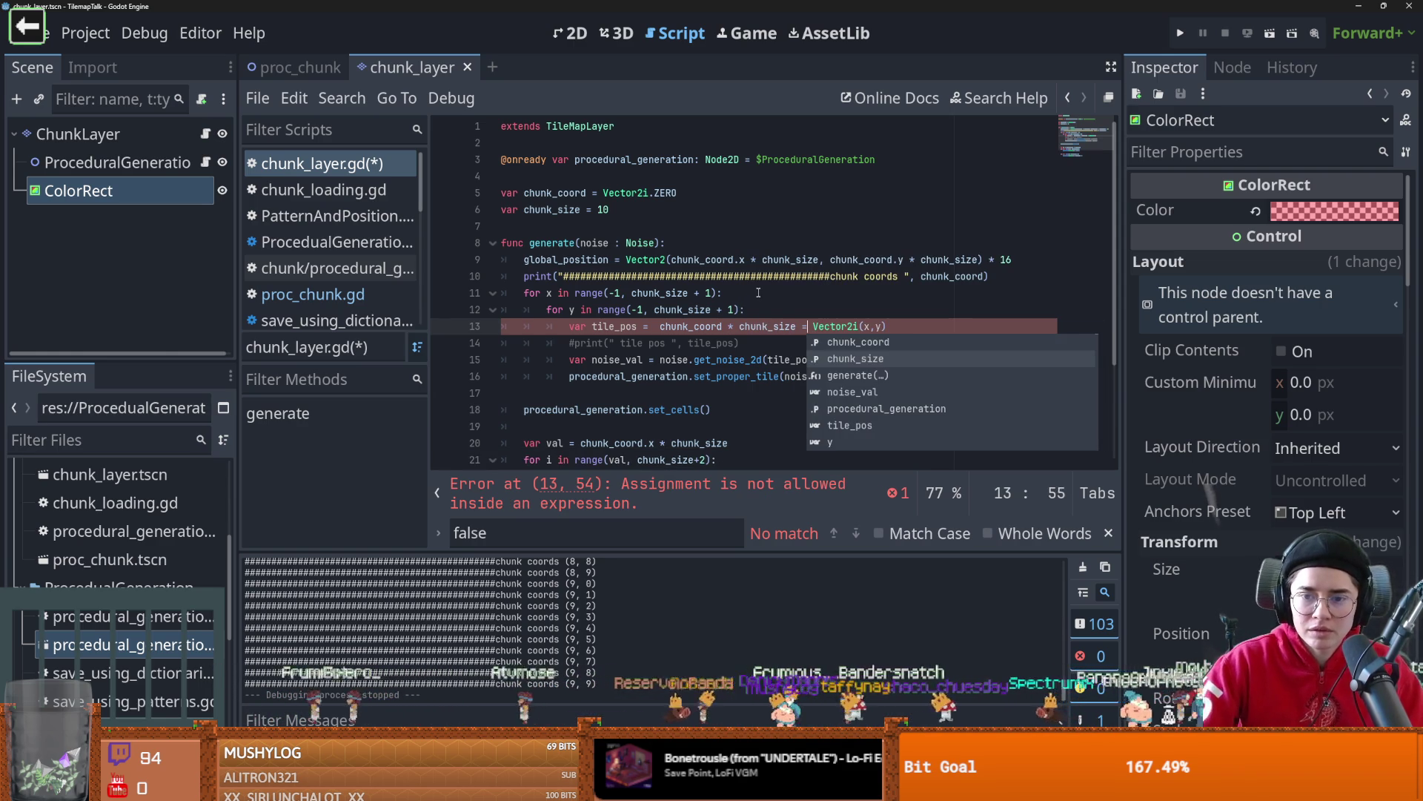
{"action": "key", "text": "BackSpace"}
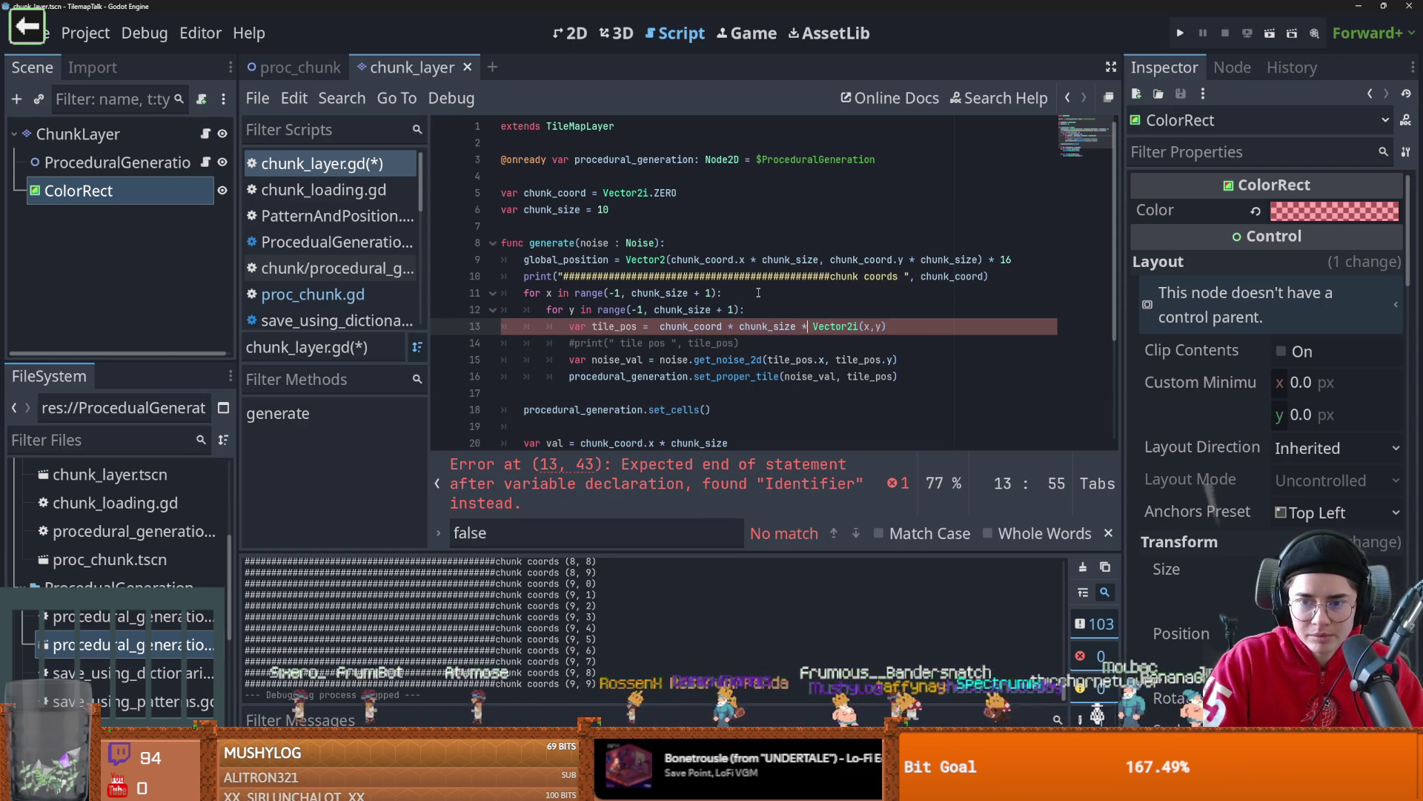
{"action": "type", "text": "+"}
{"action": "key", "text": "ctrl+s"}
{"action": "left_click", "coordinate": [301, 67]}
{"action": "key", "text": "F6"}
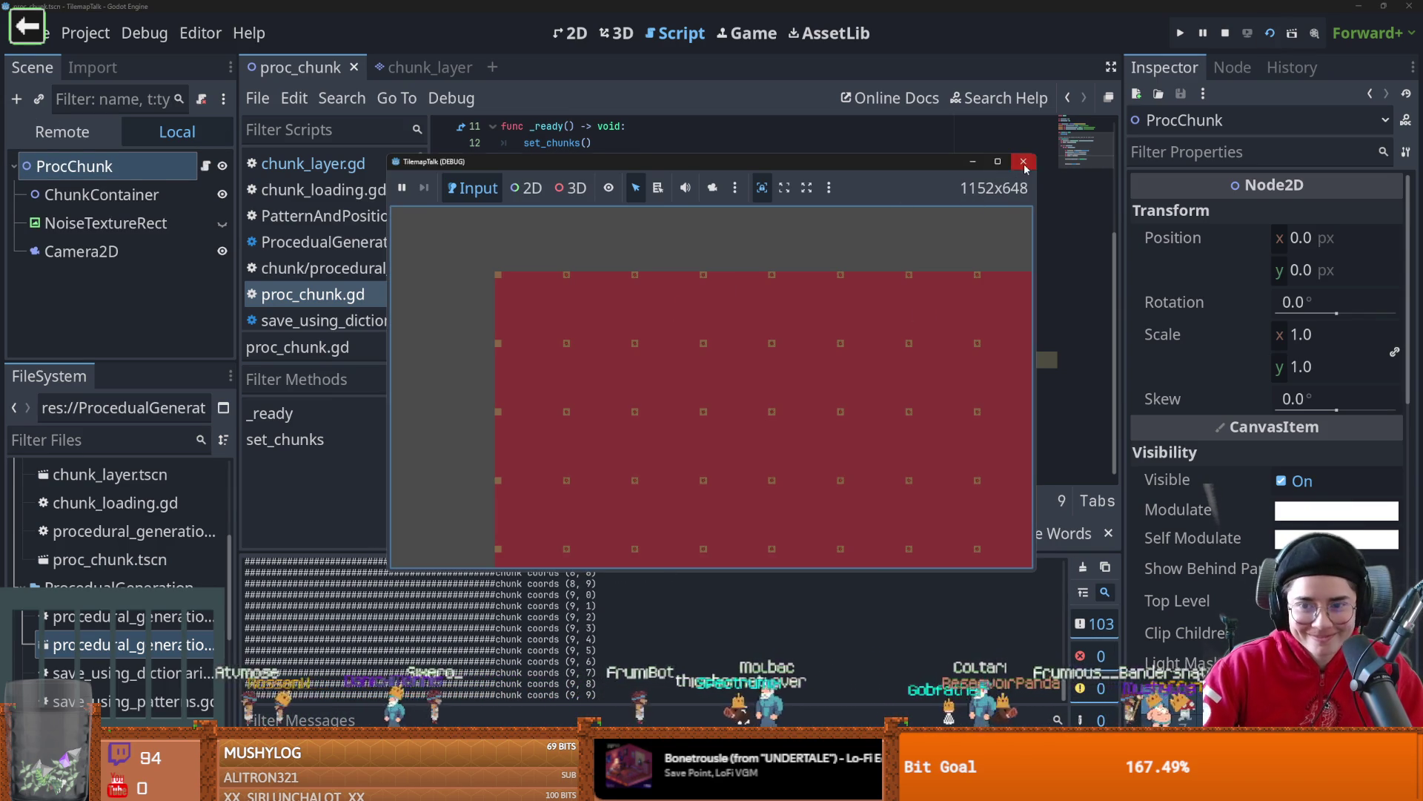
- Close the game and change tile_pos to chunk_coord * chunk_size + Vector2i(x,y), then save
{"action": "left_click", "coordinate": [1023, 161]}
{"action": "left_click", "coordinate": [720, 333]}
{"action": "key", "text": "ctrl+Tab"}
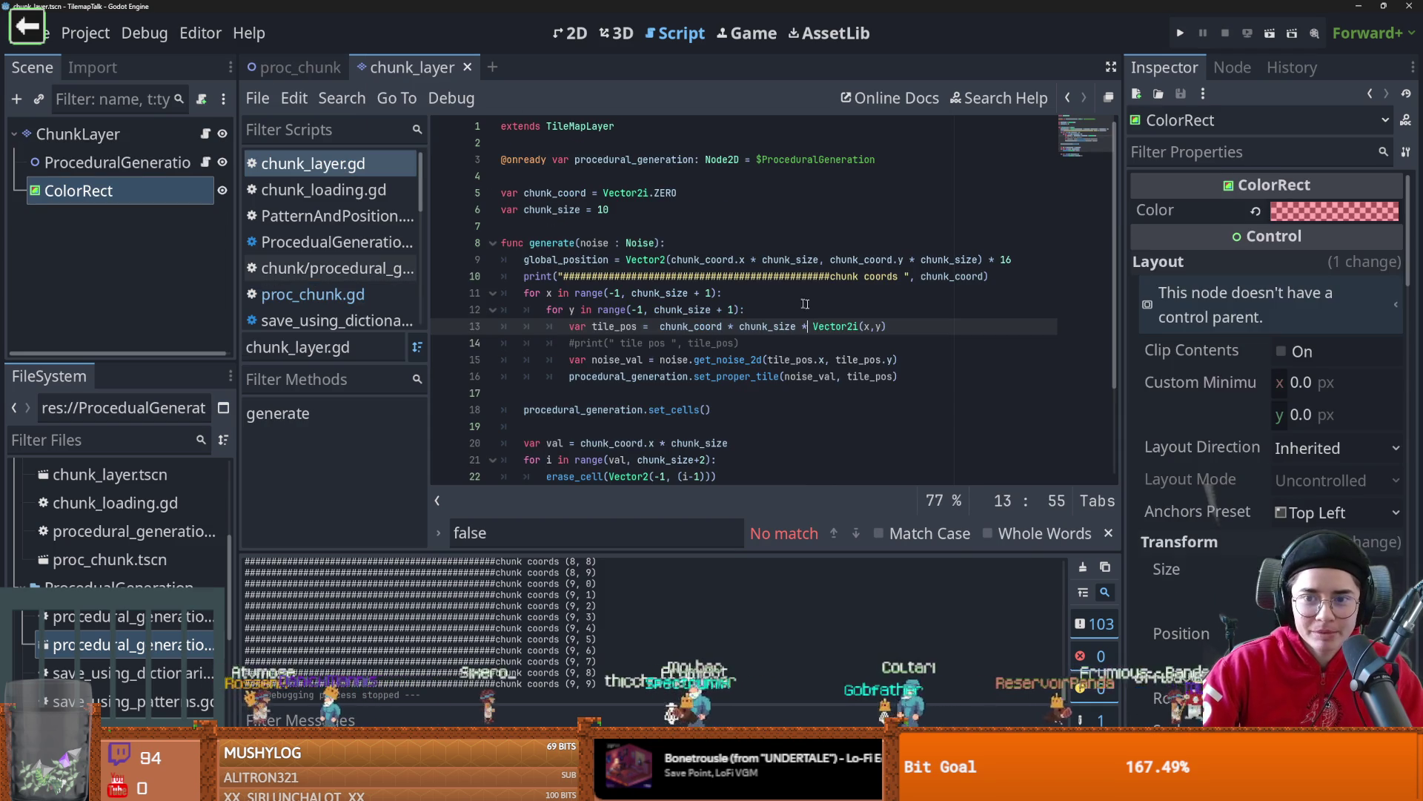
{"action": "key", "text": "BackSpace"}
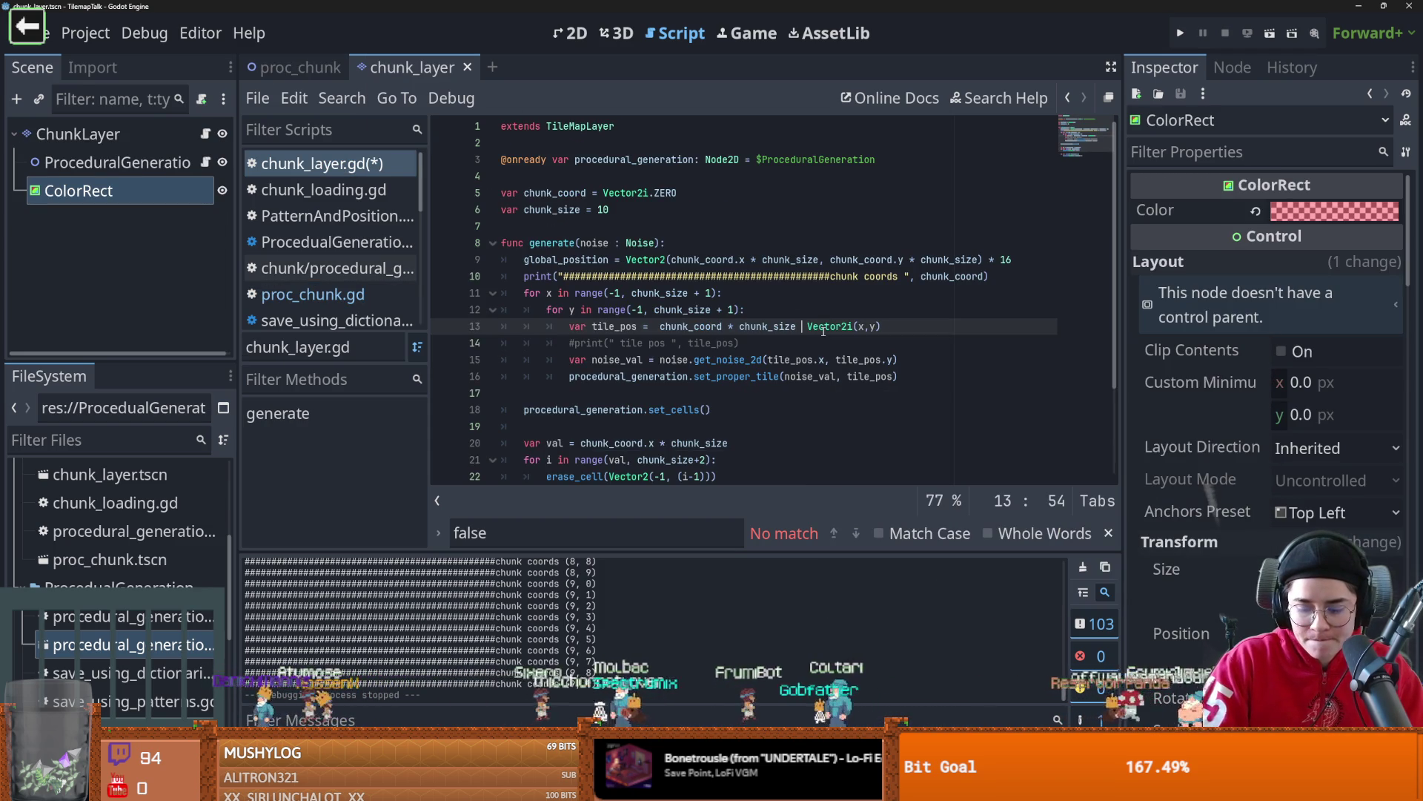
{"action": "type", "text": "+"}
{"action": "key", "text": "ctrl+s"}
- Run the proc_chunk scene, enlarge the window to inspect the chunk grid, then stop it
{"action": "left_click", "coordinate": [270, 66]}
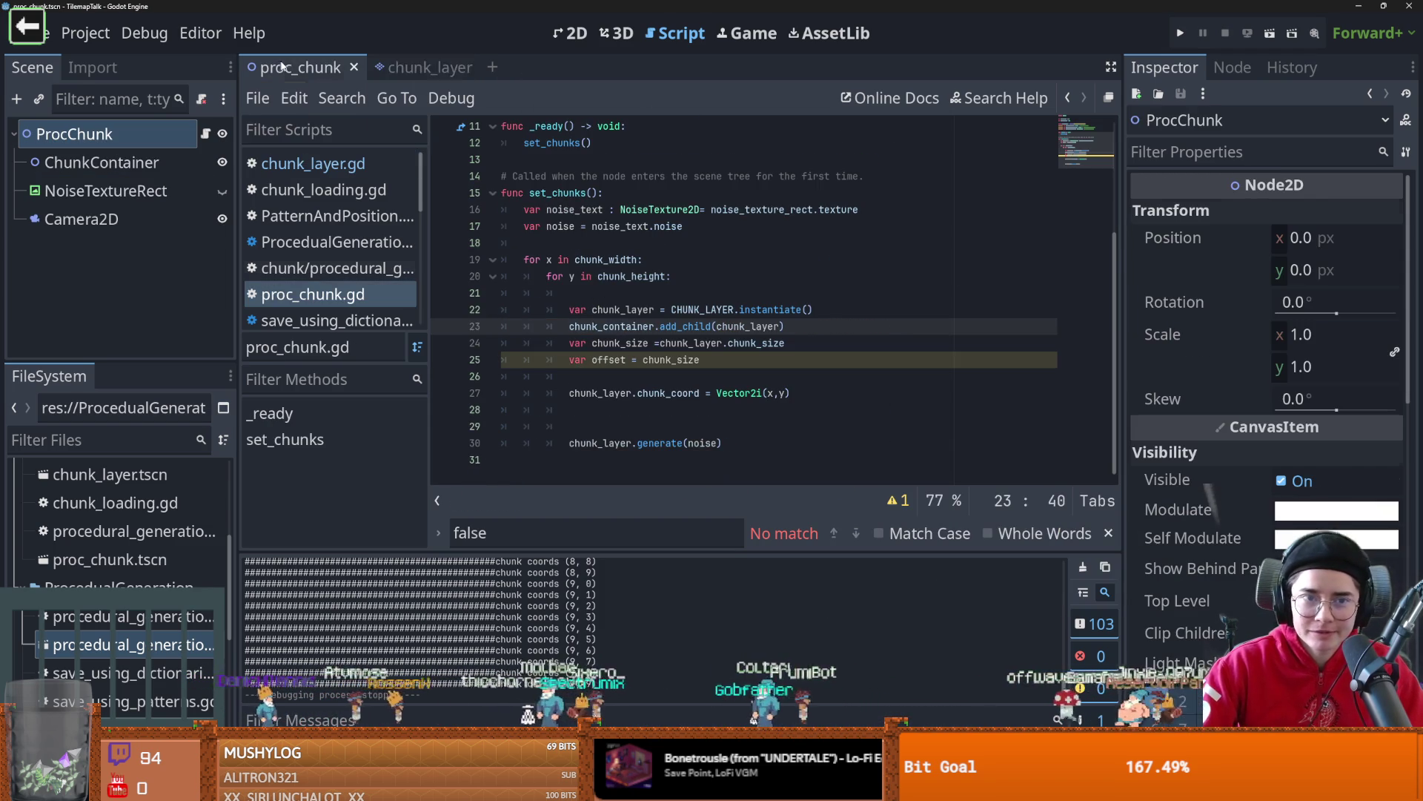
{"action": "key", "text": "F6"}
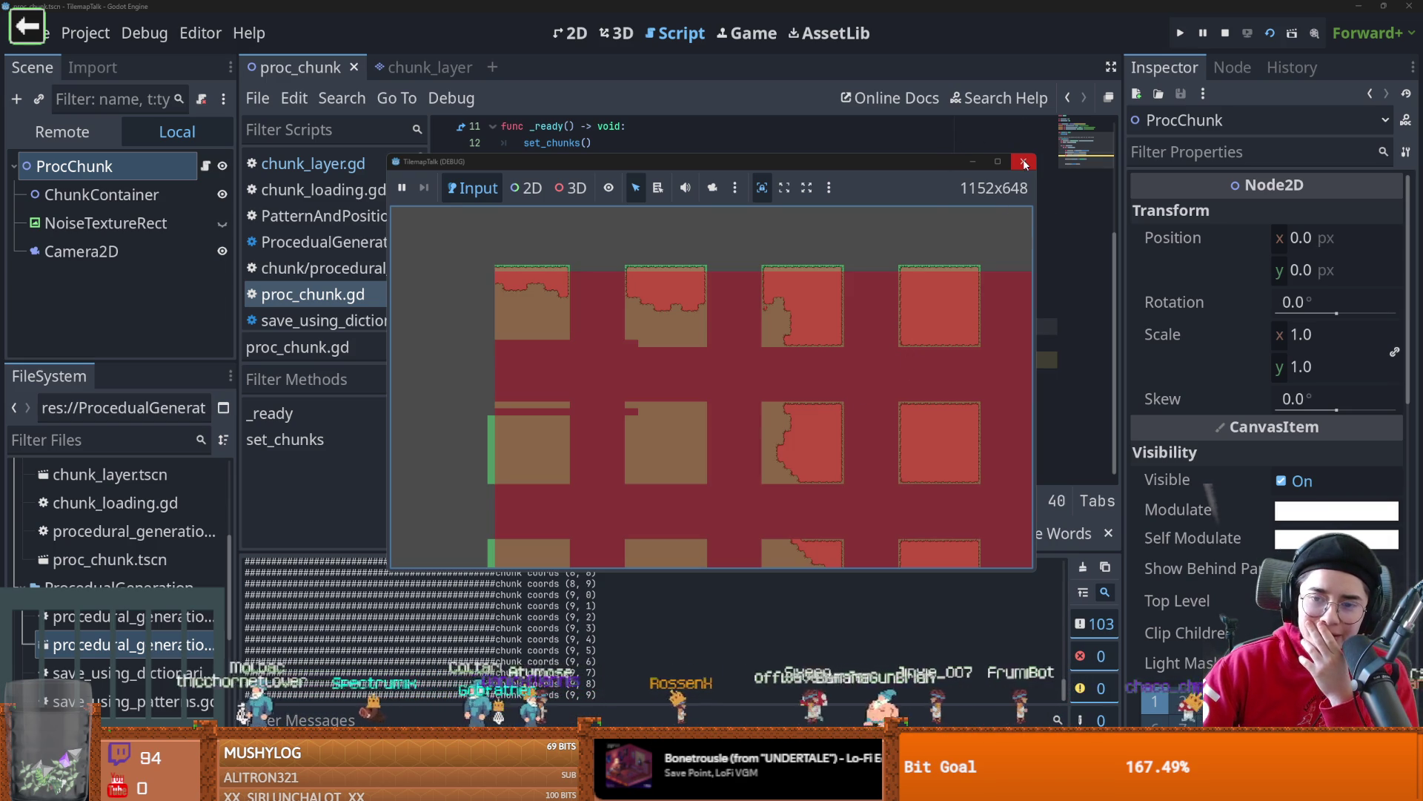
{"action": "left_click", "coordinate": [998, 162]}
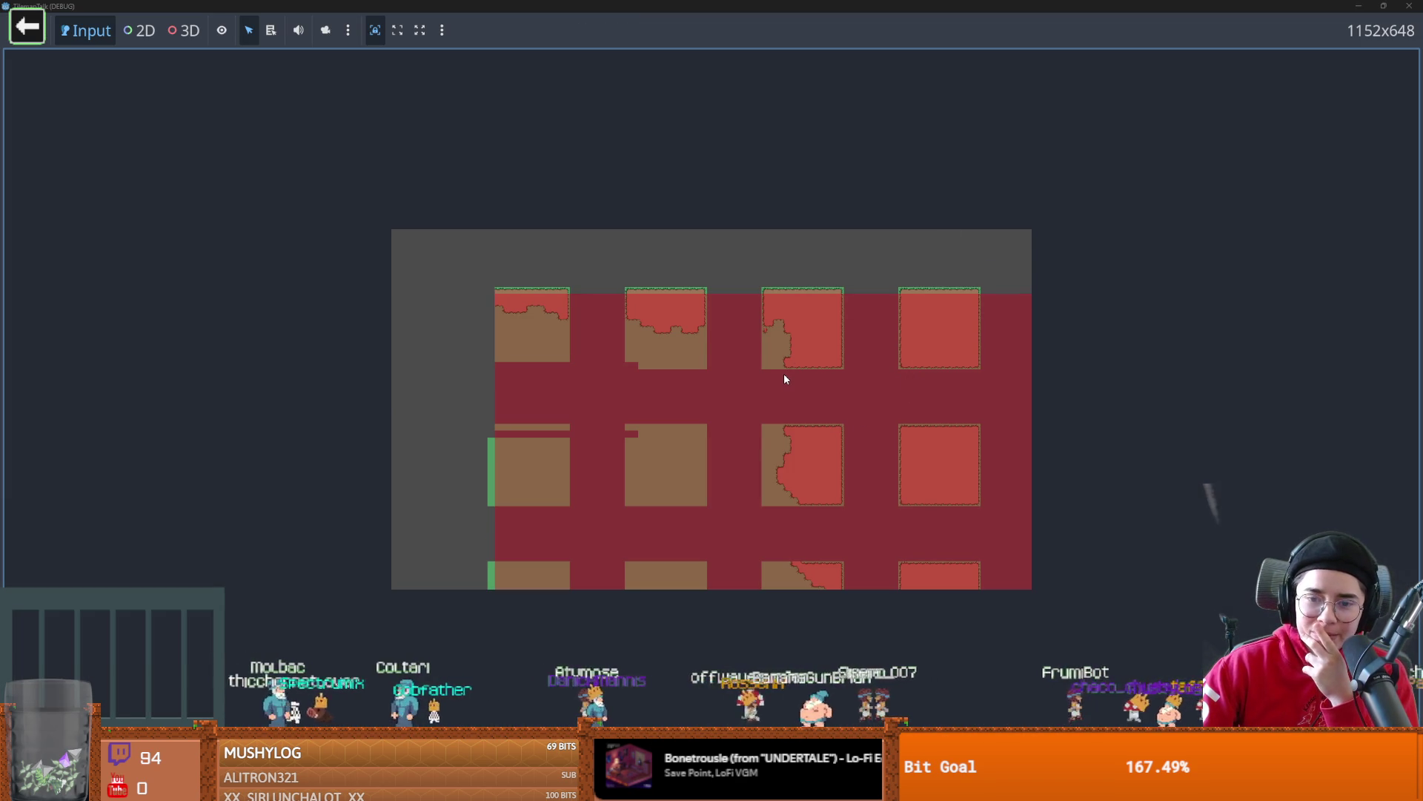
{"action": "key", "text": "super+Down"}
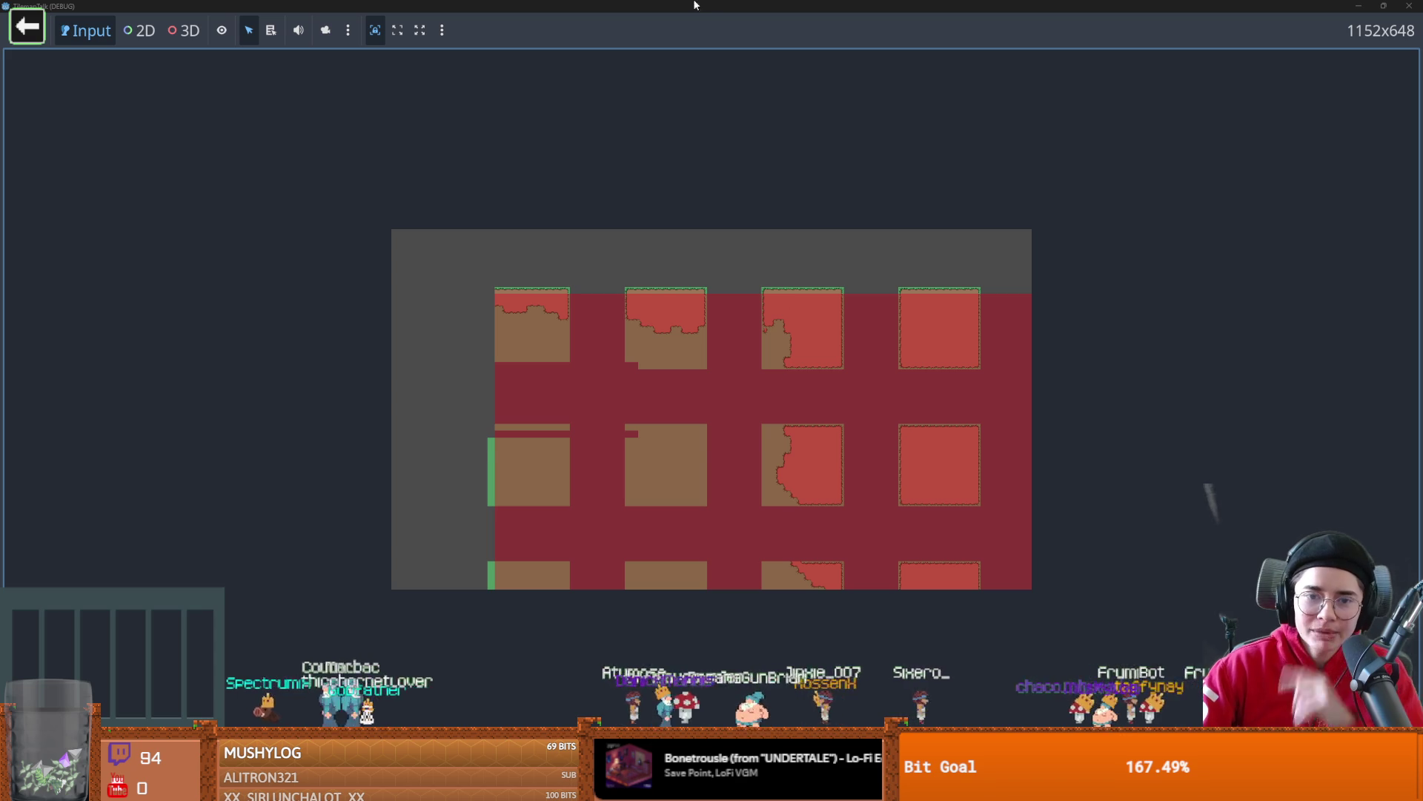
{"action": "key", "text": "F8"}
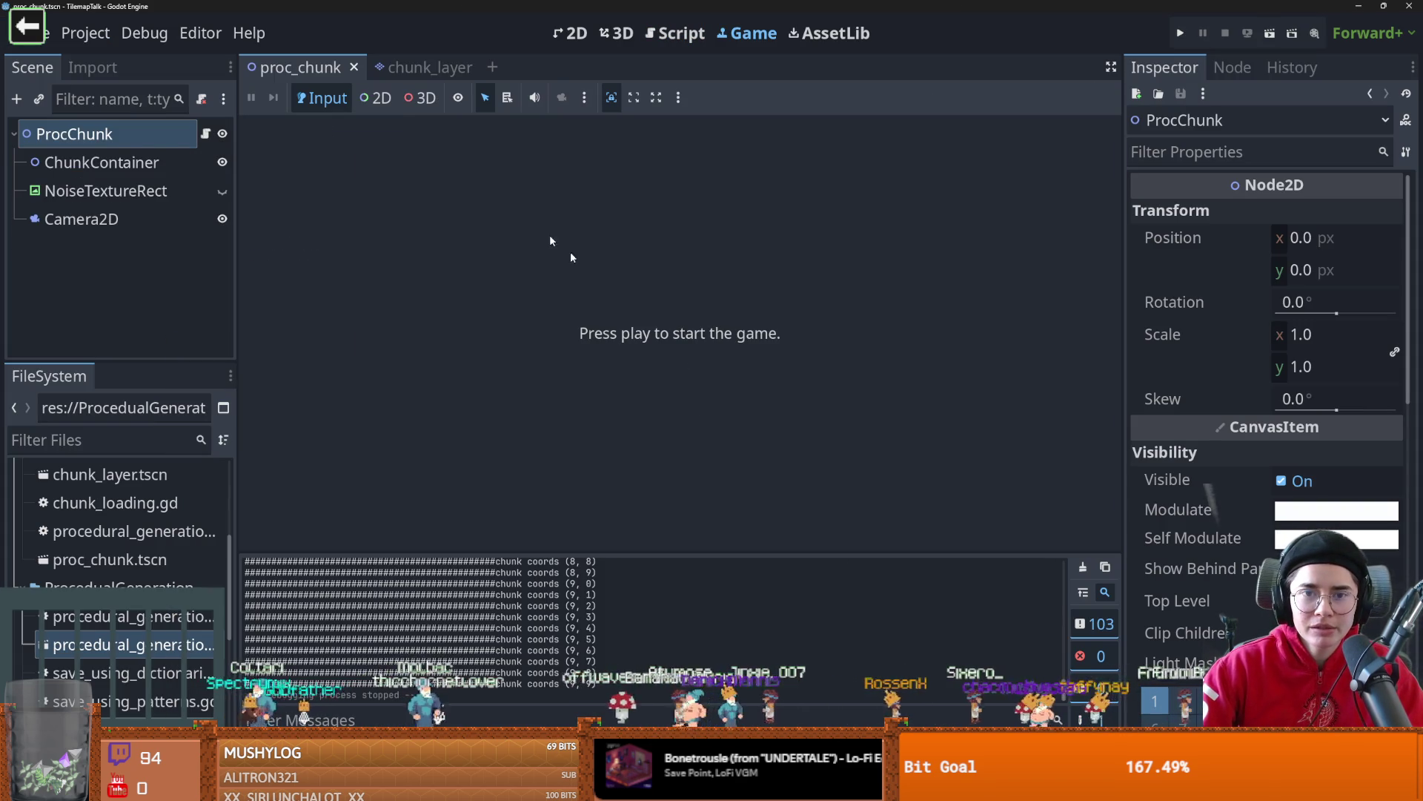
- Remove the offset and chunk_size lines and blank lines from proc_chunk.gd's set_chunks loop, and save
{"action": "key", "text": "ctrl+Tab"}
{"action": "key", "text": "ctrl+Tab"}
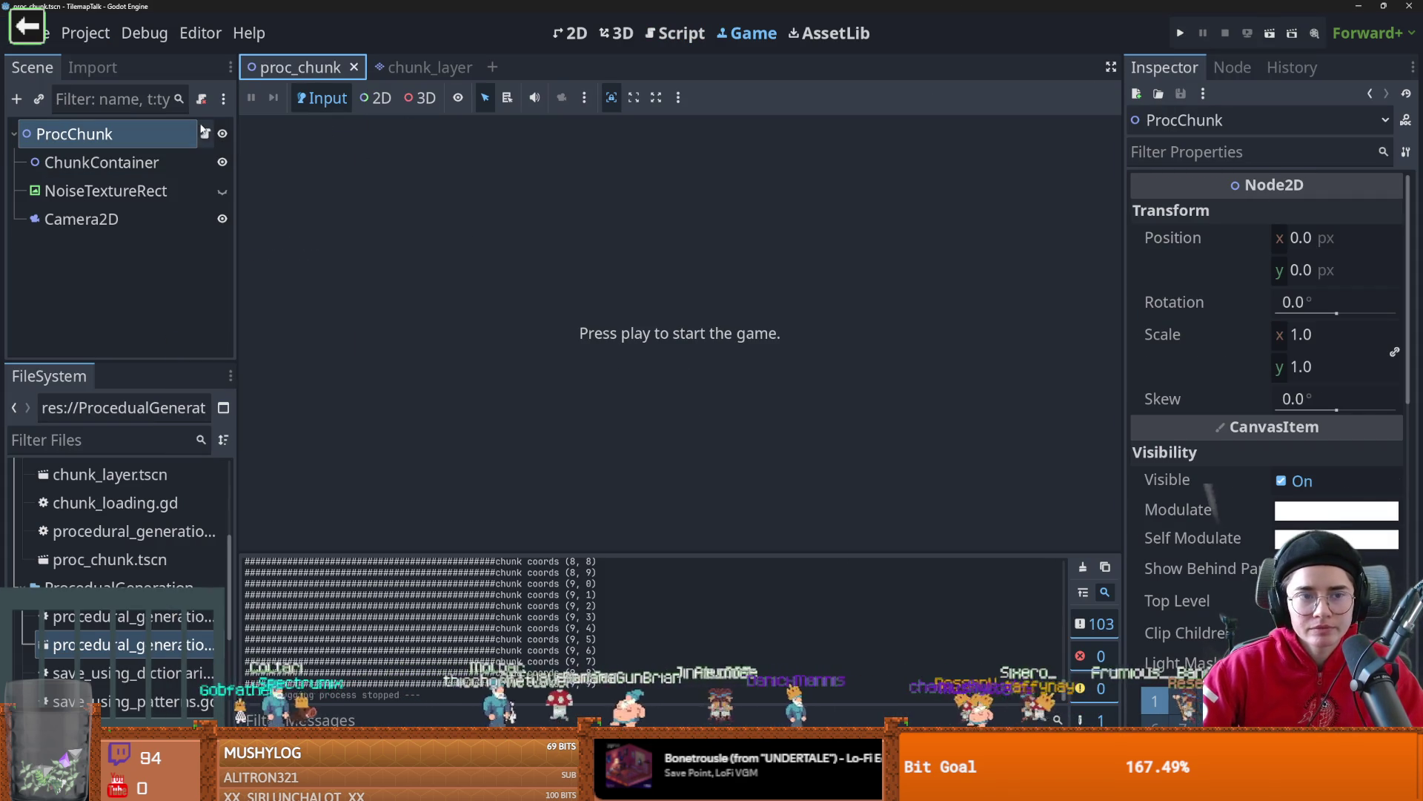
{"action": "key", "text": "ctrl+F3"}
{"action": "left_click", "coordinate": [736, 363]}
{"action": "triple_click", "coordinate": [736, 363]}
{"action": "key", "text": "BackSpace"}
{"action": "key", "text": "BackSpace"}
{"action": "left_click", "coordinate": [640, 362]}
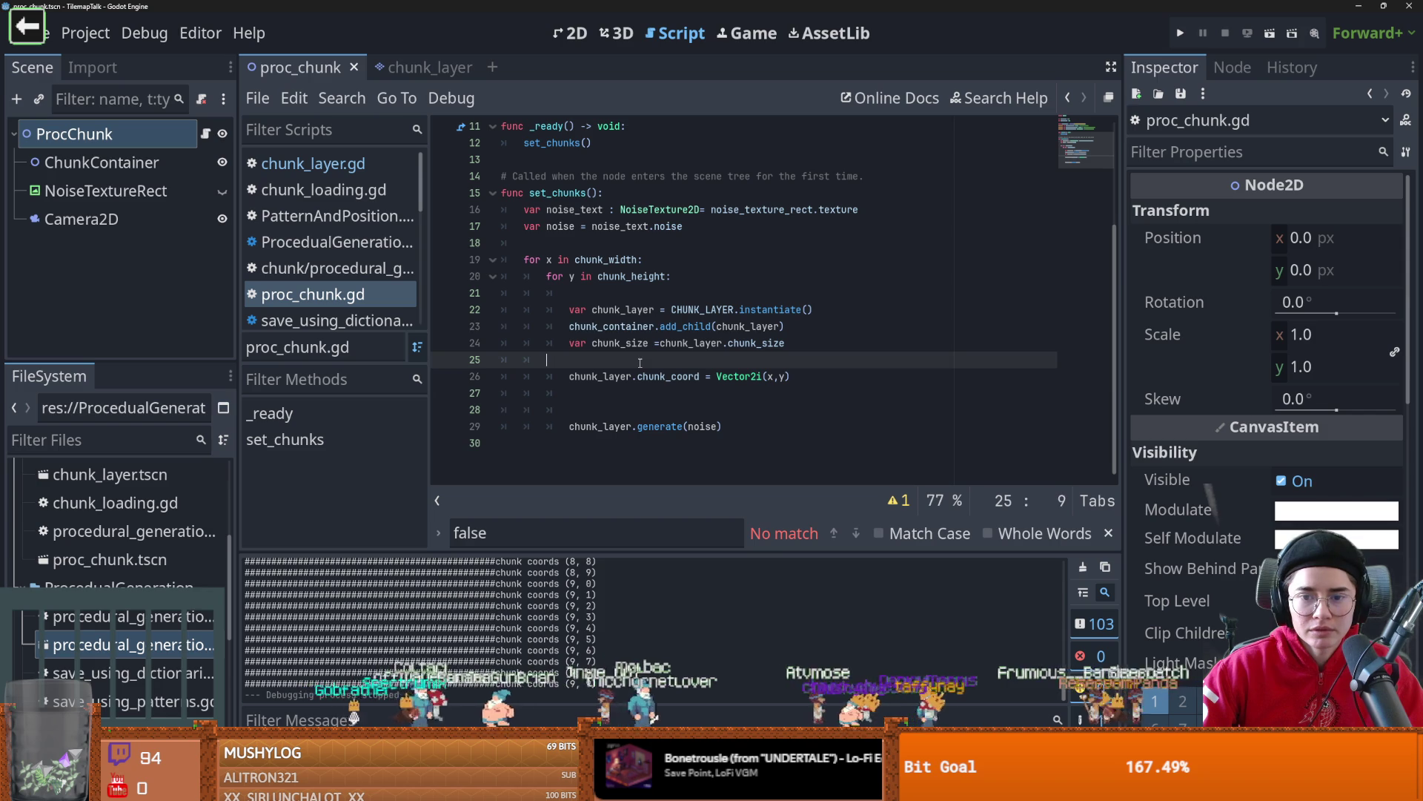
{"action": "key", "text": "BackSpace"}
{"action": "key", "text": "BackSpace"}
{"action": "key", "text": "ctrl+d"}
{"action": "left_click_drag", "start_coordinate": [812, 349], "coordinate": [542, 341]}
{"action": "key", "text": "BackSpace"}
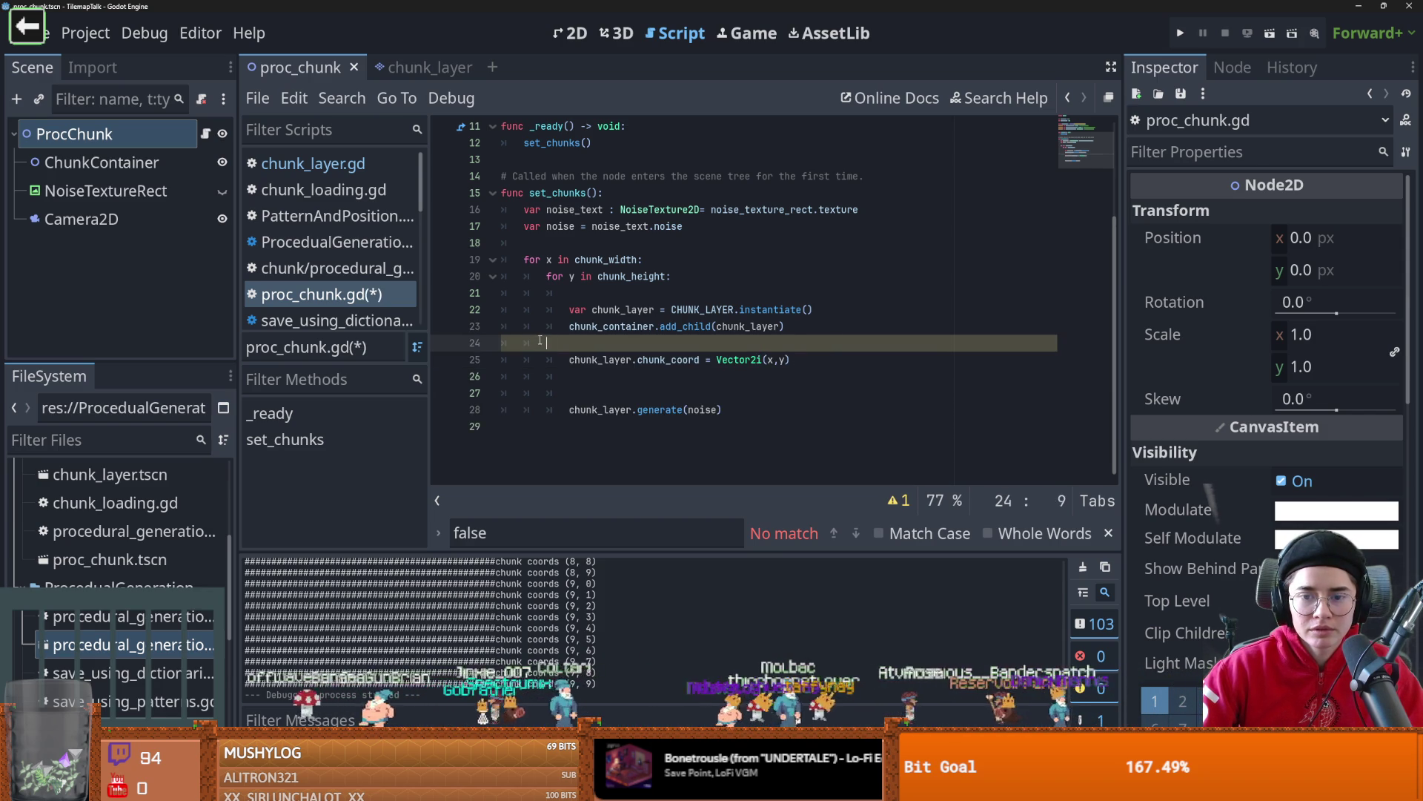
{"action": "key", "text": "Delete"}
{"action": "key", "text": "ctrl+s"}
{"action": "left_click", "coordinate": [642, 377]}
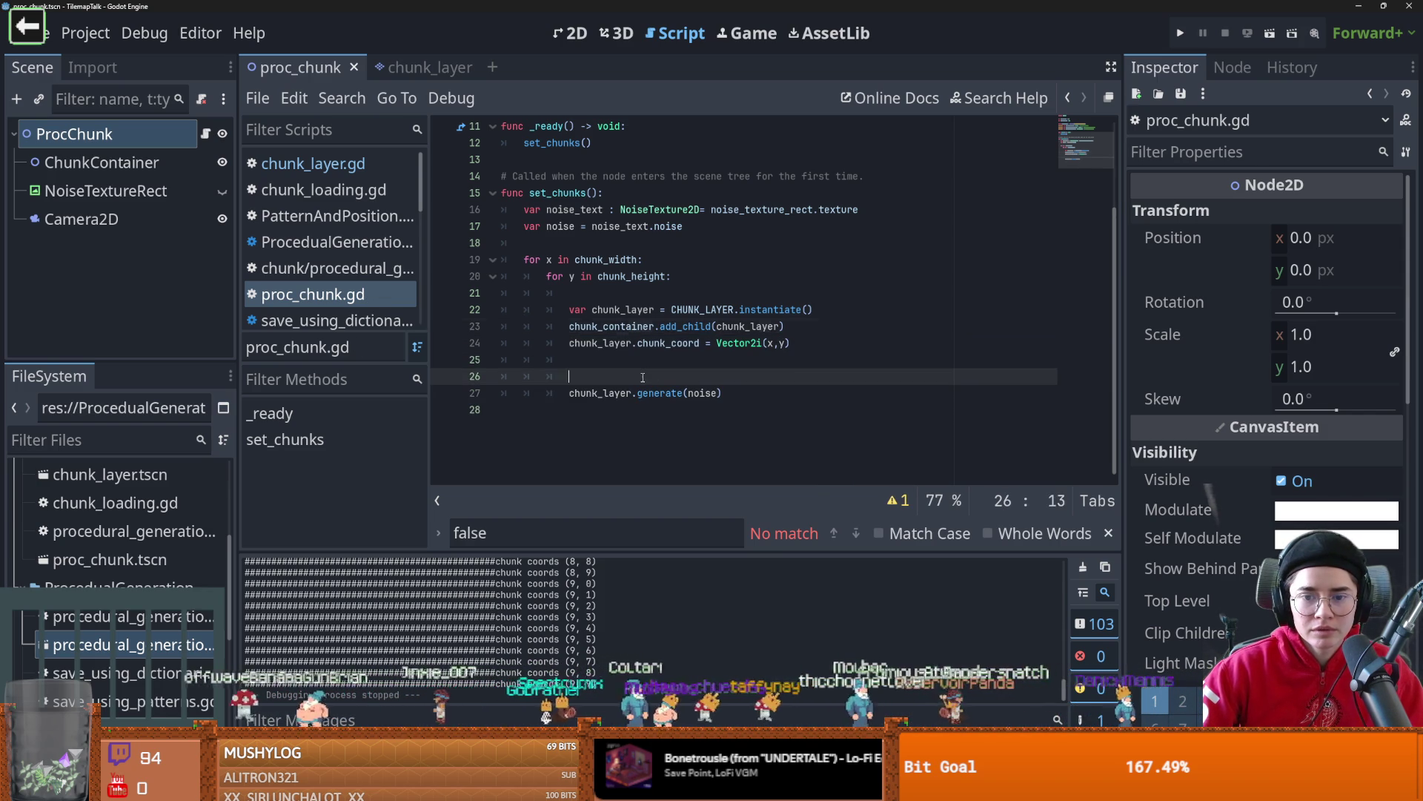
{"action": "key", "text": "BackSpace"}
{"action": "key", "text": "BackSpace"}
{"action": "key", "text": "BackSpace"}
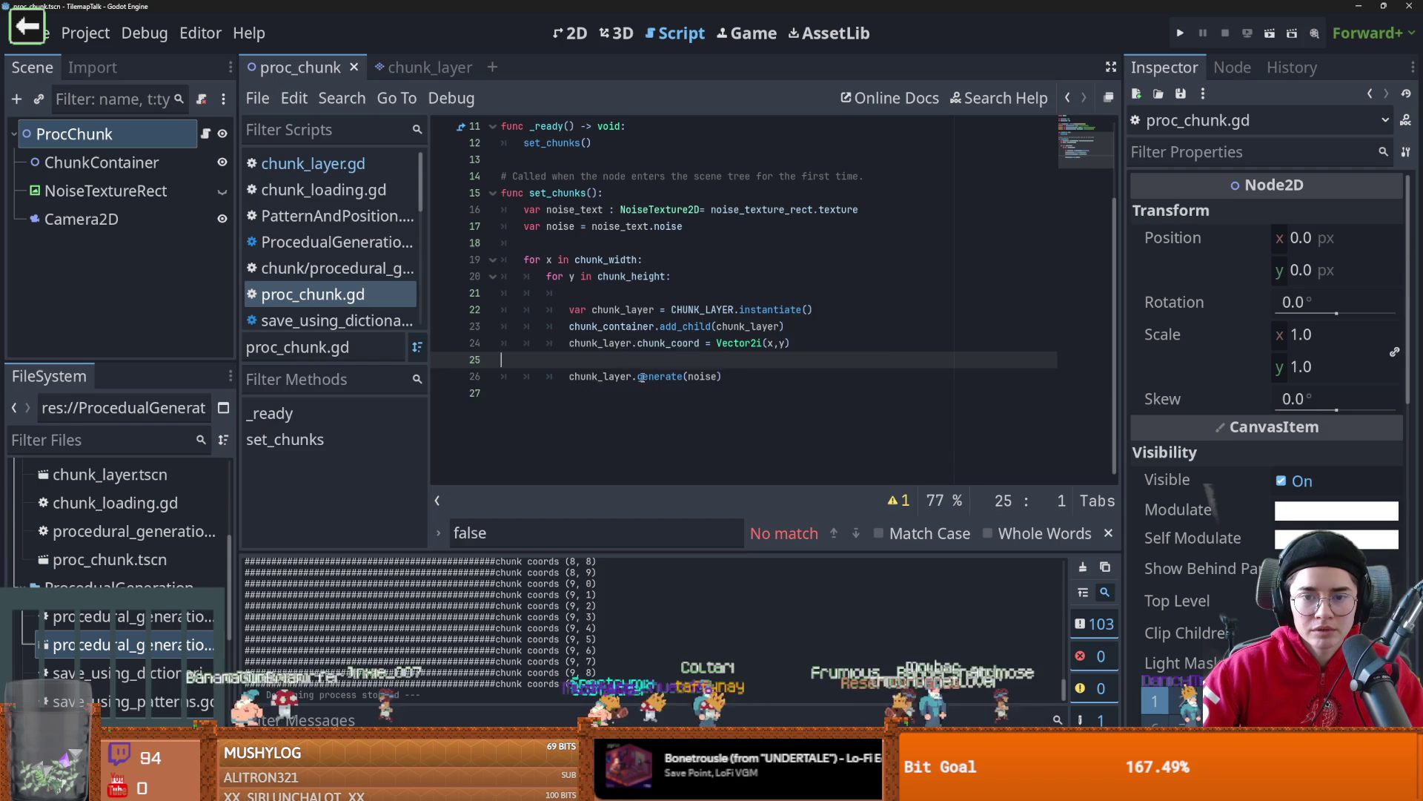
{"action": "key", "text": "BackSpace"}
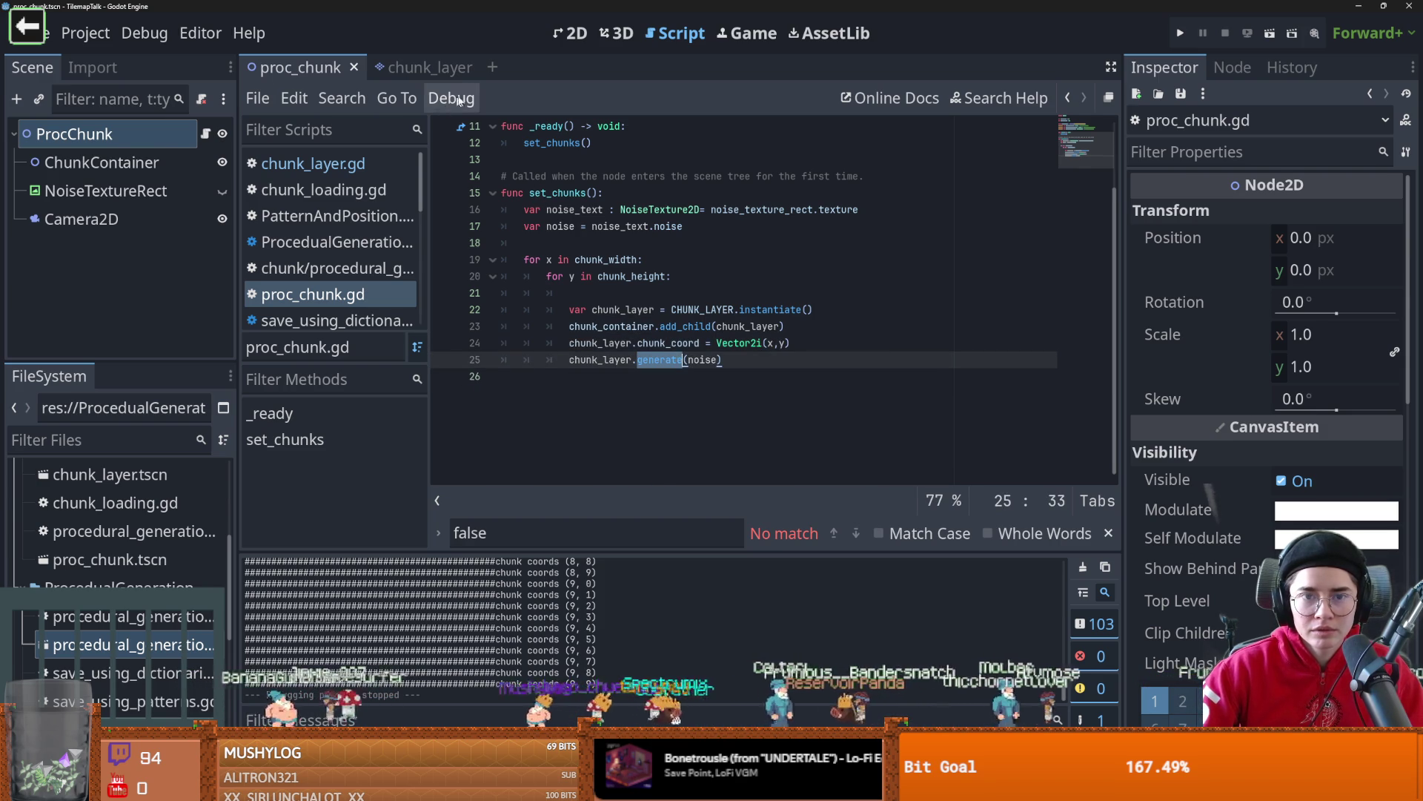
- Review chunk_layer.gd's global_position line, then run the proc_chunk scene
{"action": "left_click", "coordinate": [660, 359], "text": "ctrl"}
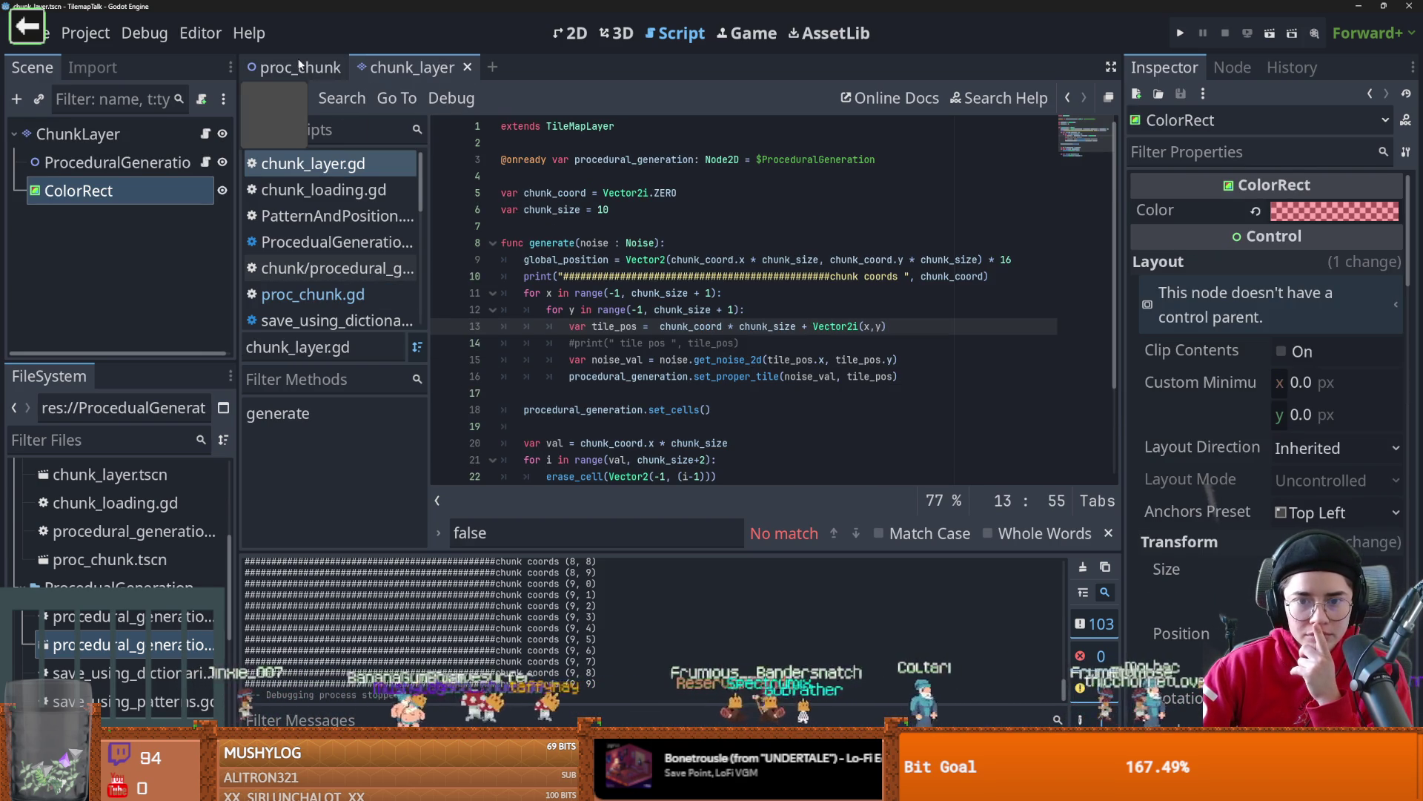
{"action": "left_click", "coordinate": [1011, 261]}
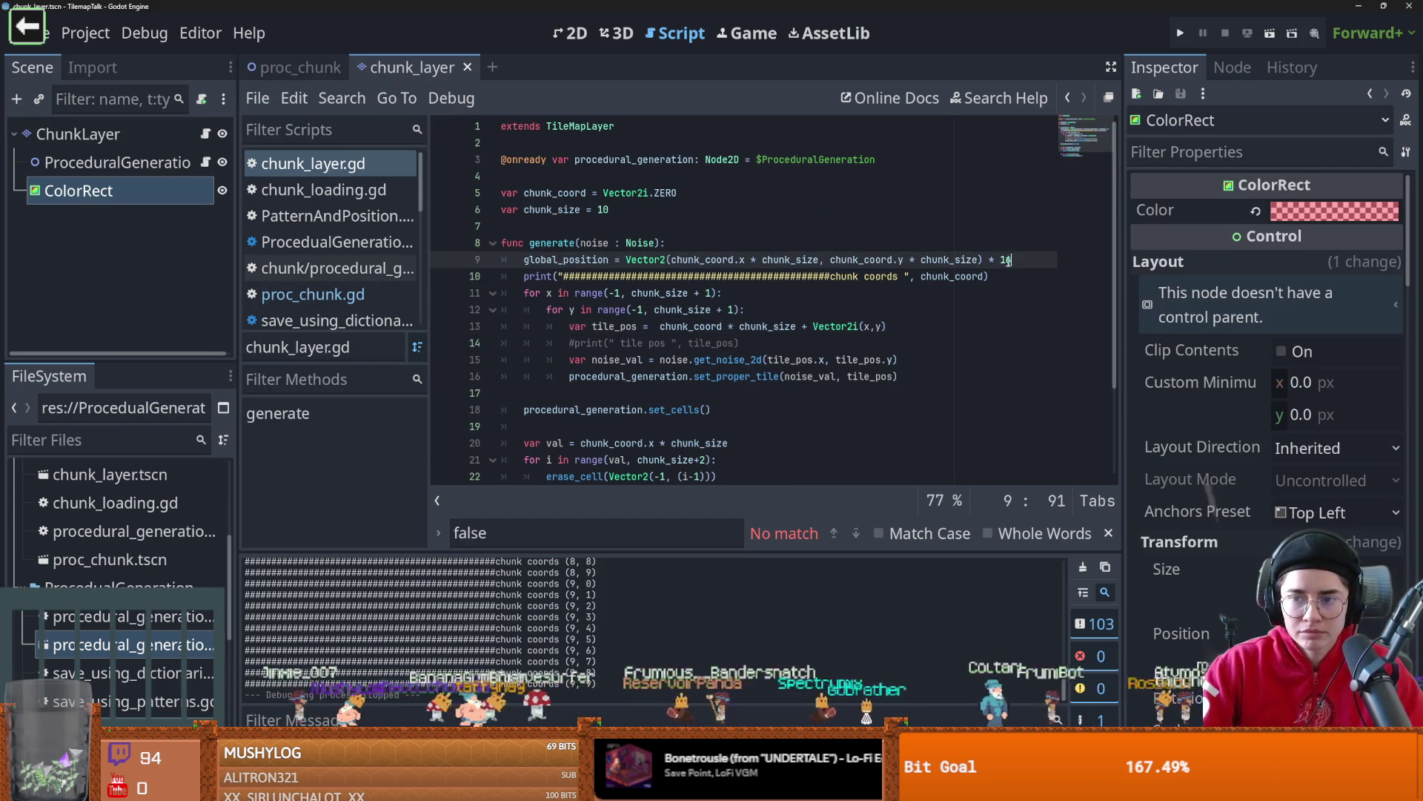
{"action": "key", "text": "ctrl+Tab"}
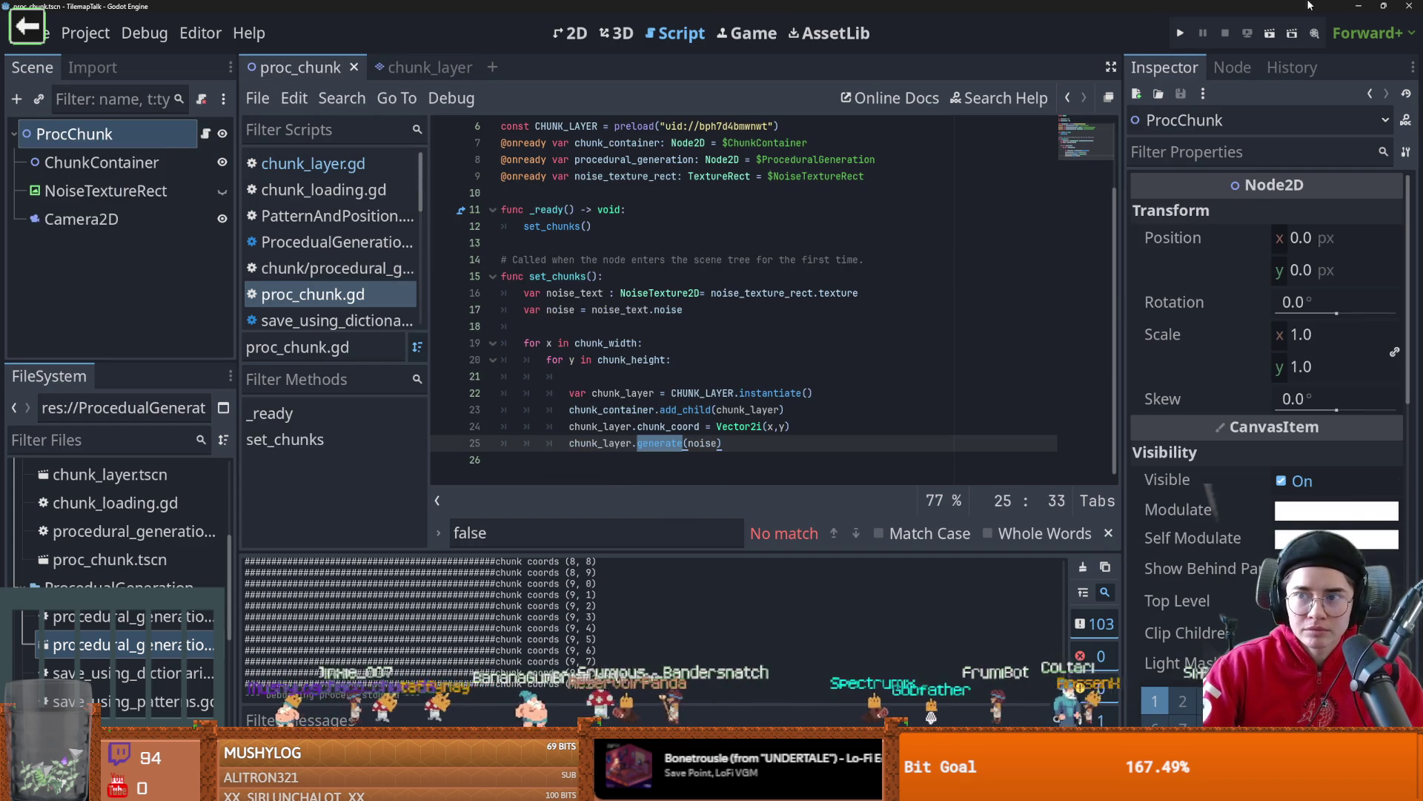
{"action": "key", "text": "F6"}
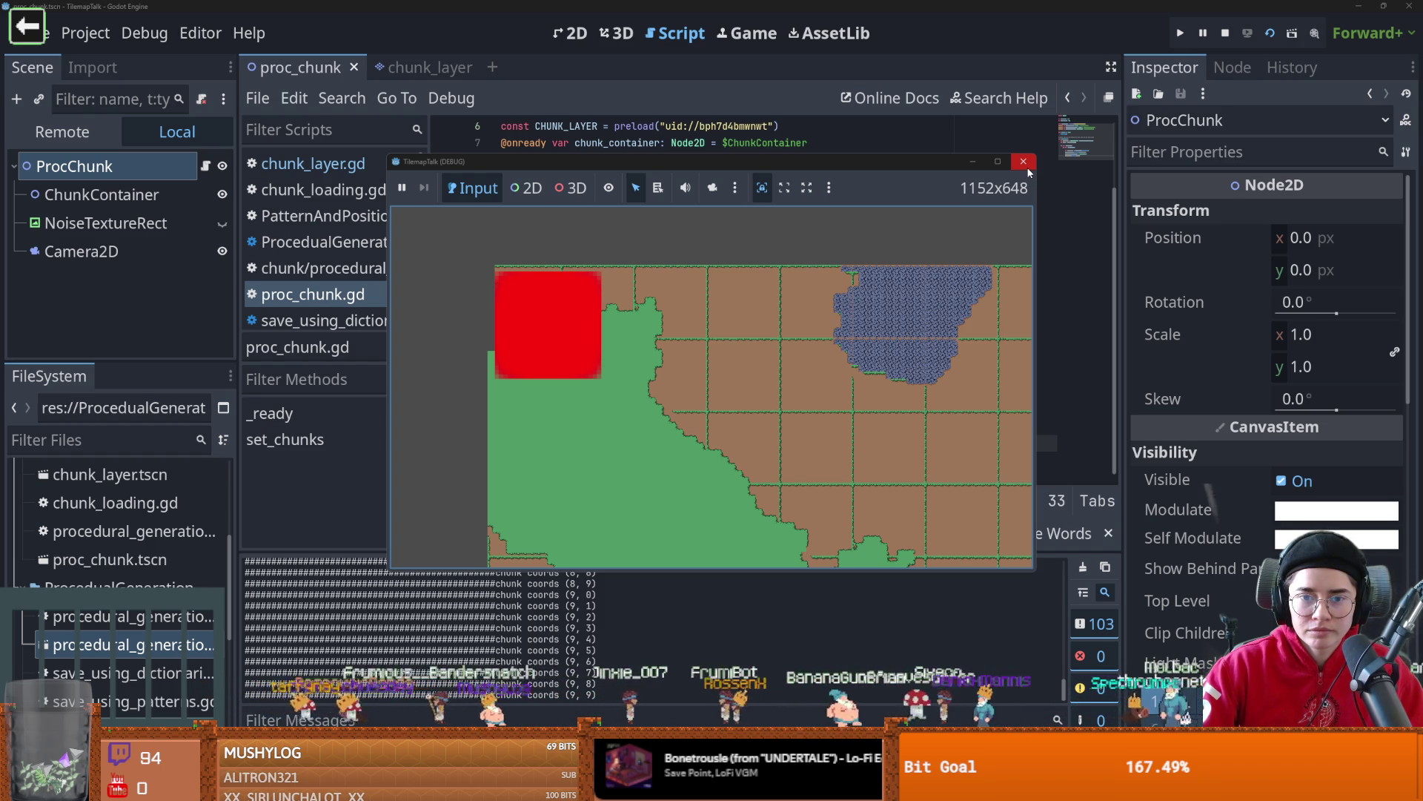
- Close the terrain test window and return to the inner y loop in chunk_layer.gd
{"action": "left_click", "coordinate": [1026, 163]}
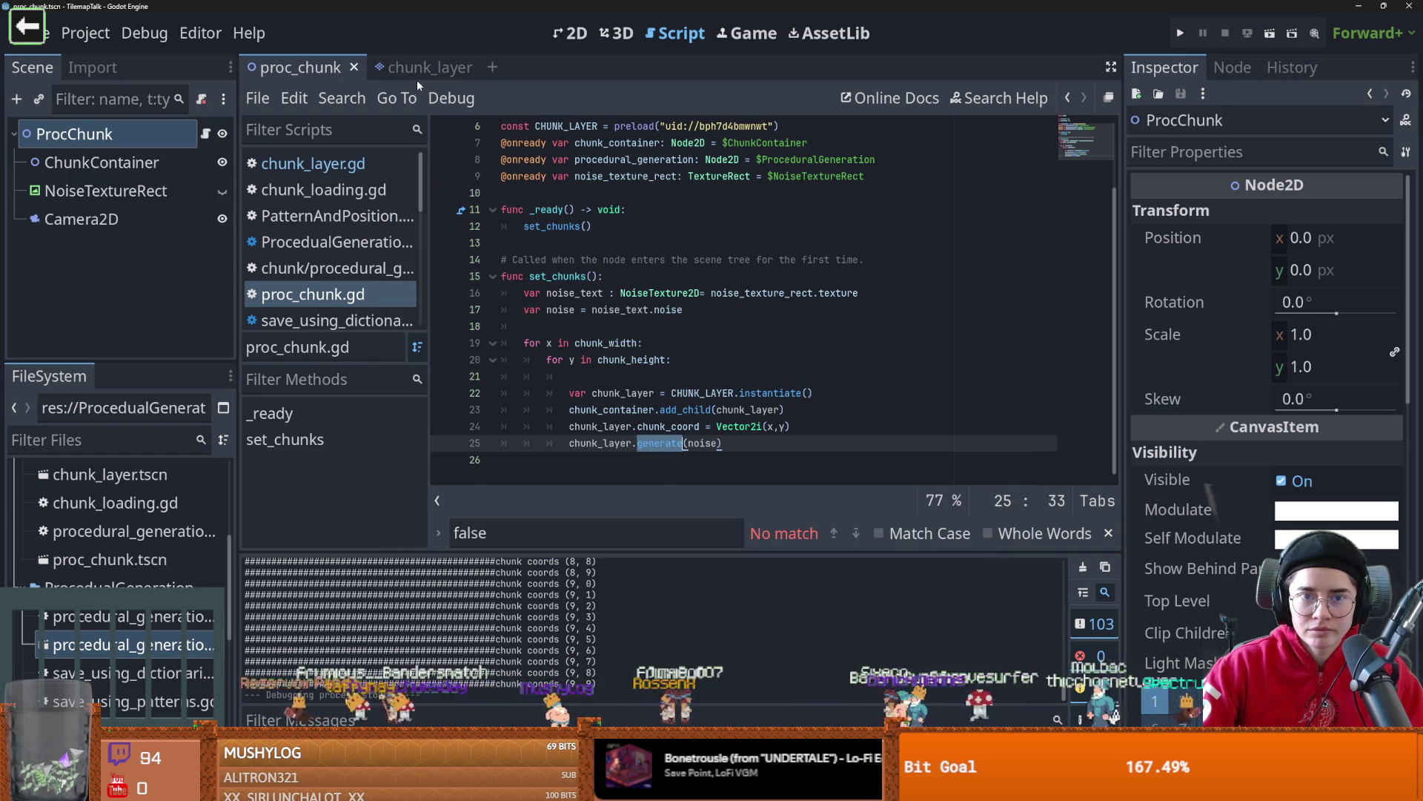
{"action": "left_click", "coordinate": [416, 68]}
{"action": "left_click", "coordinate": [829, 308]}
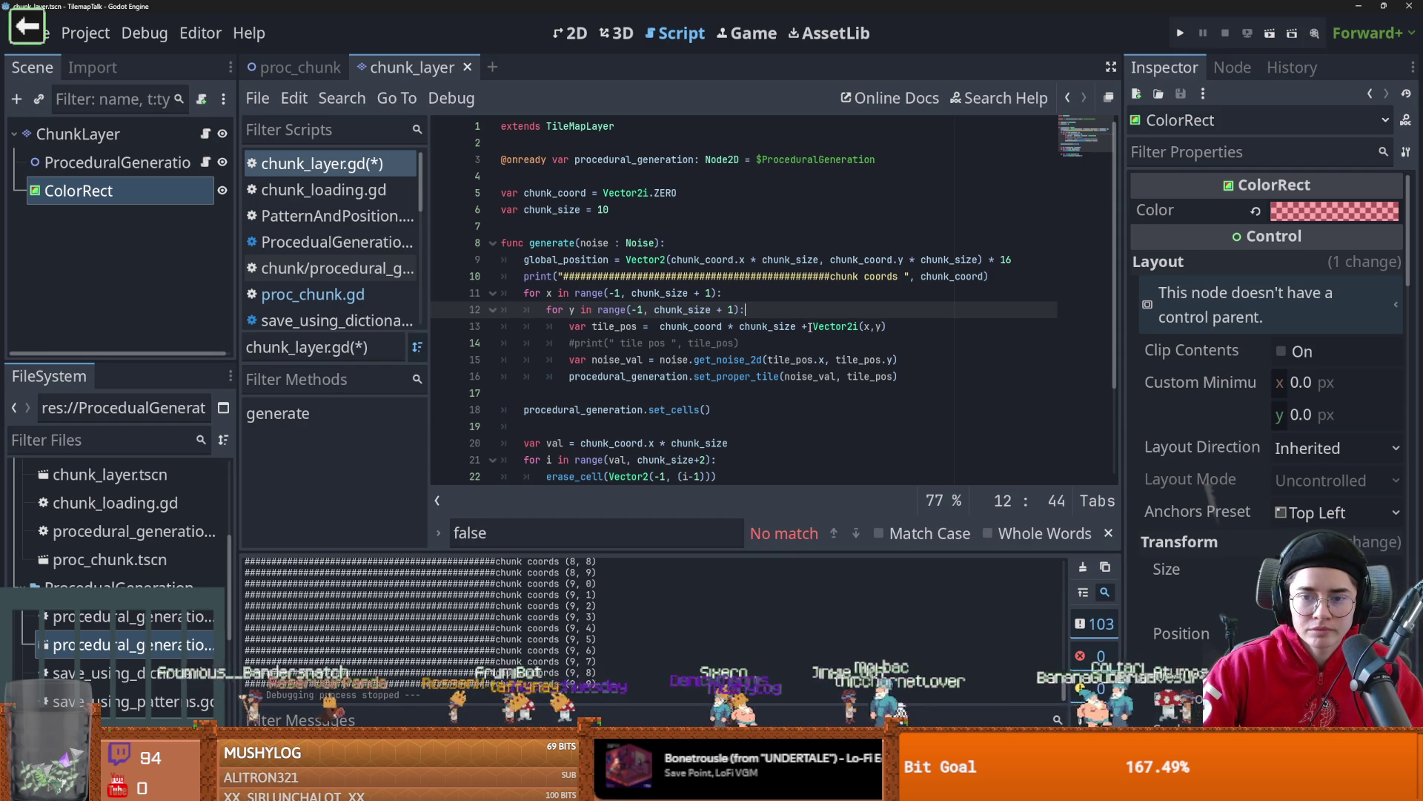
- Trace tile_pos into set_cells and set_proper_tile in procedural_generation.gd to see how it's used
{"action": "mouse_move", "coordinate": [815, 326]}
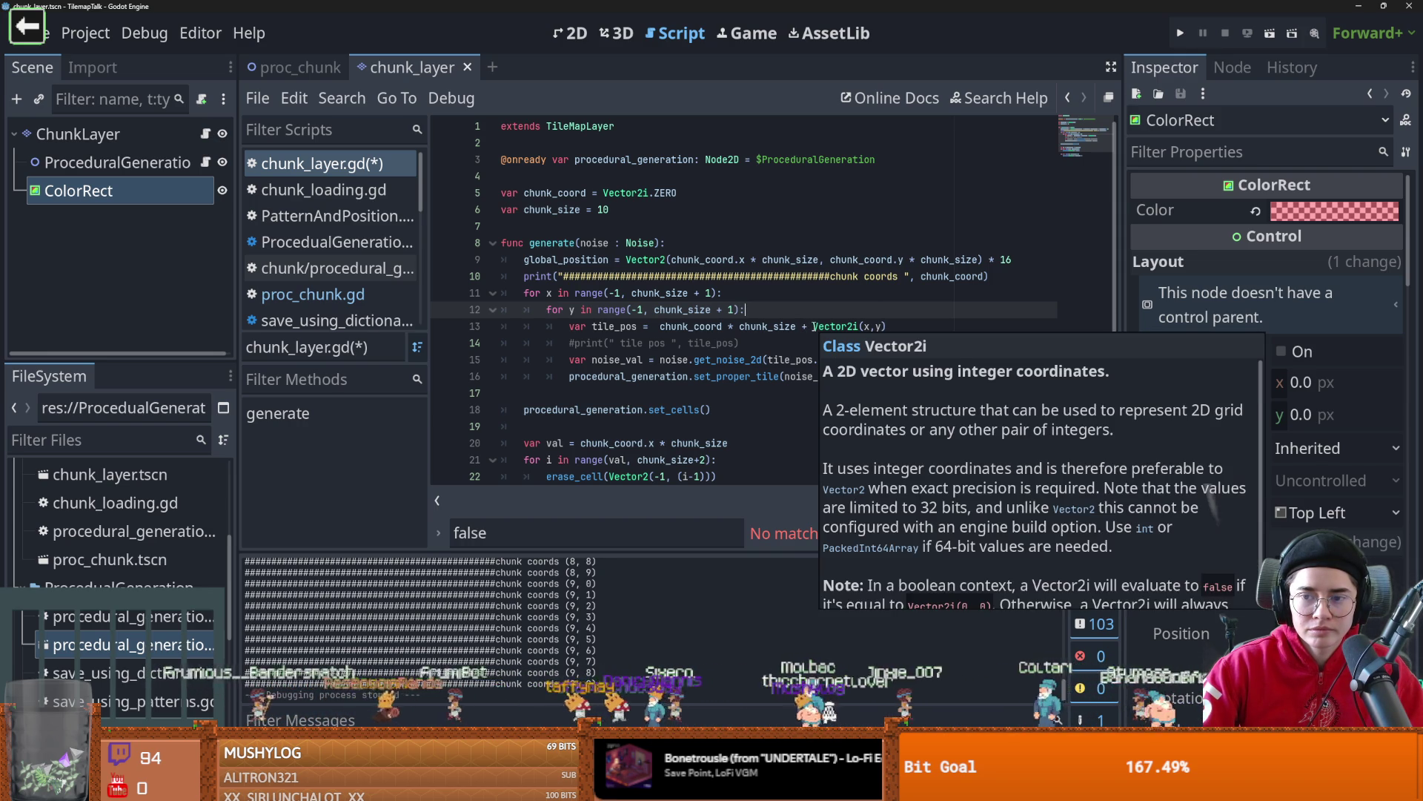
{"action": "left_click_drag", "start_coordinate": [814, 327], "coordinate": [708, 327]}
{"action": "double_click", "coordinate": [612, 326]}
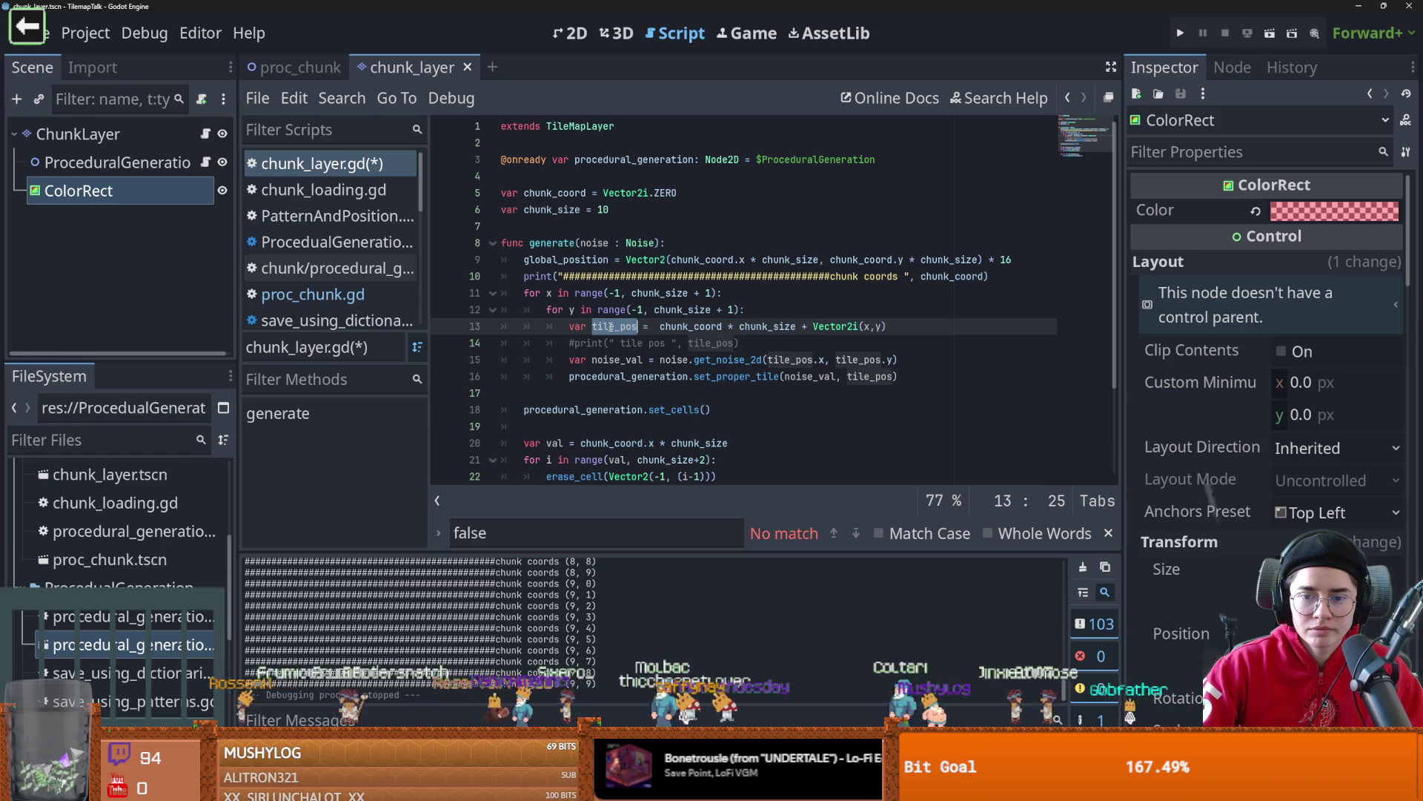
{"action": "scroll", "coordinate": [613, 326], "scroll_direction": "down", "scroll_amount": 3}
{"action": "scroll", "coordinate": [713, 395], "scroll_direction": "up", "scroll_amount": 1}
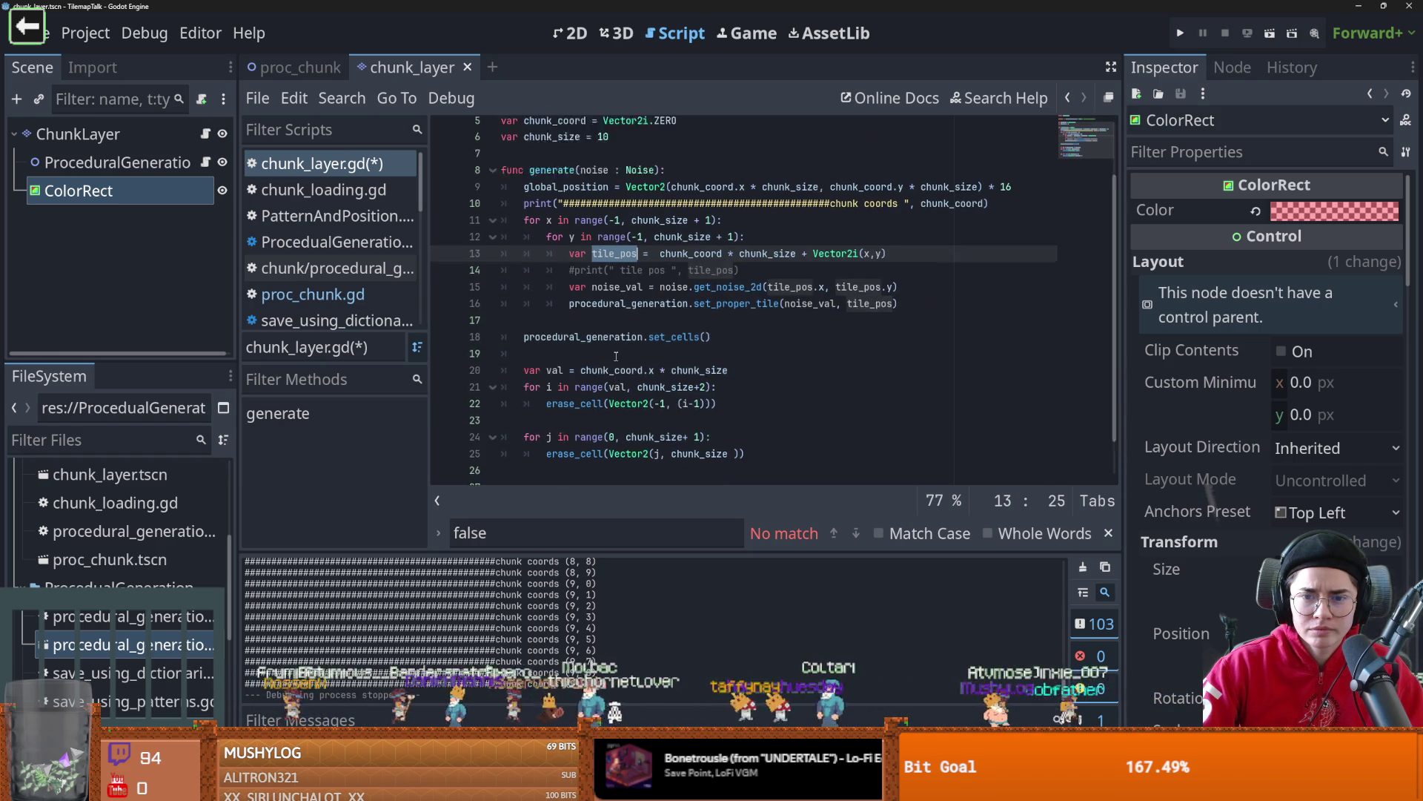
{"action": "left_click", "coordinate": [597, 359]}
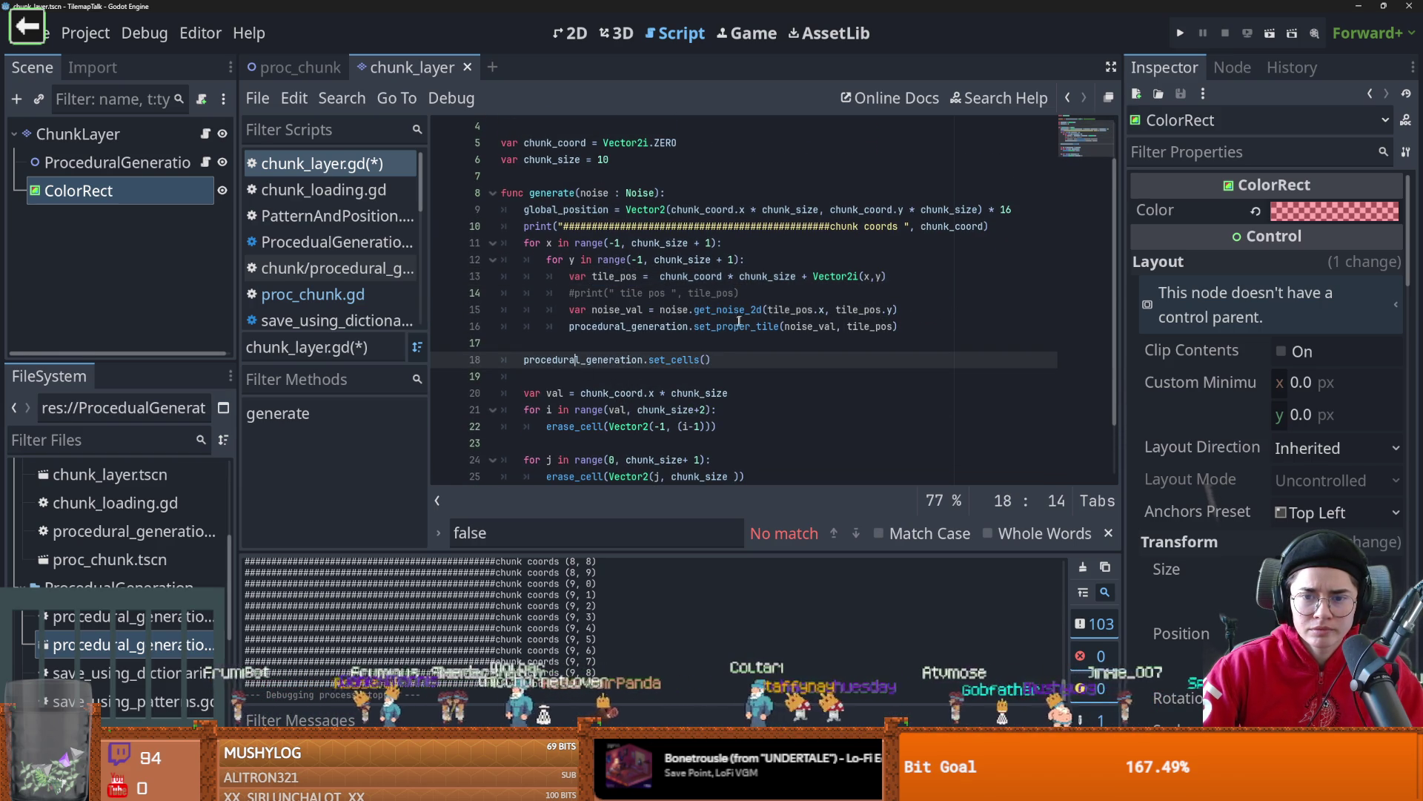
{"action": "left_click", "coordinate": [679, 360], "text": "ctrl"}
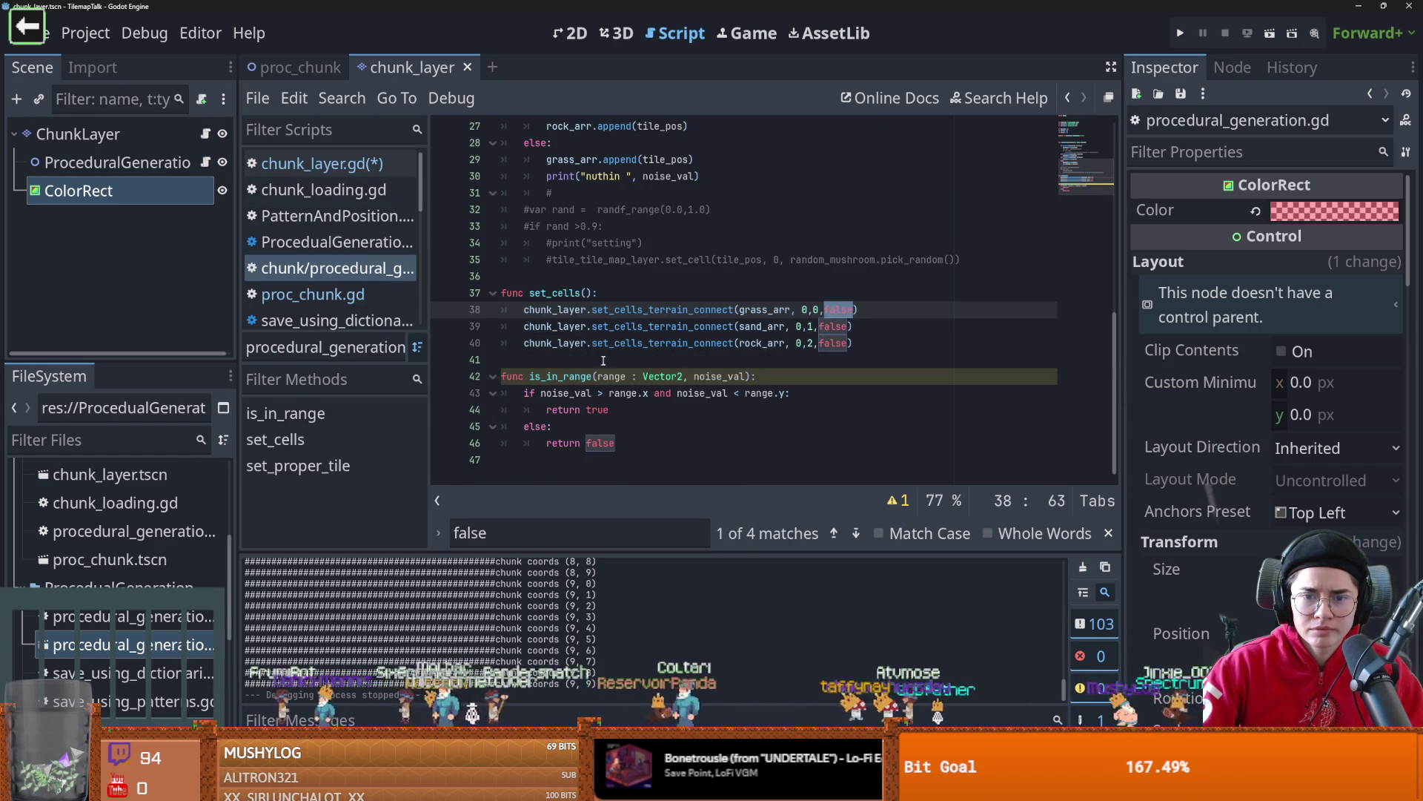
{"action": "double_click", "coordinate": [765, 310]}
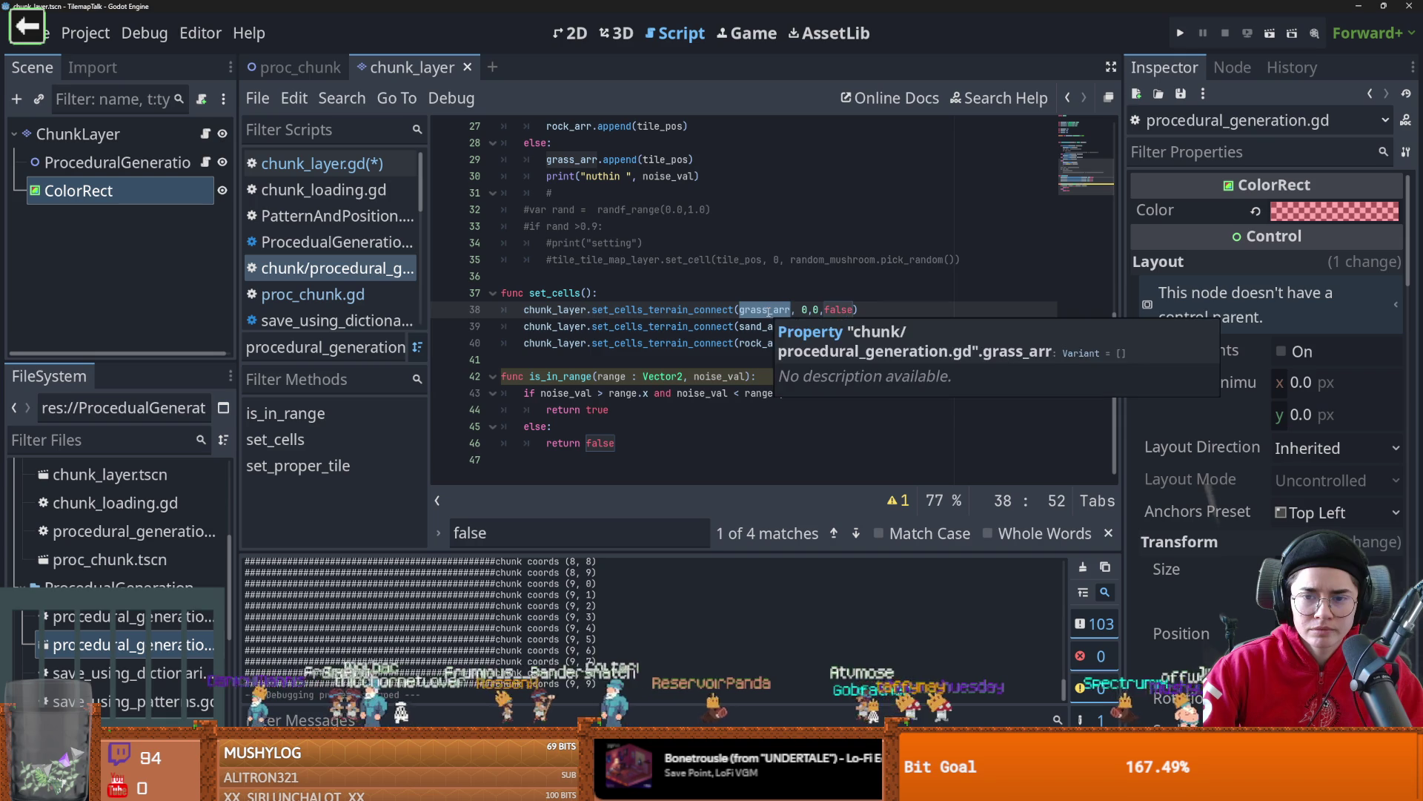
{"action": "scroll", "coordinate": [679, 342], "scroll_direction": "up", "scroll_amount": 6}
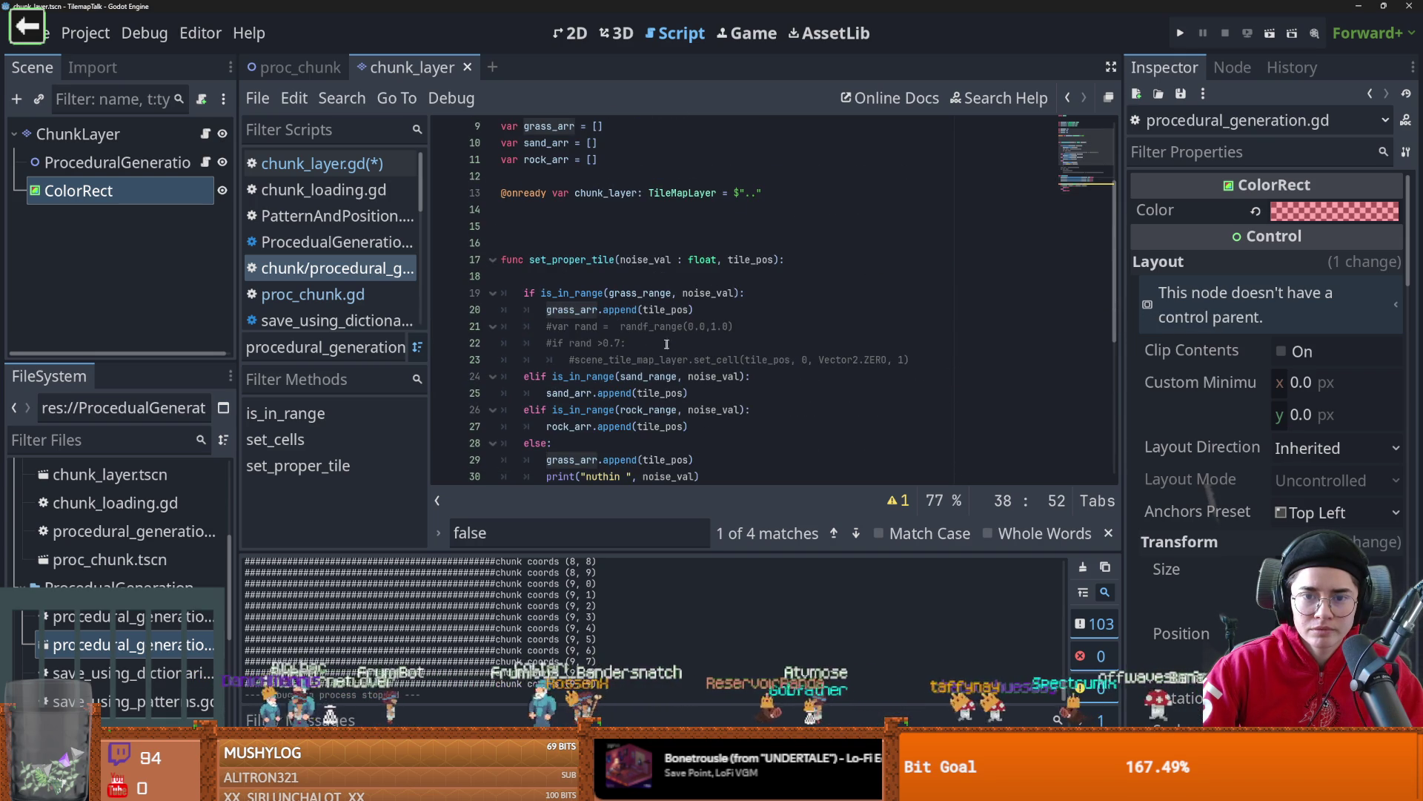
{"action": "left_click", "coordinate": [650, 260]}
{"action": "double_click", "coordinate": [731, 261]}
{"action": "scroll", "coordinate": [682, 300], "scroll_direction": "down", "scroll_amount": 1}
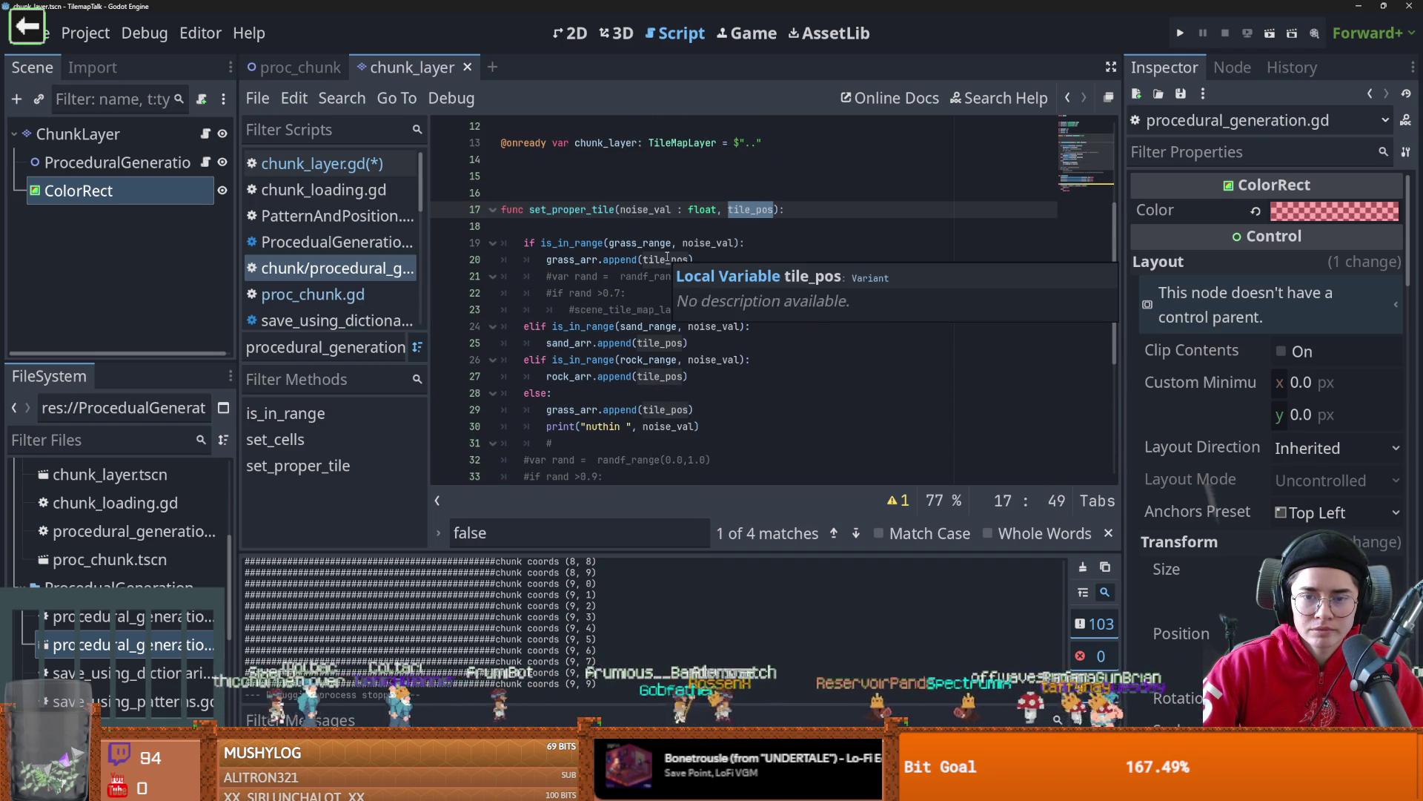
{"action": "double_click", "coordinate": [668, 259]}
- Back in chunk_layer.gd, review line 13's tile_pos expression and the noise_val lookup
{"action": "left_click", "coordinate": [300, 68]}
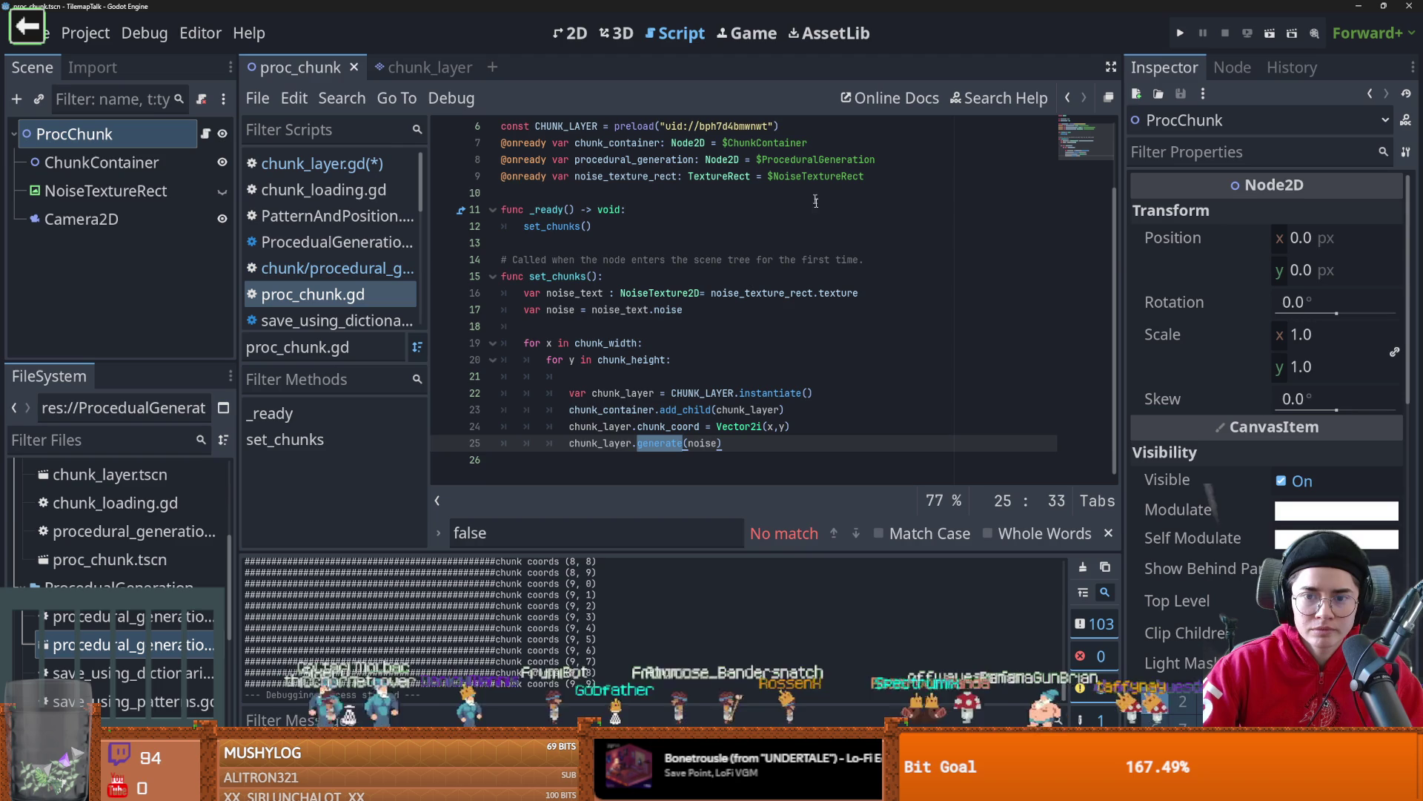
{"action": "left_click", "coordinate": [357, 70]}
{"action": "left_click", "coordinate": [282, 157]}
{"action": "scroll", "coordinate": [794, 349], "scroll_direction": "up", "scroll_amount": 1}
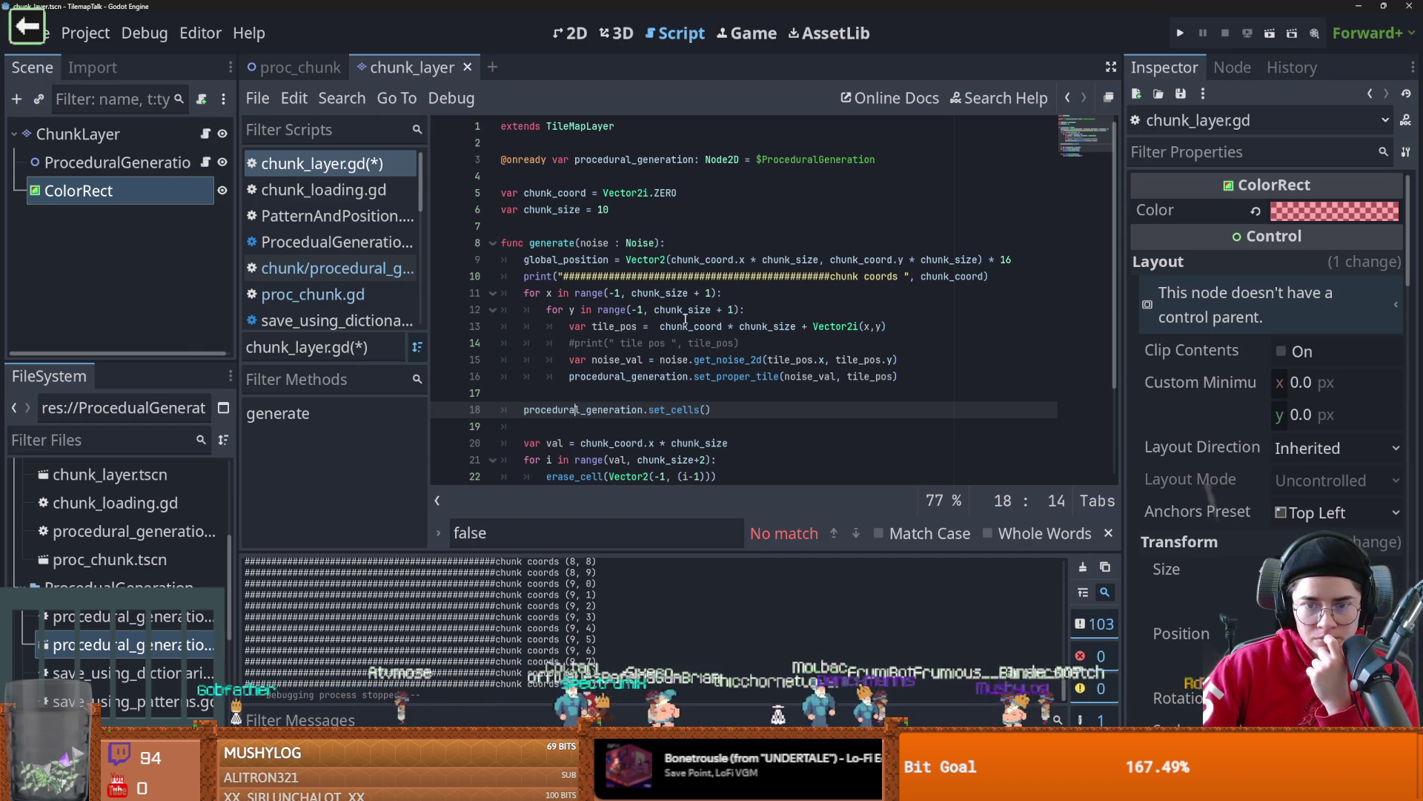
{"action": "double_click", "coordinate": [623, 326]}
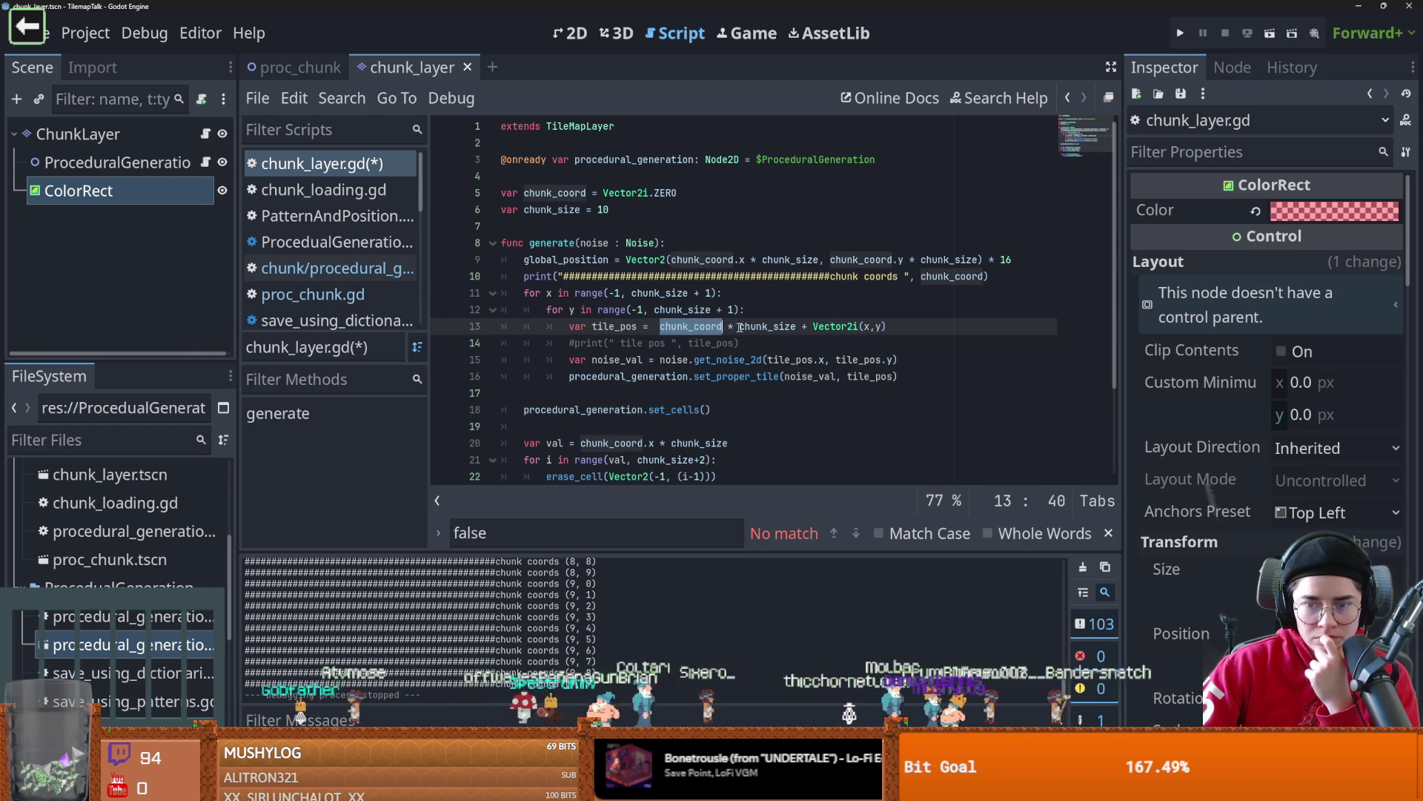
{"action": "double_click", "coordinate": [784, 327]}
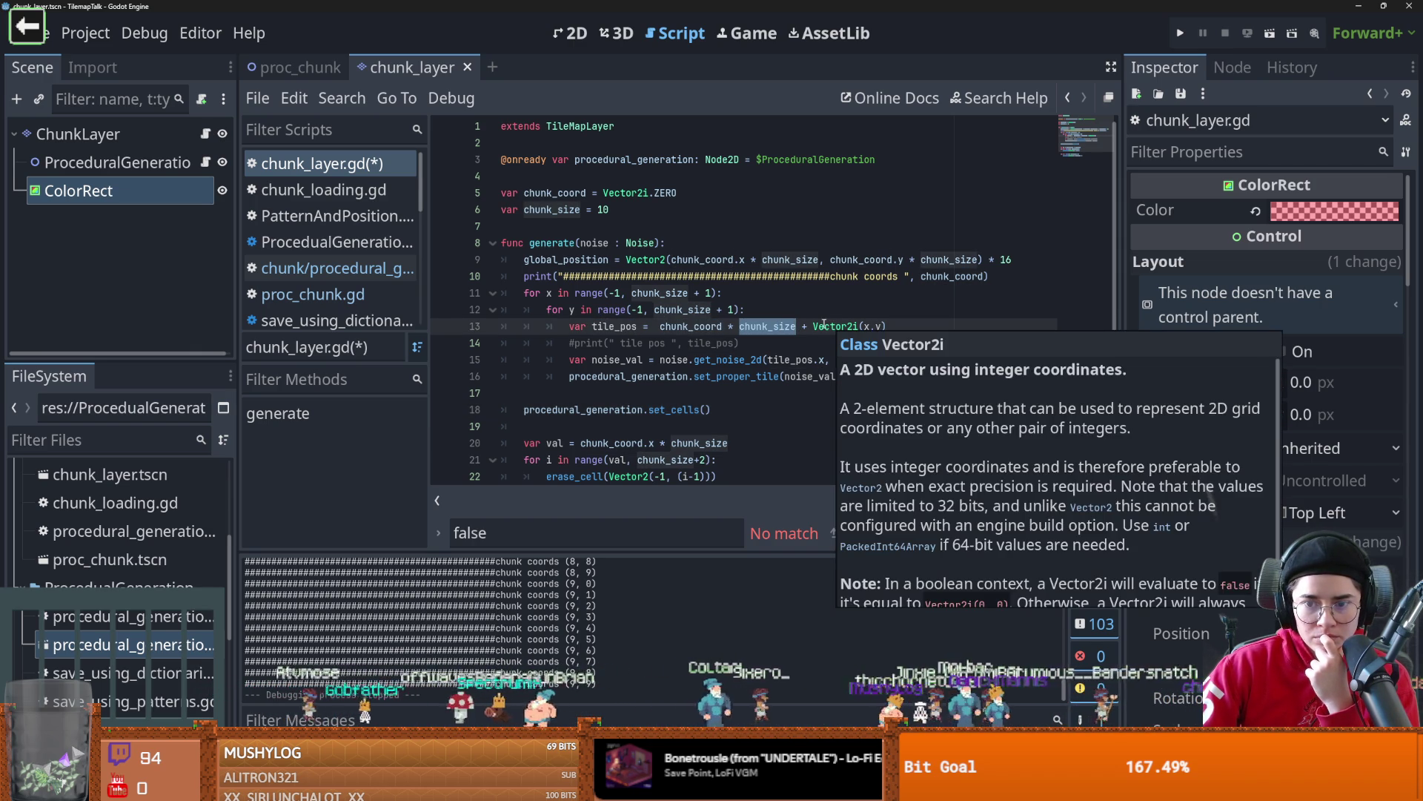
{"action": "mouse_move", "coordinate": [813, 326]}
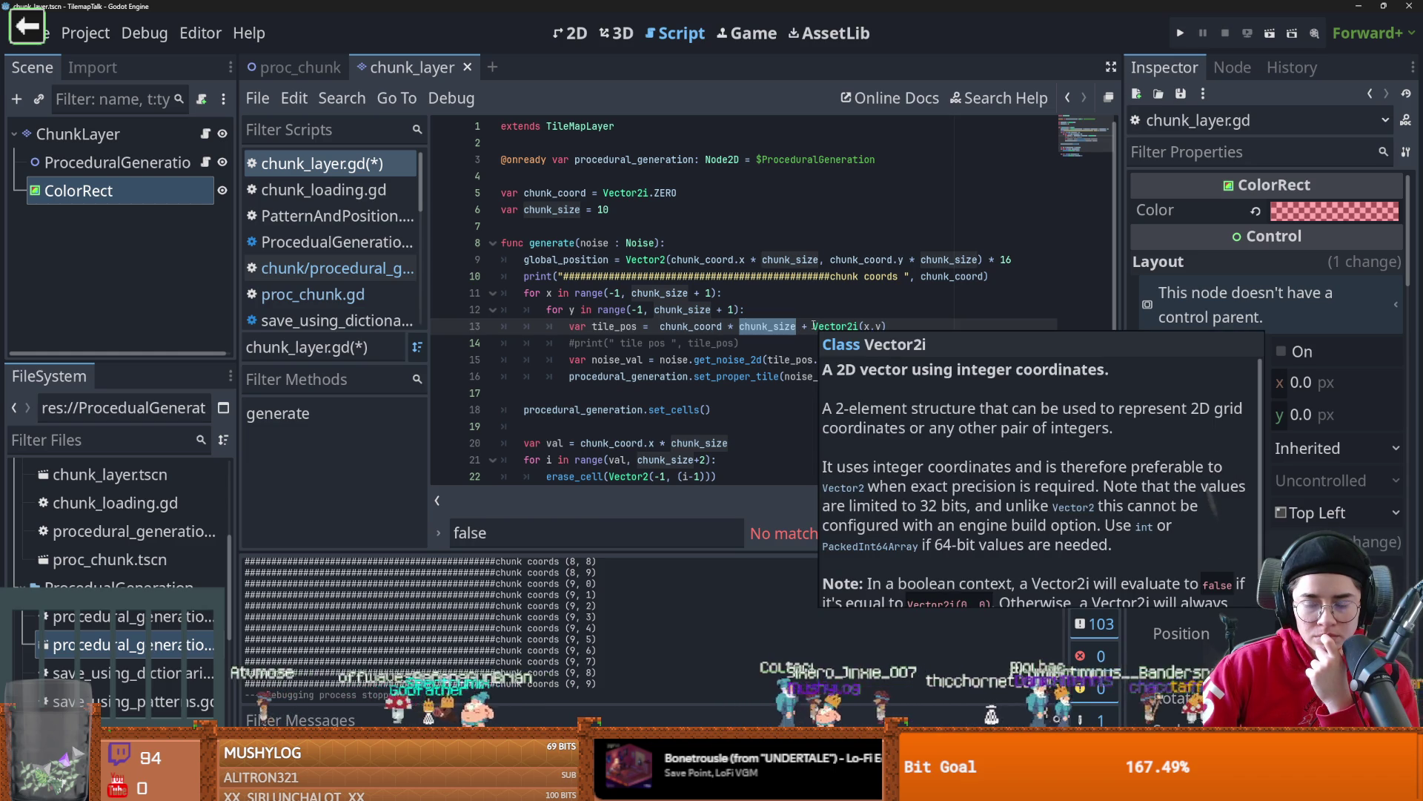
{"action": "left_click", "coordinate": [802, 327]}
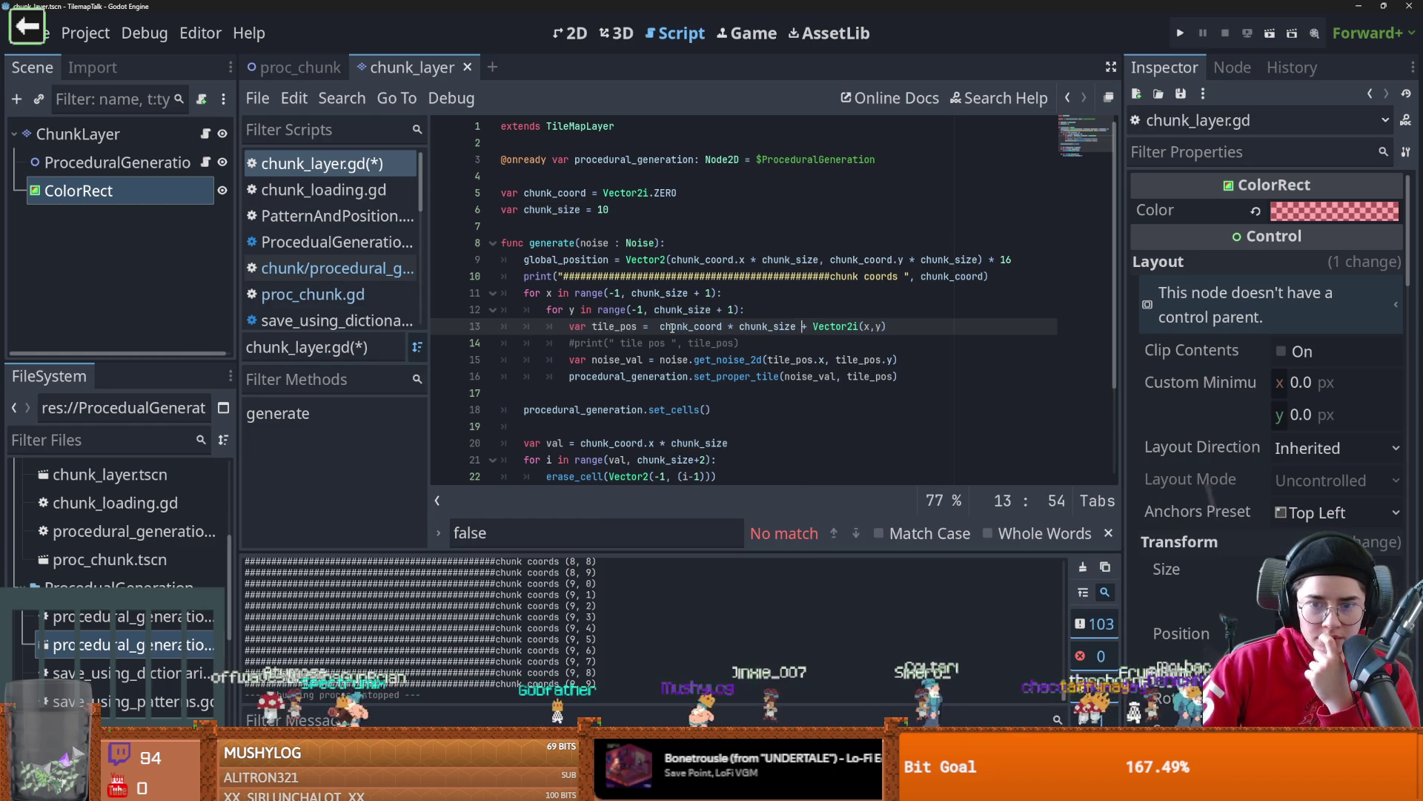
{"action": "left_click_drag", "start_coordinate": [673, 327], "coordinate": [894, 328]}
{"action": "left_click", "coordinate": [757, 360]}
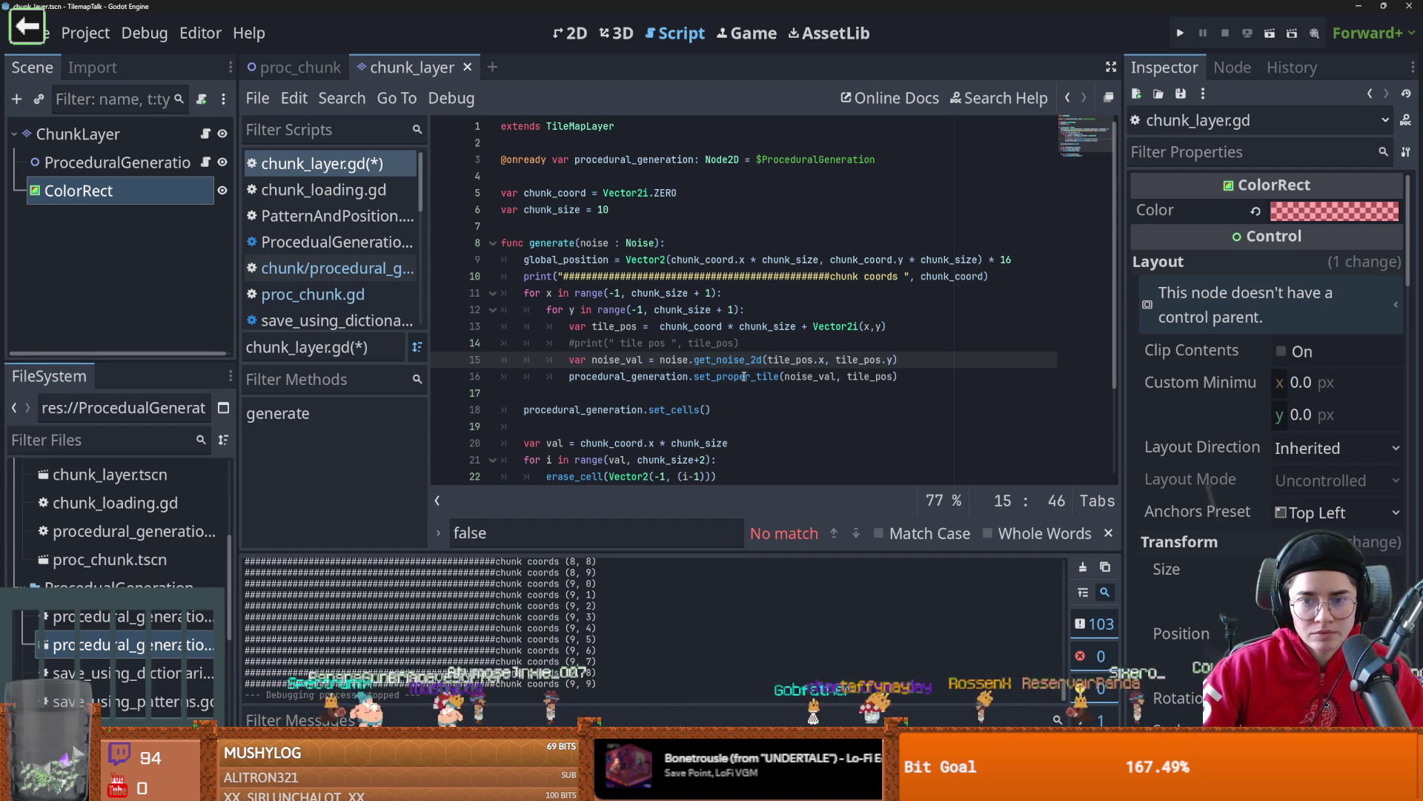
{"action": "left_click", "coordinate": [744, 376]}
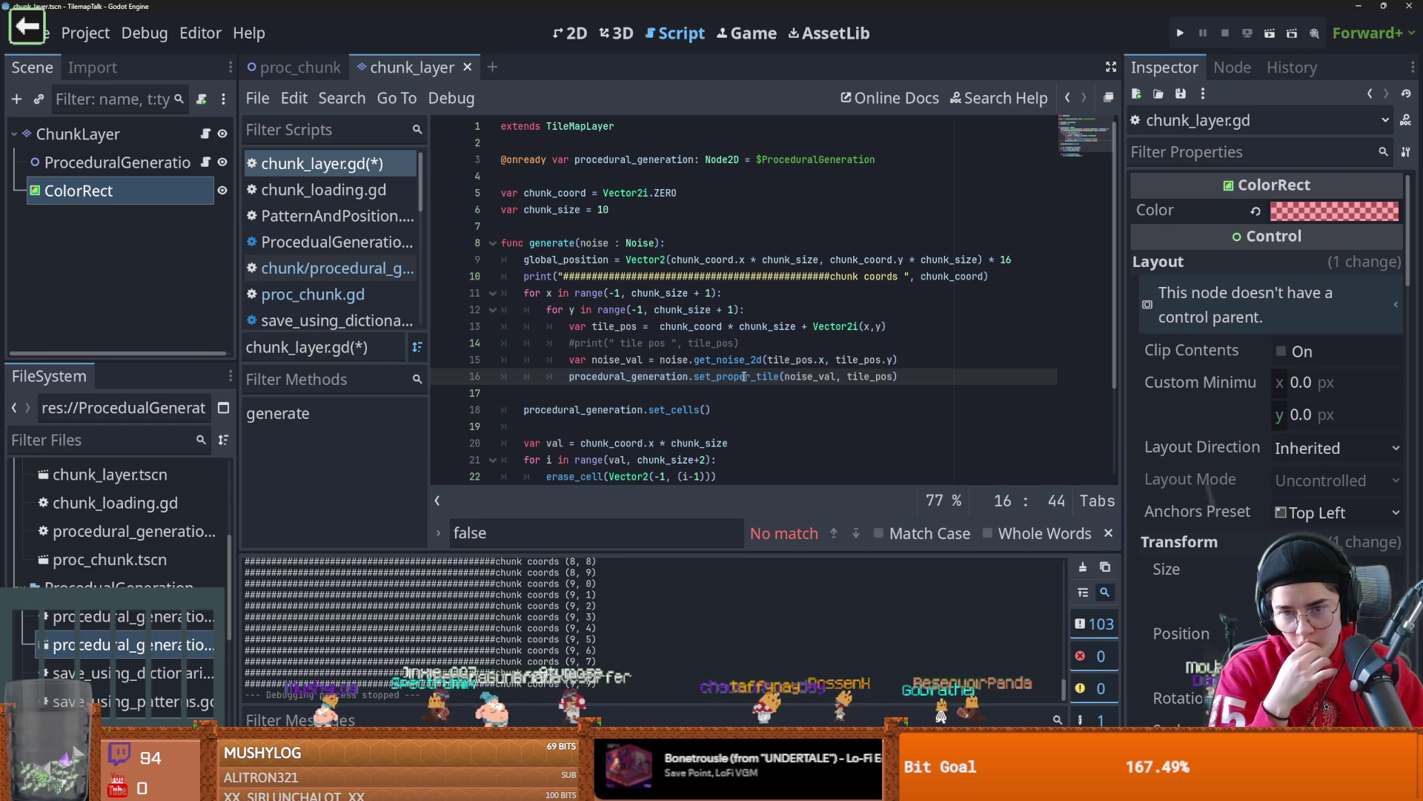
{"action": "double_click", "coordinate": [618, 359]}
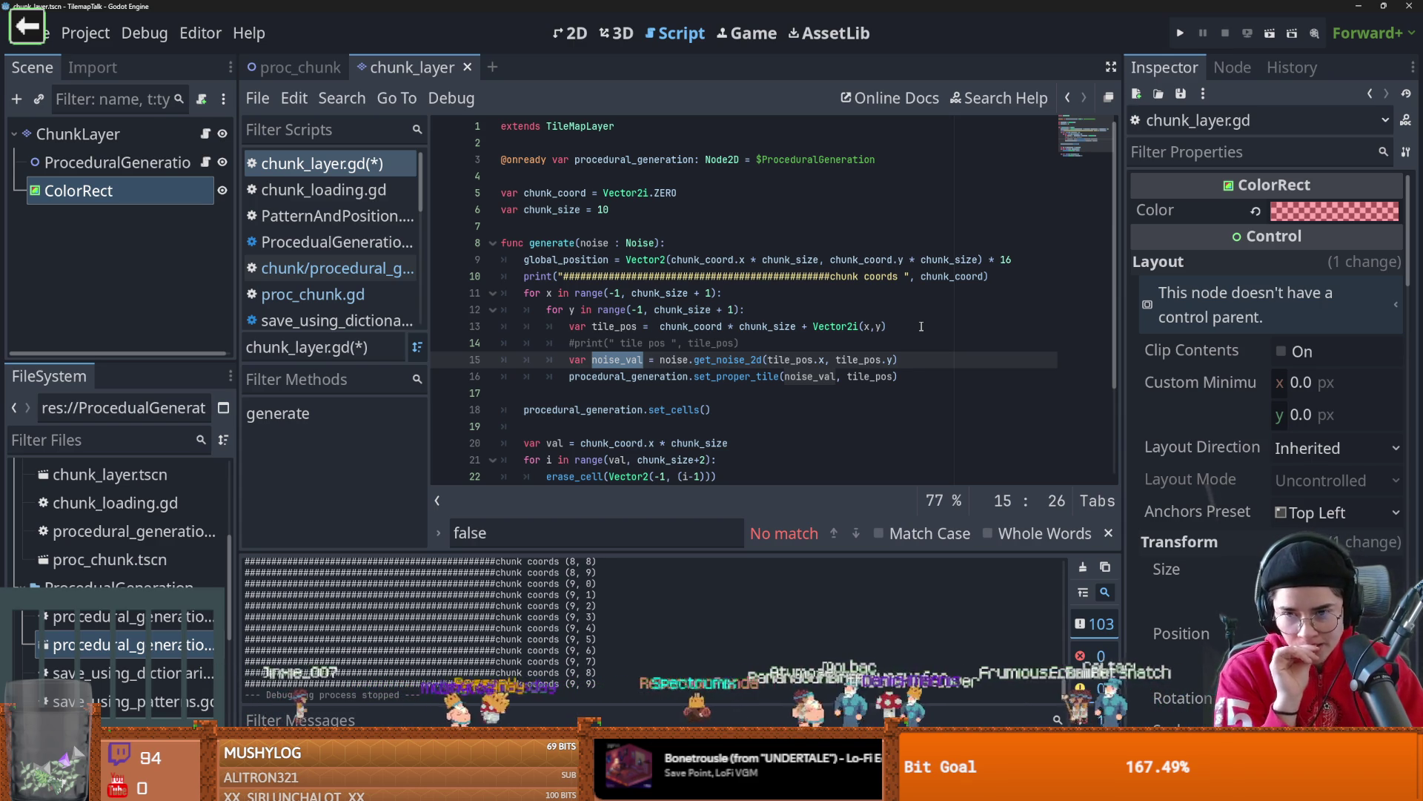
- Duplicate the tile_pos line onto line 14
{"action": "key", "text": "Return"}
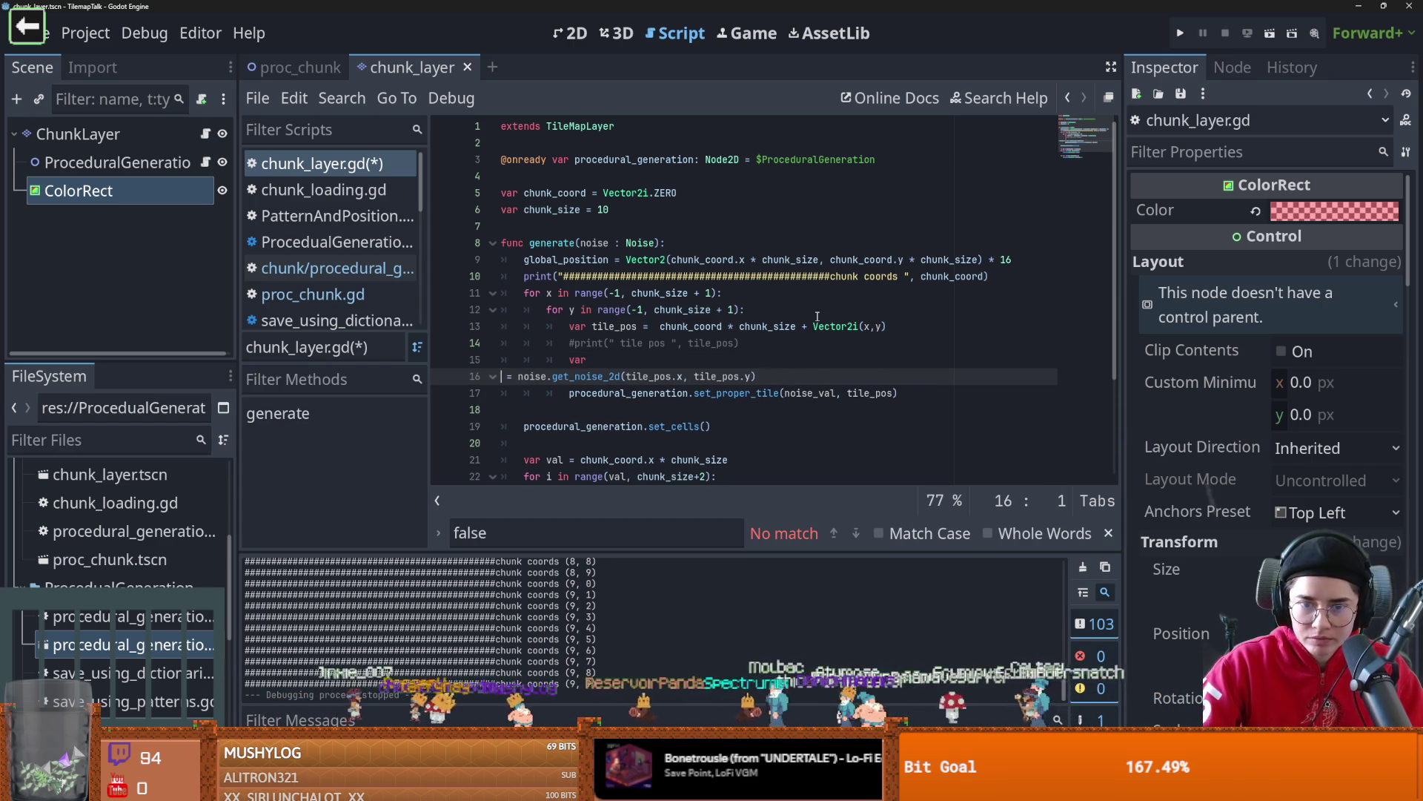
{"action": "key", "text": "ctrl+z"}
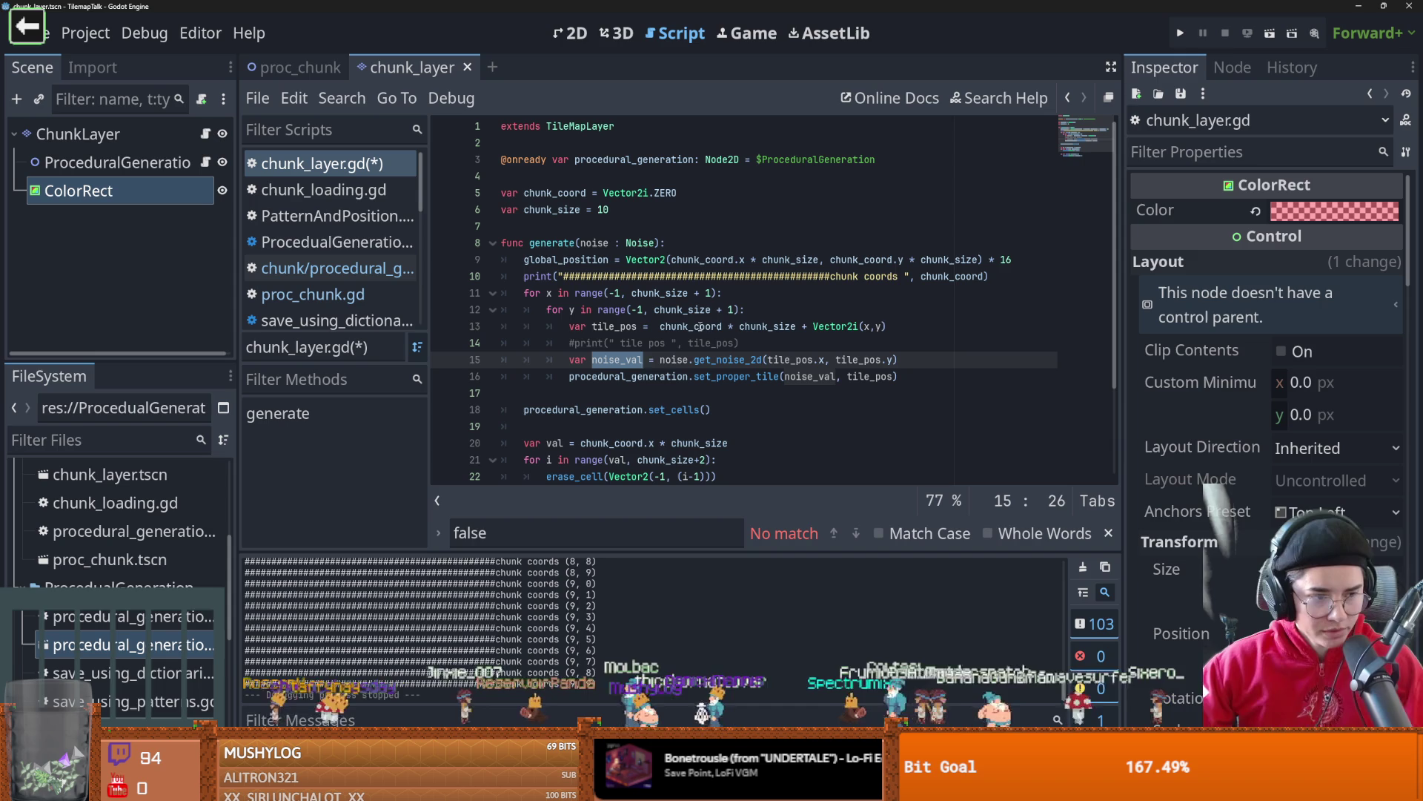
{"action": "triple_click", "coordinate": [896, 325]}
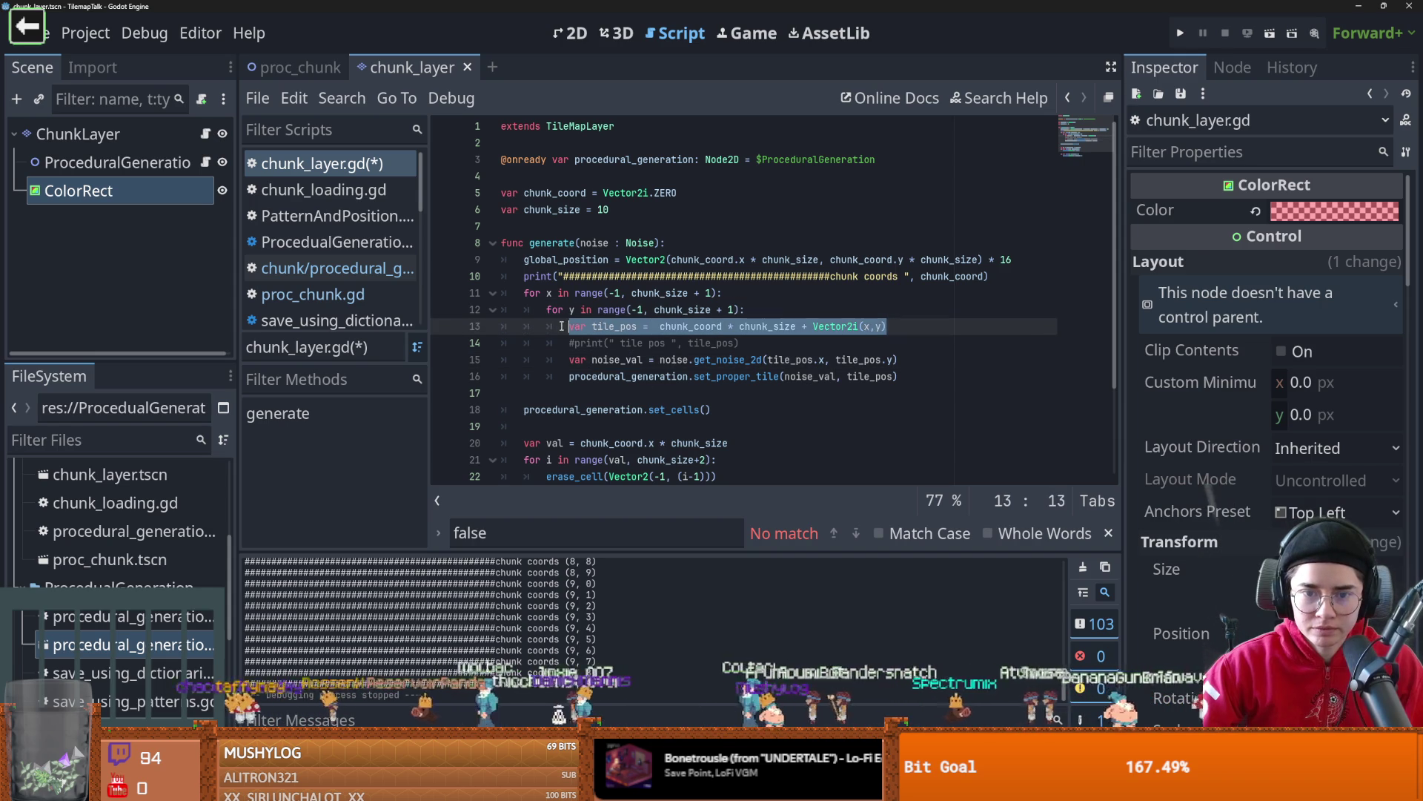
{"action": "key", "text": "ctrl+shift+d"}
{"action": "double_click", "coordinate": [608, 342]}
- Turn the copied line into var normal_tile_pos = Vector2i(x,y) without the chunk offset
{"action": "type", "text": "normal"}
{"action": "left_click_drag", "start_coordinate": [804, 342], "coordinate": [649, 343]}
{"action": "key", "text": "BackSpace"}
{"action": "left_click", "coordinate": [626, 343]}
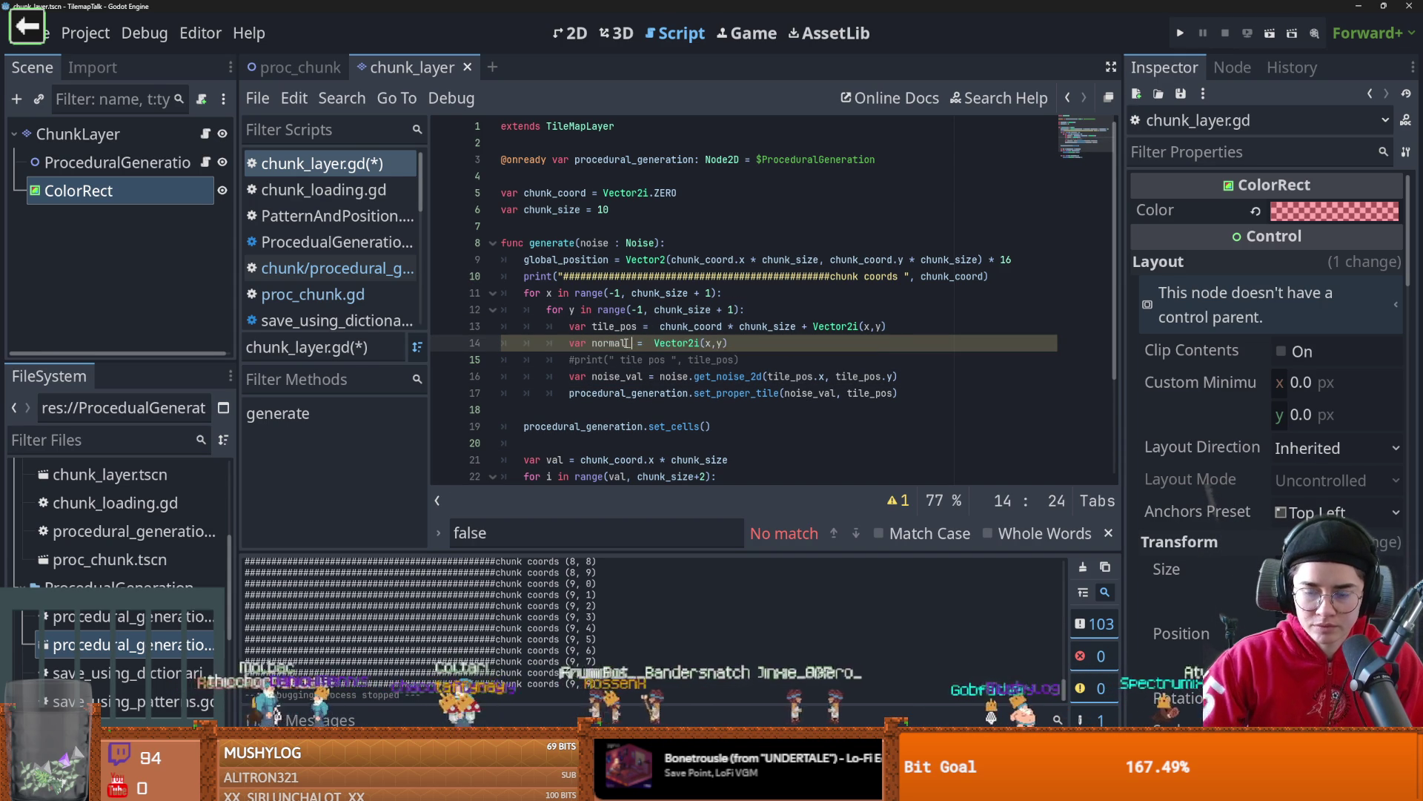
{"action": "type", "text": "_tile_pos"}
- Pass normal_tile_pos as an extra argument to the set_proper_tile call and save
{"action": "left_click", "coordinate": [898, 393]}
{"action": "type", "text": ", tile_pos"}
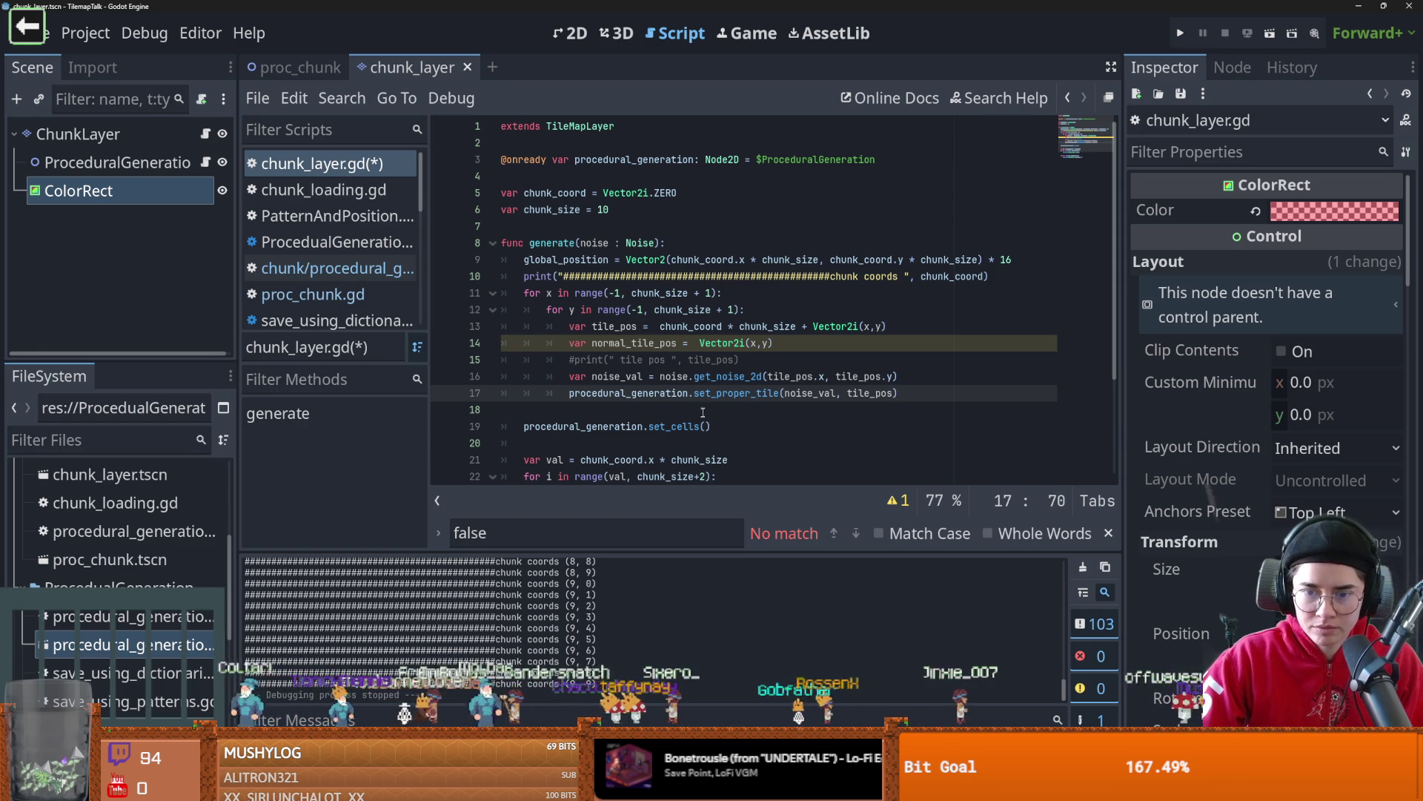
{"action": "type", "text": ", normal_tile_pos"}
{"action": "key", "text": "ctrl+s"}
- Add a normal_tile_pos parameter to set_proper_tile and use it in the grass, sand, rock and fallback appends
{"action": "left_click", "coordinate": [221, 161]}
{"action": "left_click", "coordinate": [222, 161]}
{"action": "left_click", "coordinate": [205, 161]}
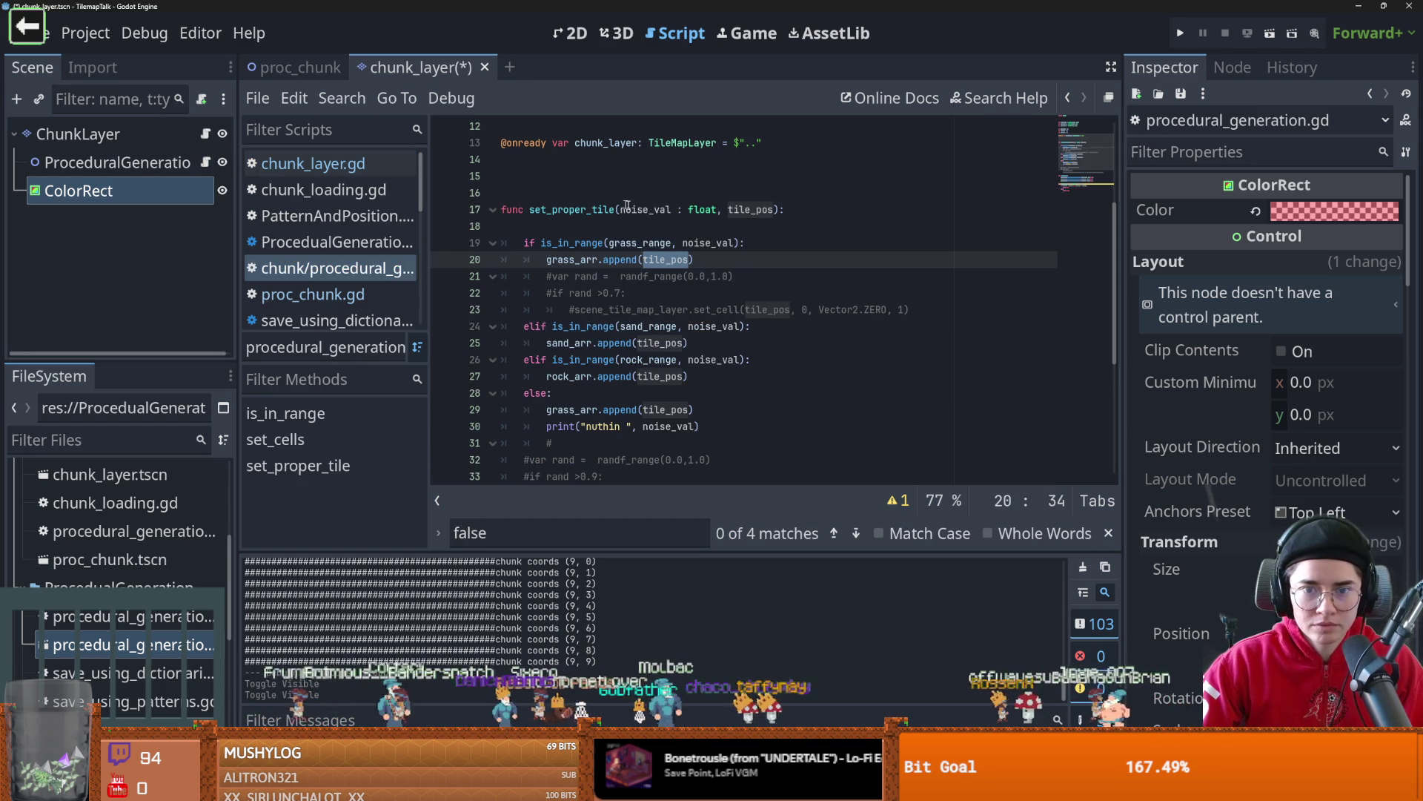
{"action": "left_click", "coordinate": [775, 211]}
{"action": "type", "text": ", normal_tile_pos"}
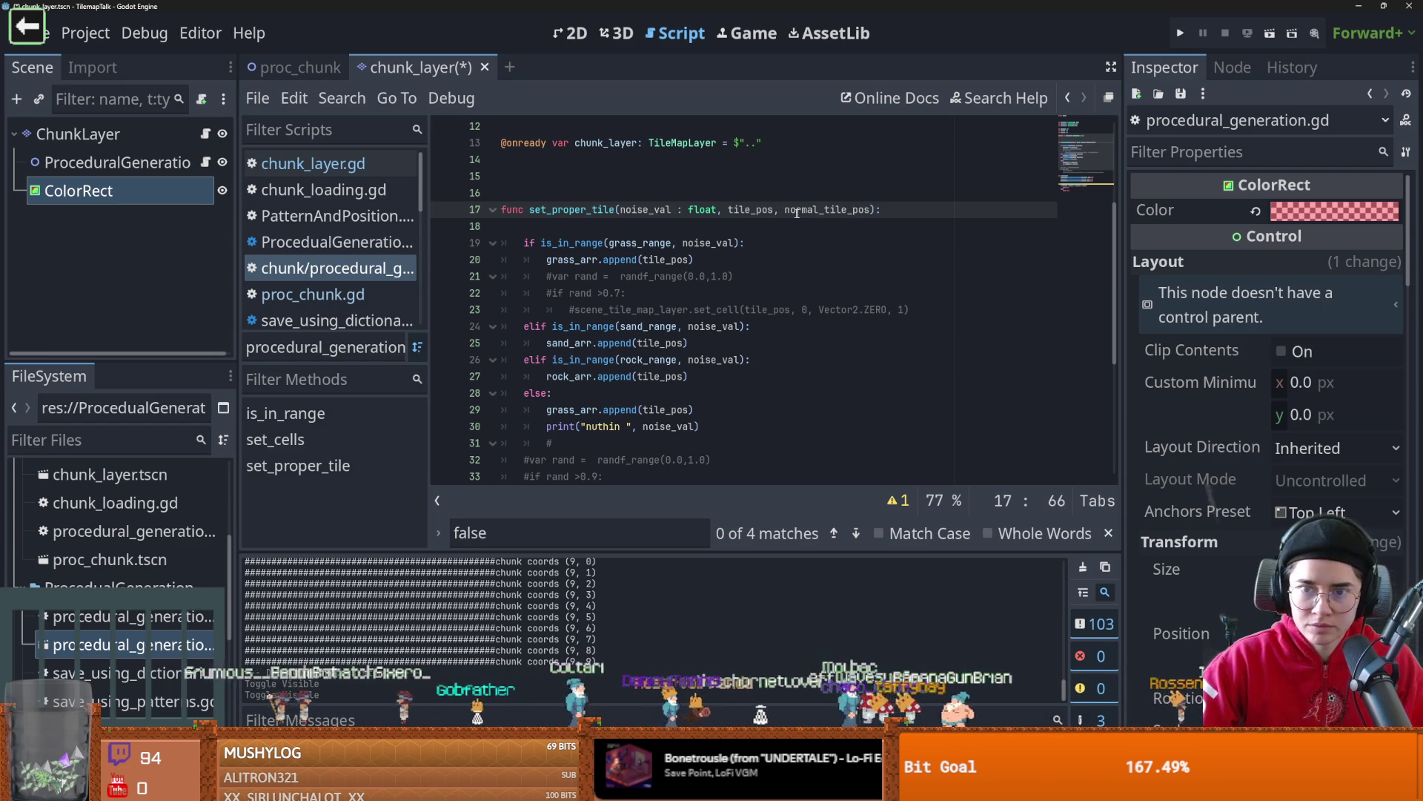
{"action": "double_click", "coordinate": [665, 259]}
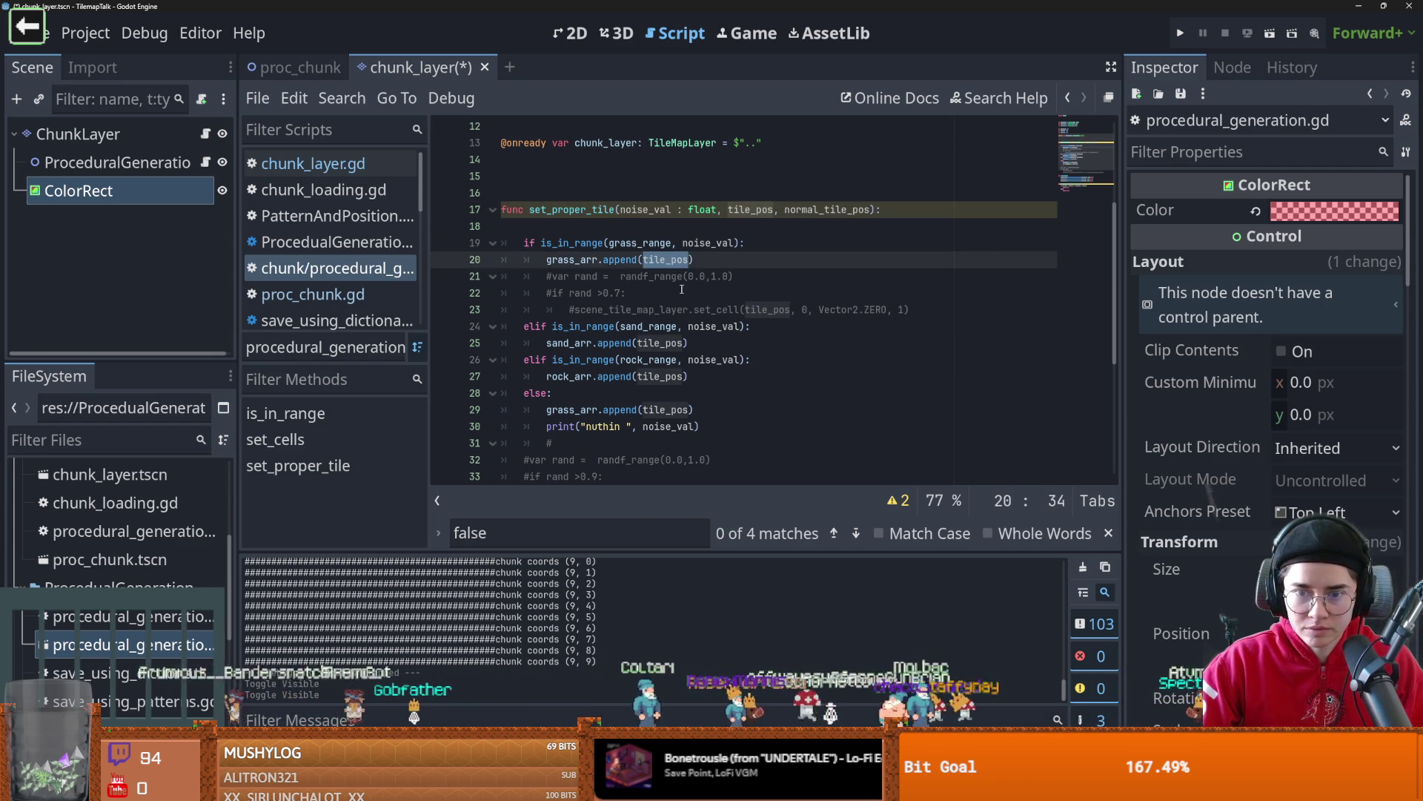
{"action": "key", "text": "ctrl+v"}
{"action": "double_click", "coordinate": [662, 343]}
{"action": "type", "text": "normal_tile_pos"}
{"action": "double_click", "coordinate": [751, 209]}
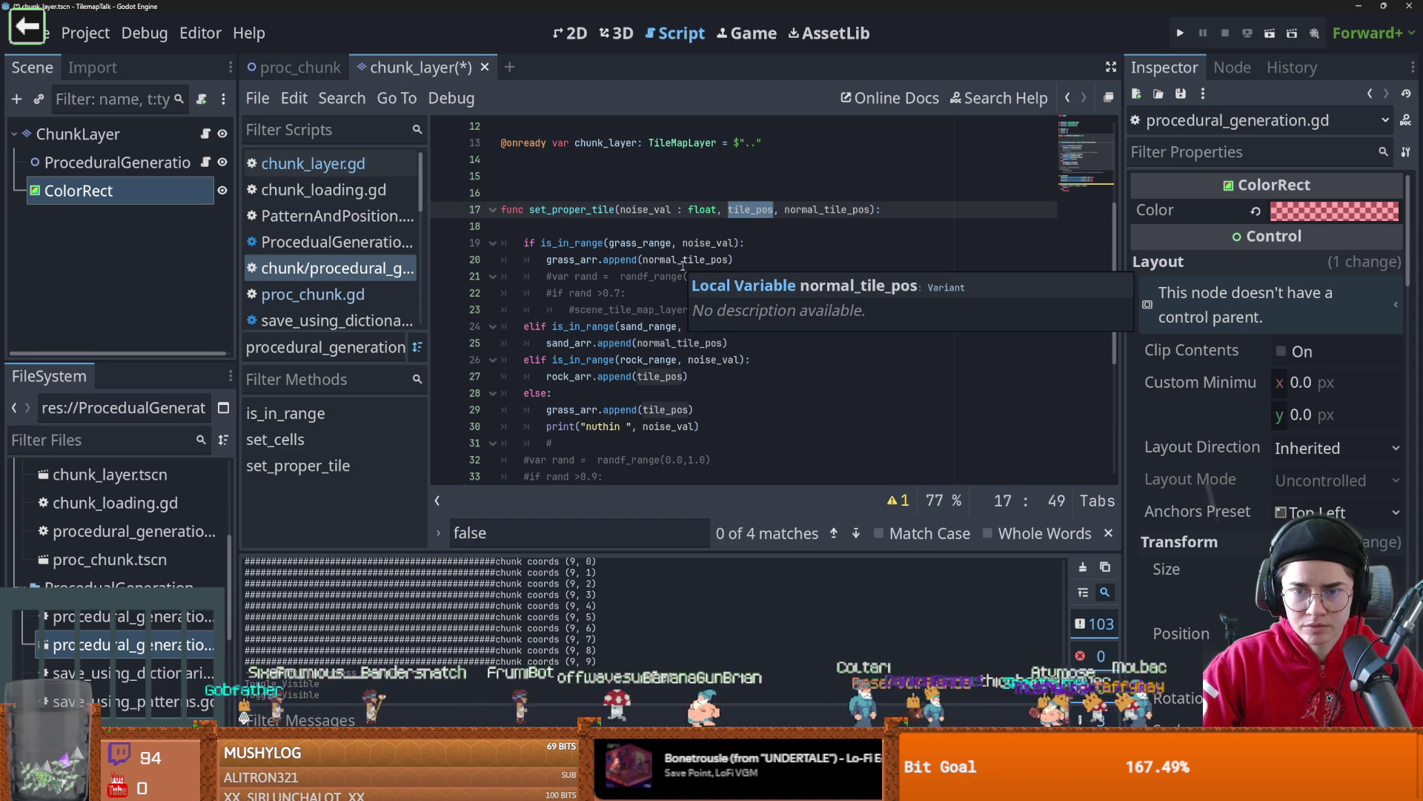
{"action": "double_click", "coordinate": [663, 376]}
{"action": "type", "text": "normal_tile_pos"}
{"action": "double_click", "coordinate": [660, 409]}
{"action": "type", "text": "normal_tile_pos"}
{"action": "key", "text": "ctrl+s"}
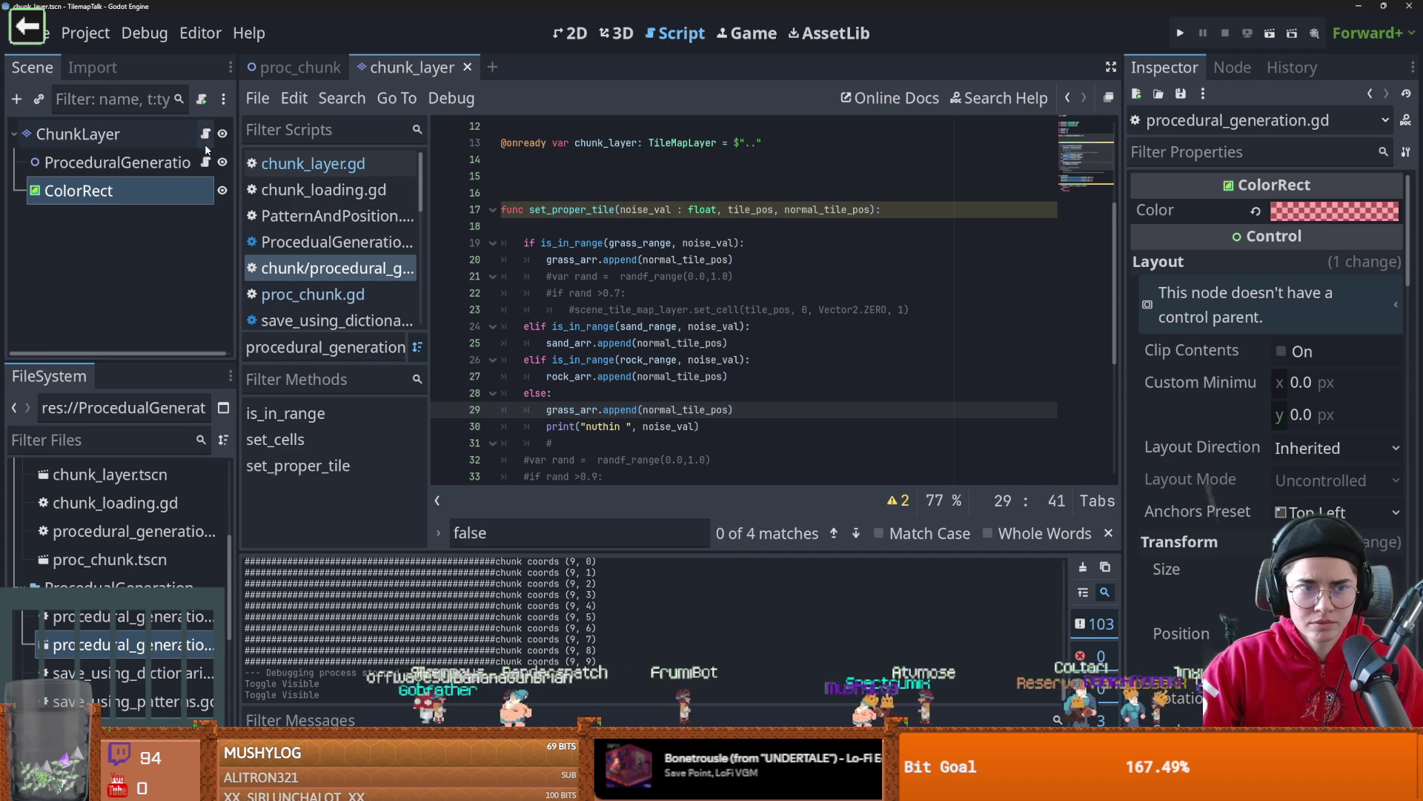
- Remove the old tile_pos argument from the set_proper_tile call in chunk_layer.gd
{"action": "left_click", "coordinate": [304, 167]}
{"action": "left_click", "coordinate": [616, 326]}
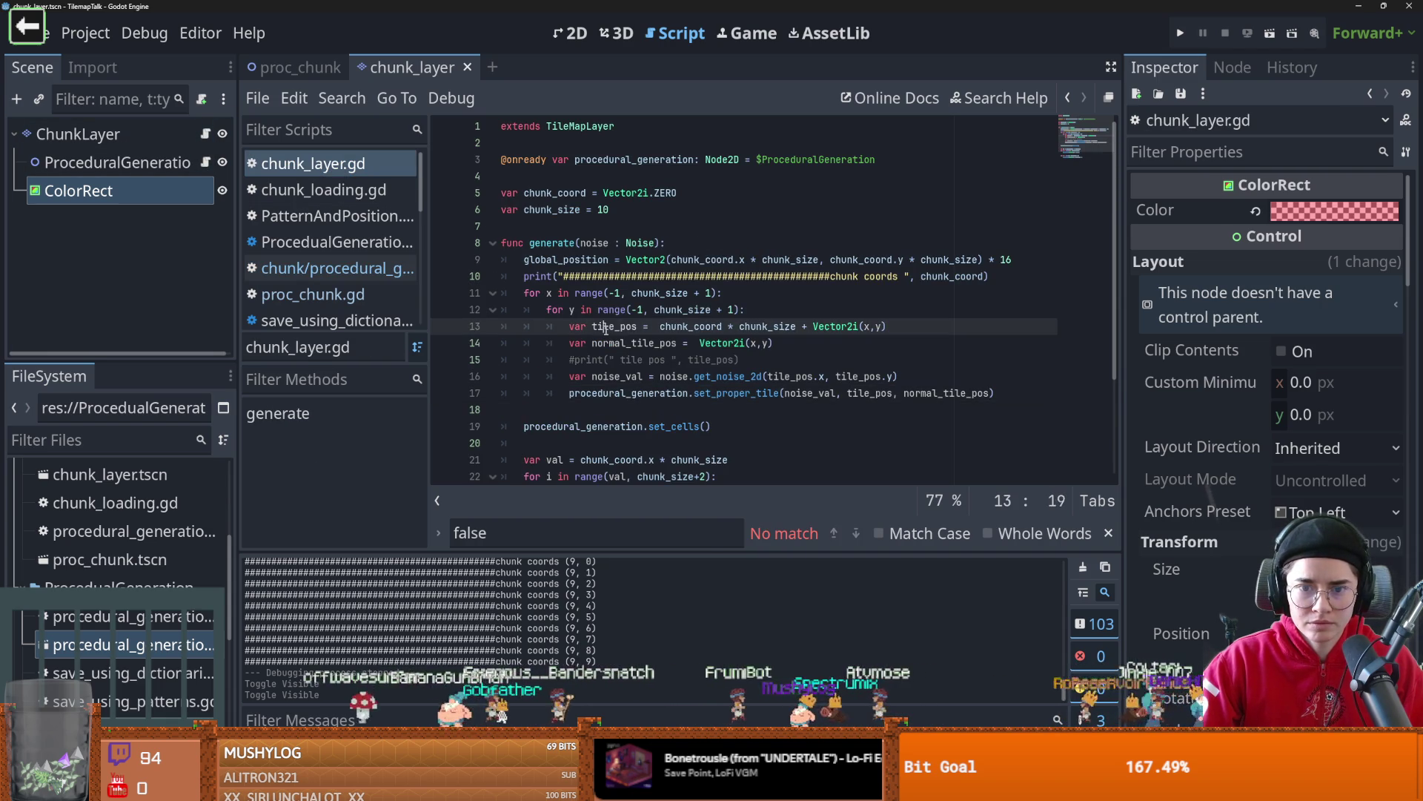
{"action": "left_click", "coordinate": [712, 376]}
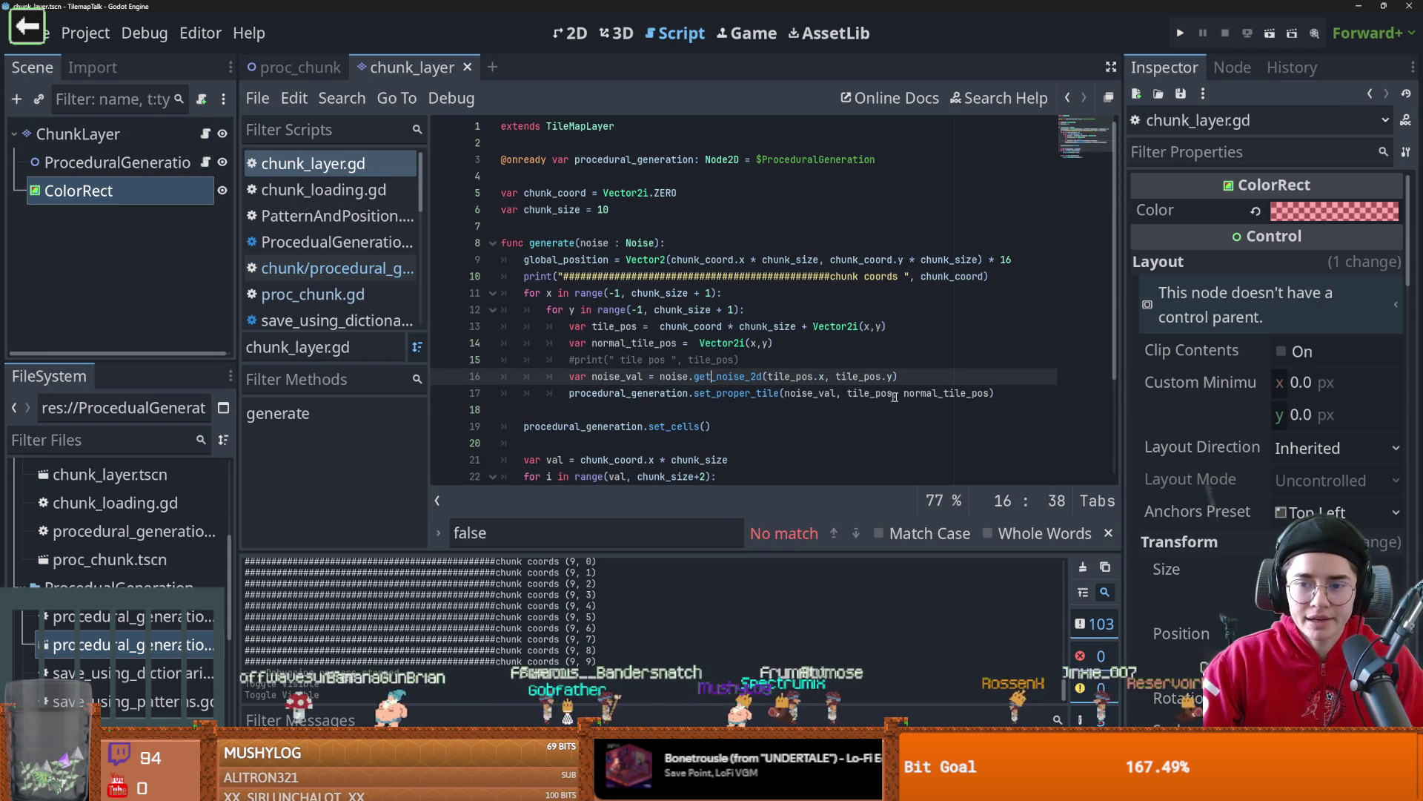
{"action": "left_click_drag", "start_coordinate": [905, 395], "coordinate": [841, 394]}
{"action": "key", "text": "BackSpace"}
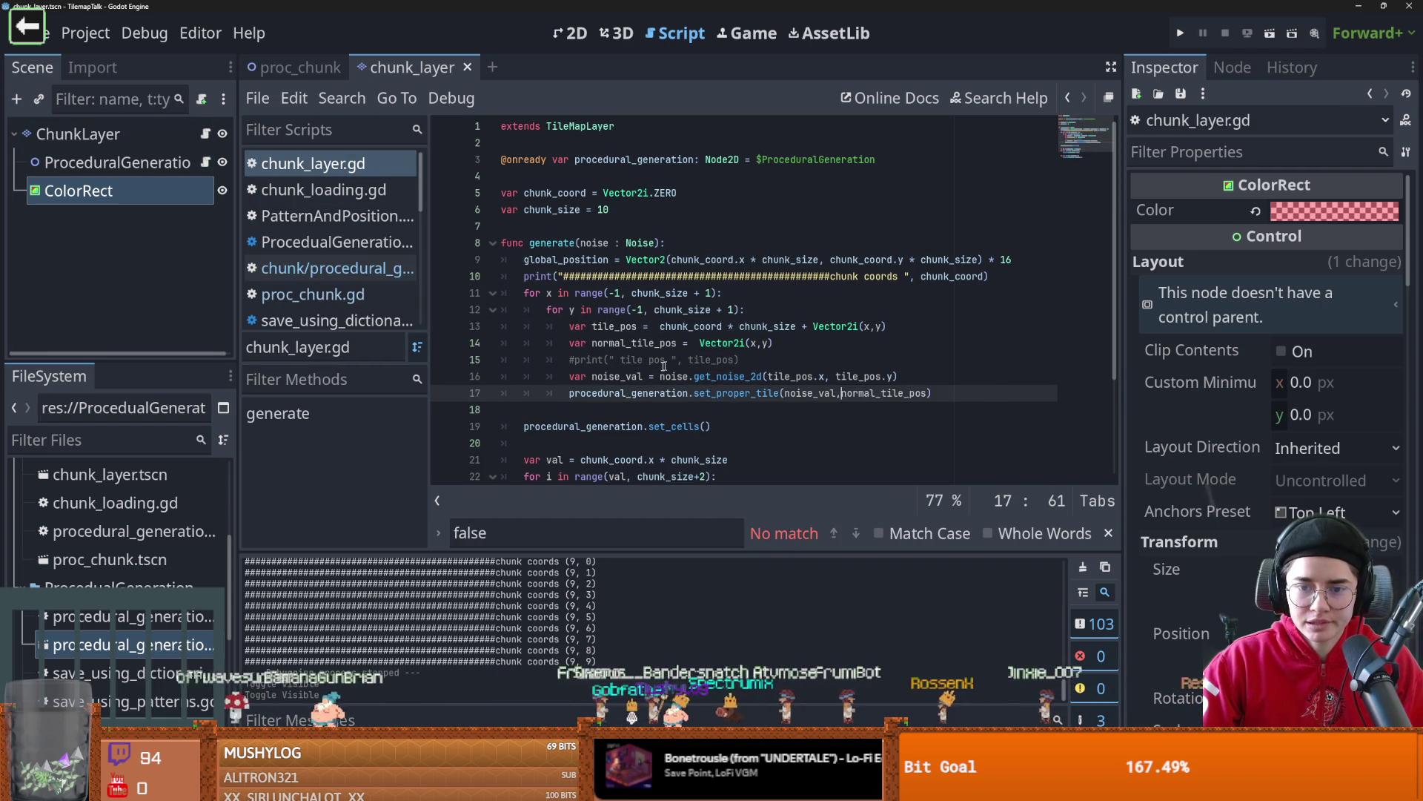
- Rename tile_pos to noise_tile_pos in its declaration and get_noise_2d call, then run proc_chunk
{"action": "left_click", "coordinate": [592, 326]}
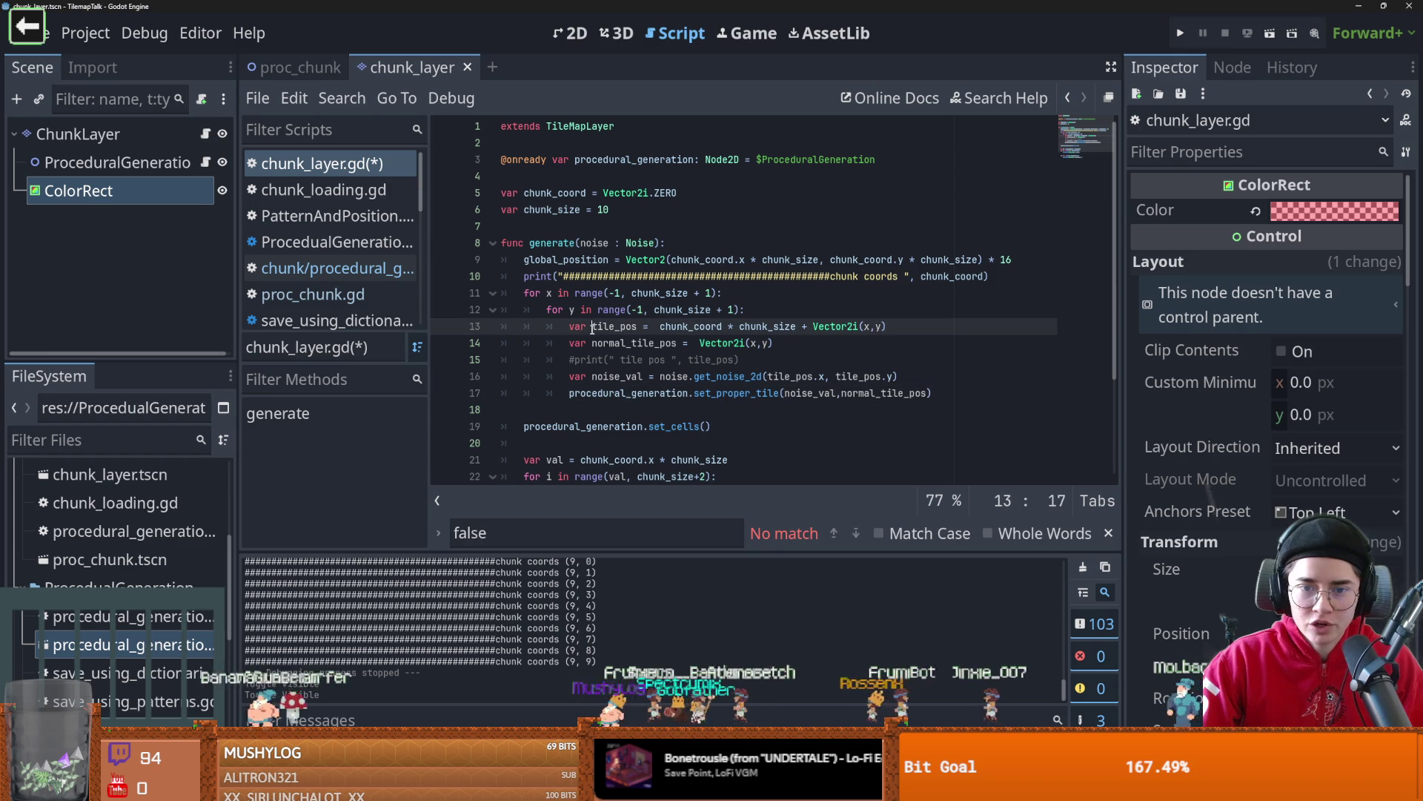
{"action": "type", "text": "noise_"}
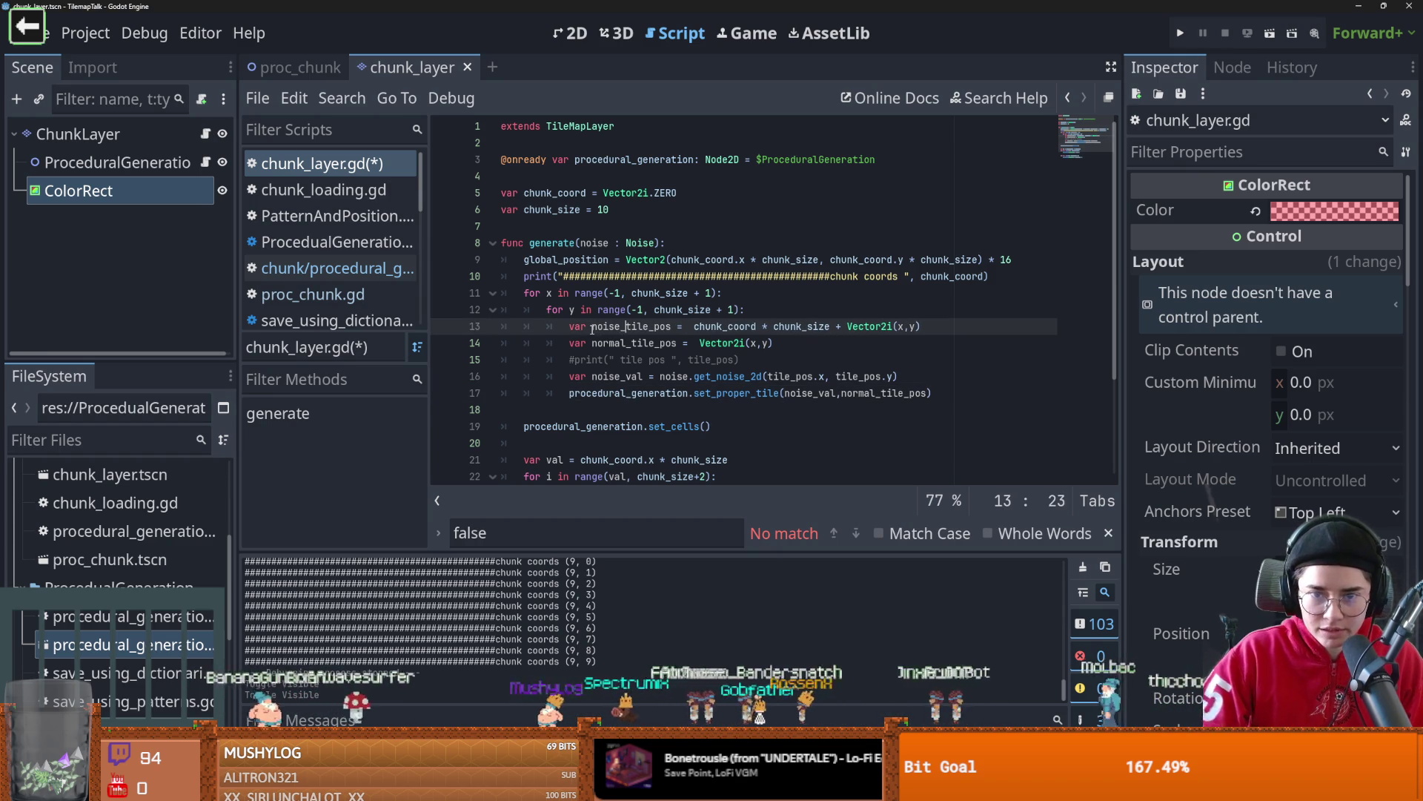
{"action": "double_click", "coordinate": [630, 326]}
{"action": "key", "text": "ctrl+c"}
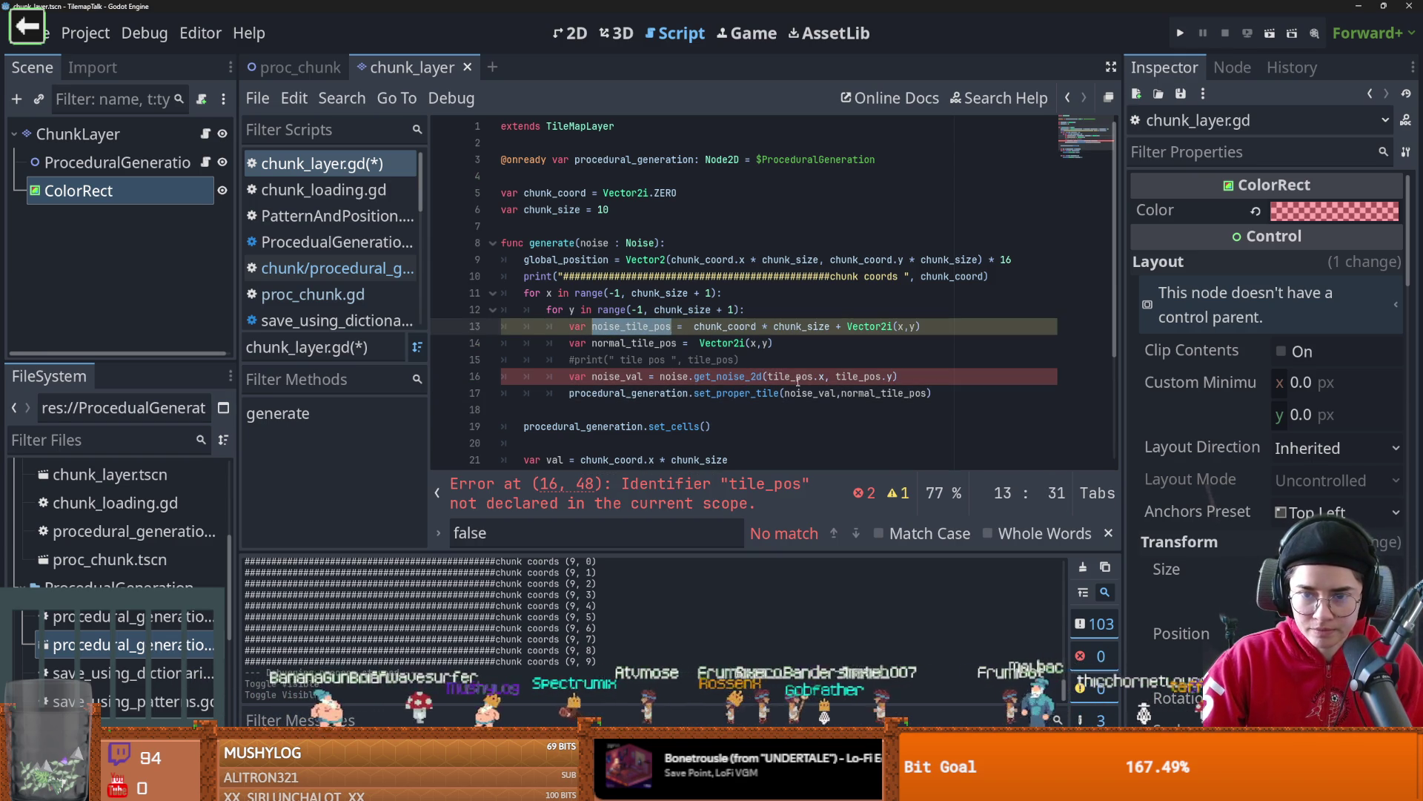
{"action": "double_click", "coordinate": [793, 377]}
{"action": "key", "text": "ctrl+v"}
{"action": "double_click", "coordinate": [879, 377]}
{"action": "key", "text": "ctrl+v"}
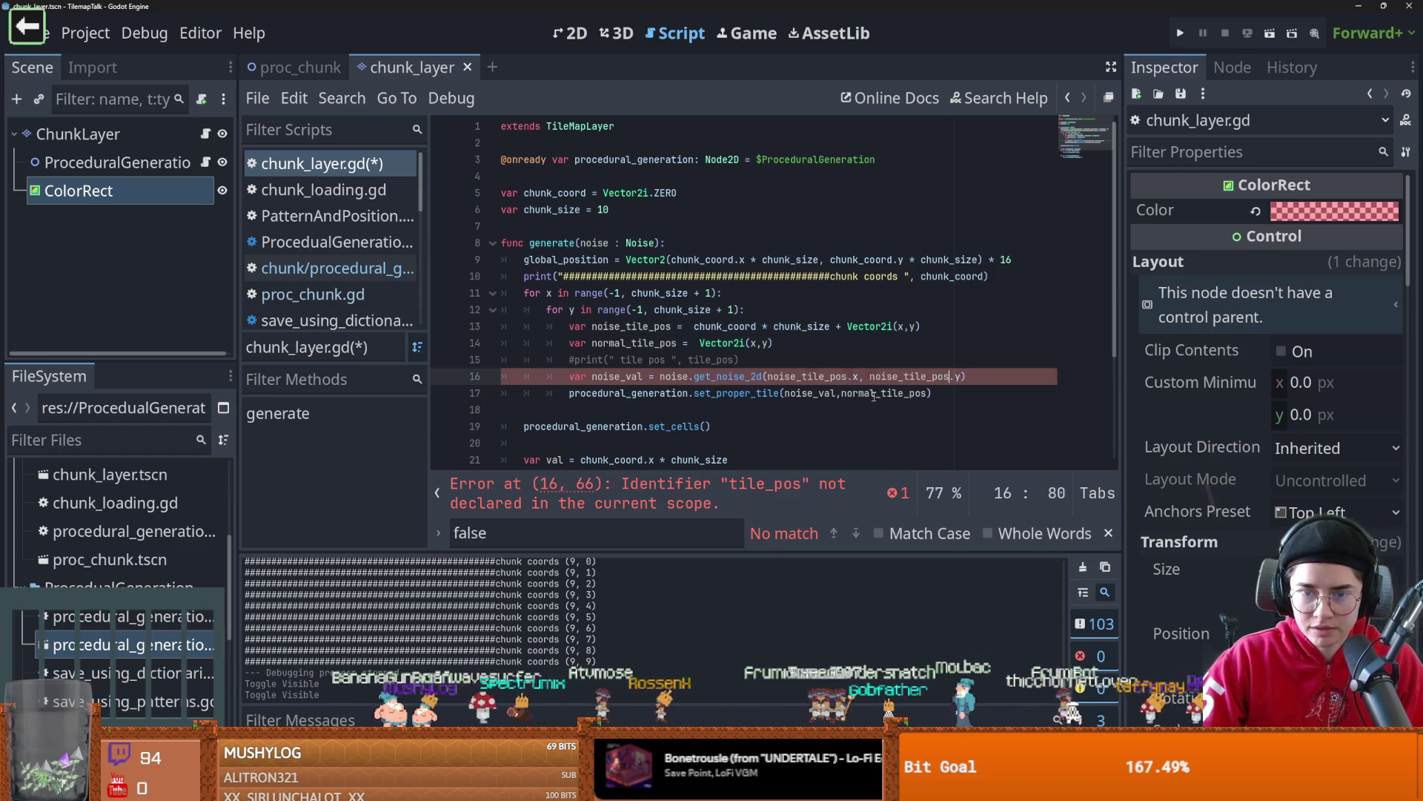
{"action": "double_click", "coordinate": [874, 393]}
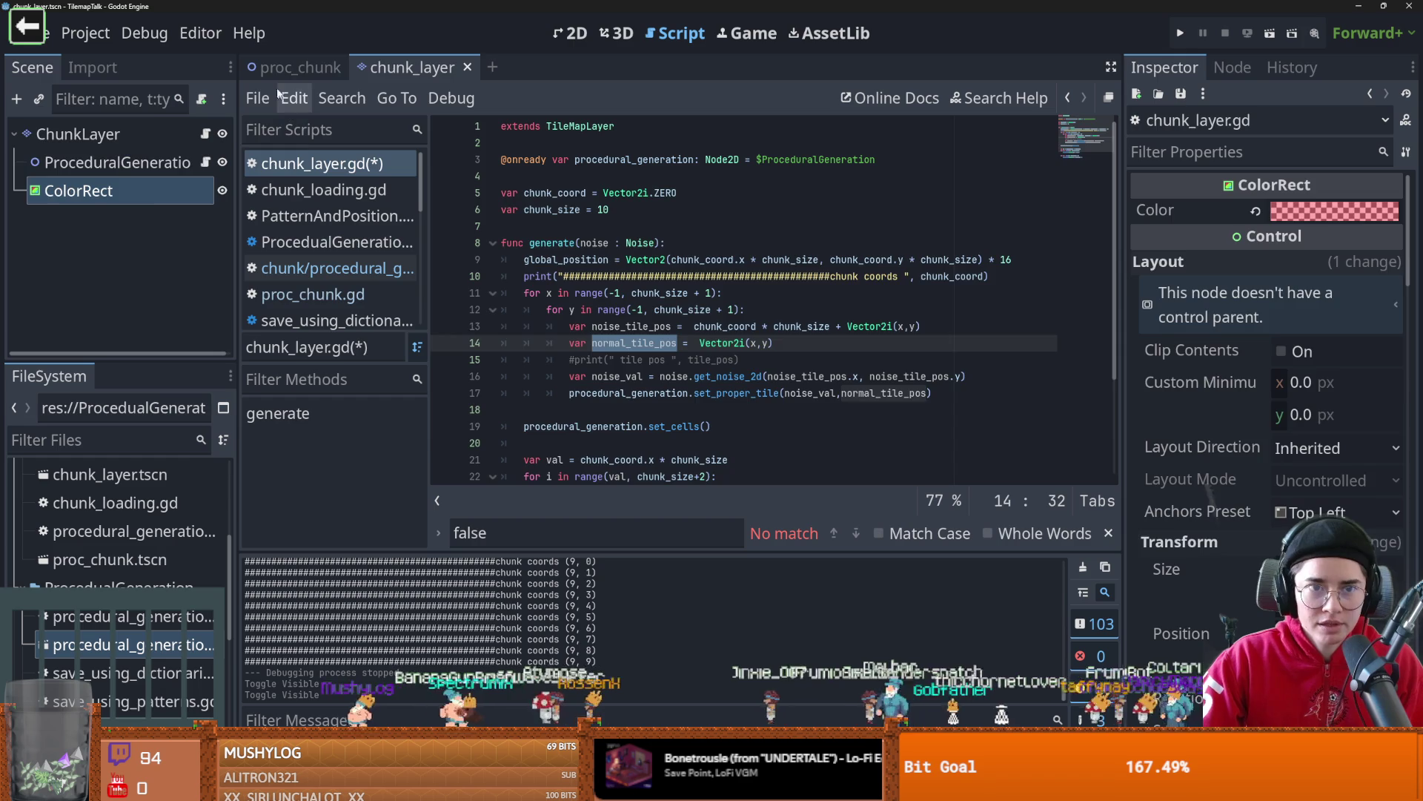
{"action": "left_click", "coordinate": [300, 67]}
{"action": "left_click", "coordinate": [1272, 32]}
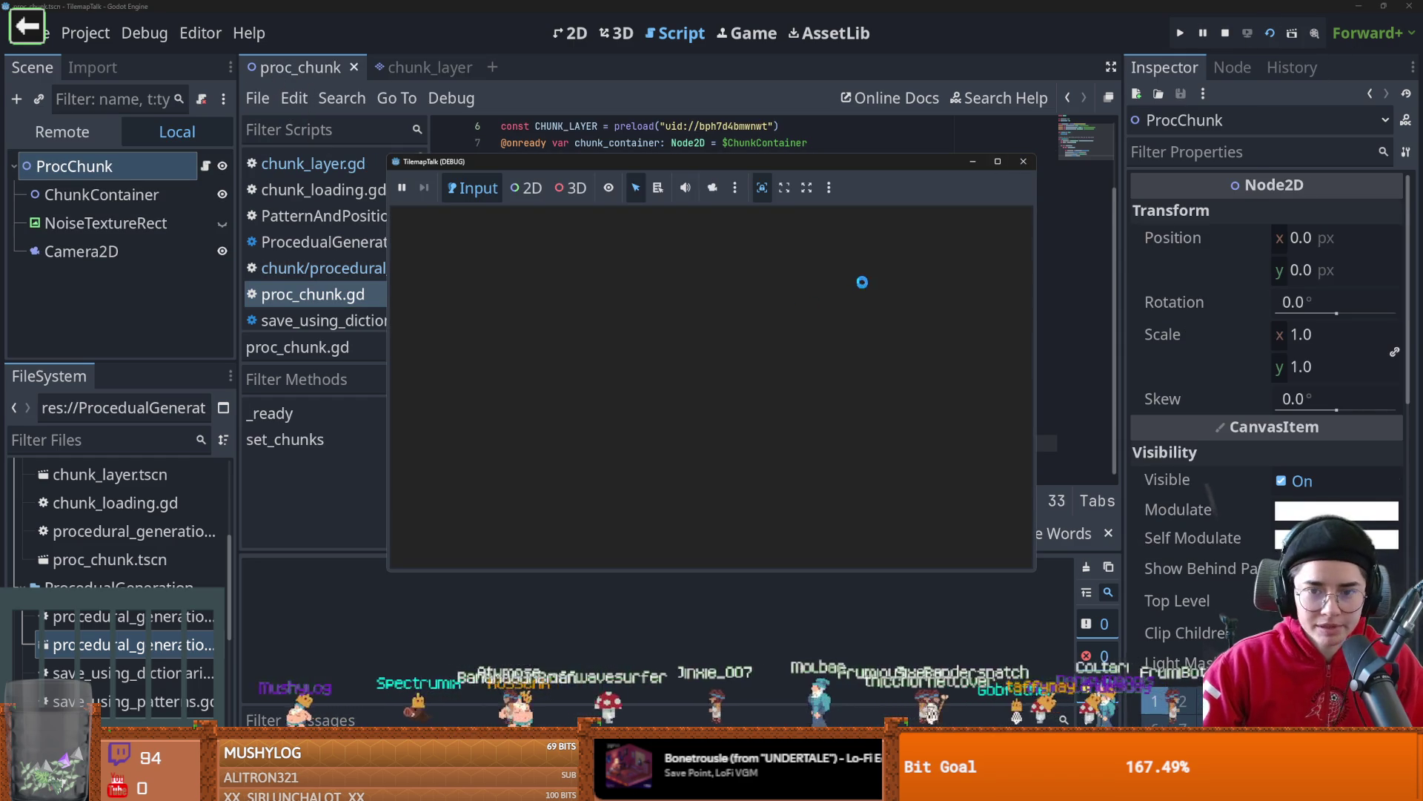
- Remove the unused tile_pos parameter from set_proper_tile in procedural_generation.gd
{"action": "scroll", "coordinate": [716, 343], "scroll_direction": "up", "scroll_amount": 1}
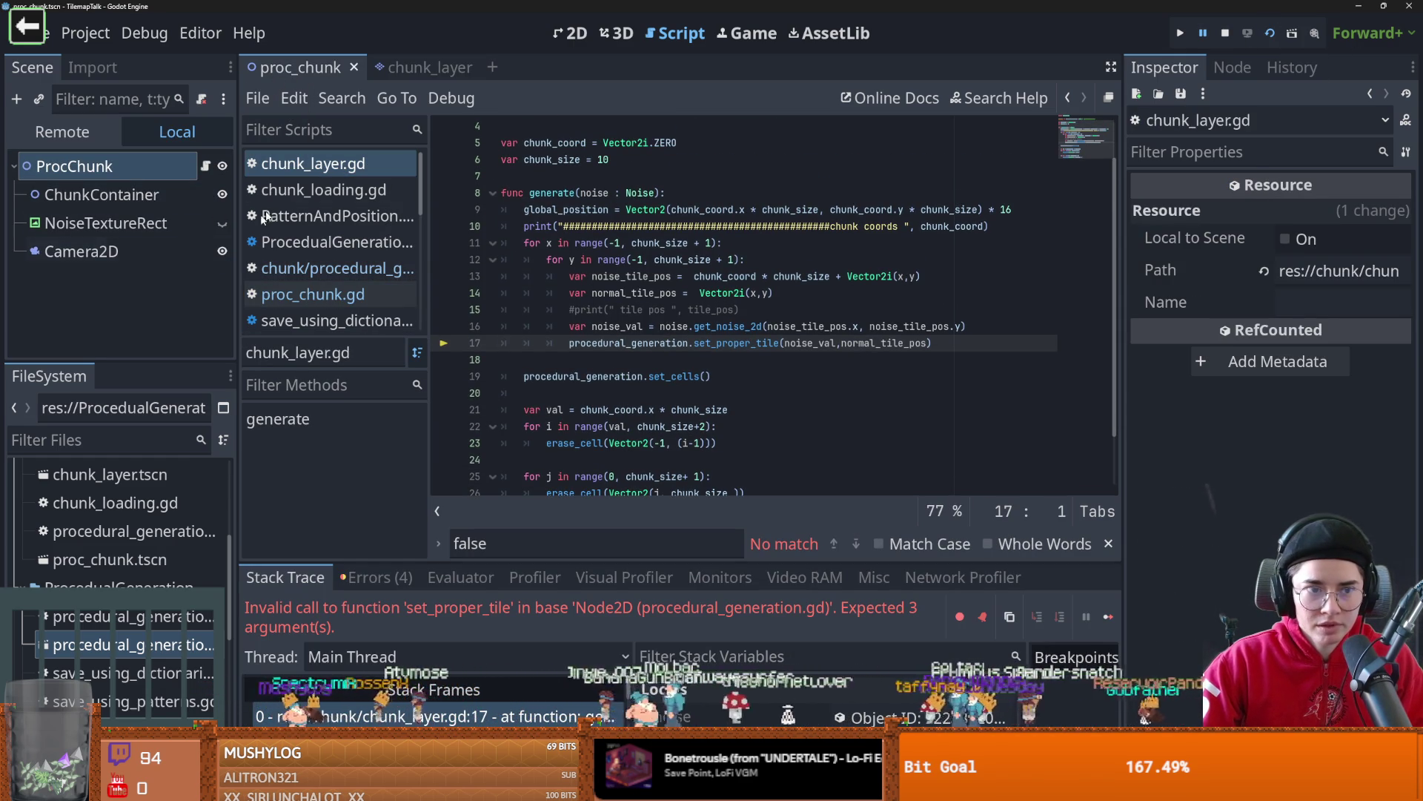
{"action": "left_click", "coordinate": [412, 67]}
{"action": "left_click", "coordinate": [205, 194]}
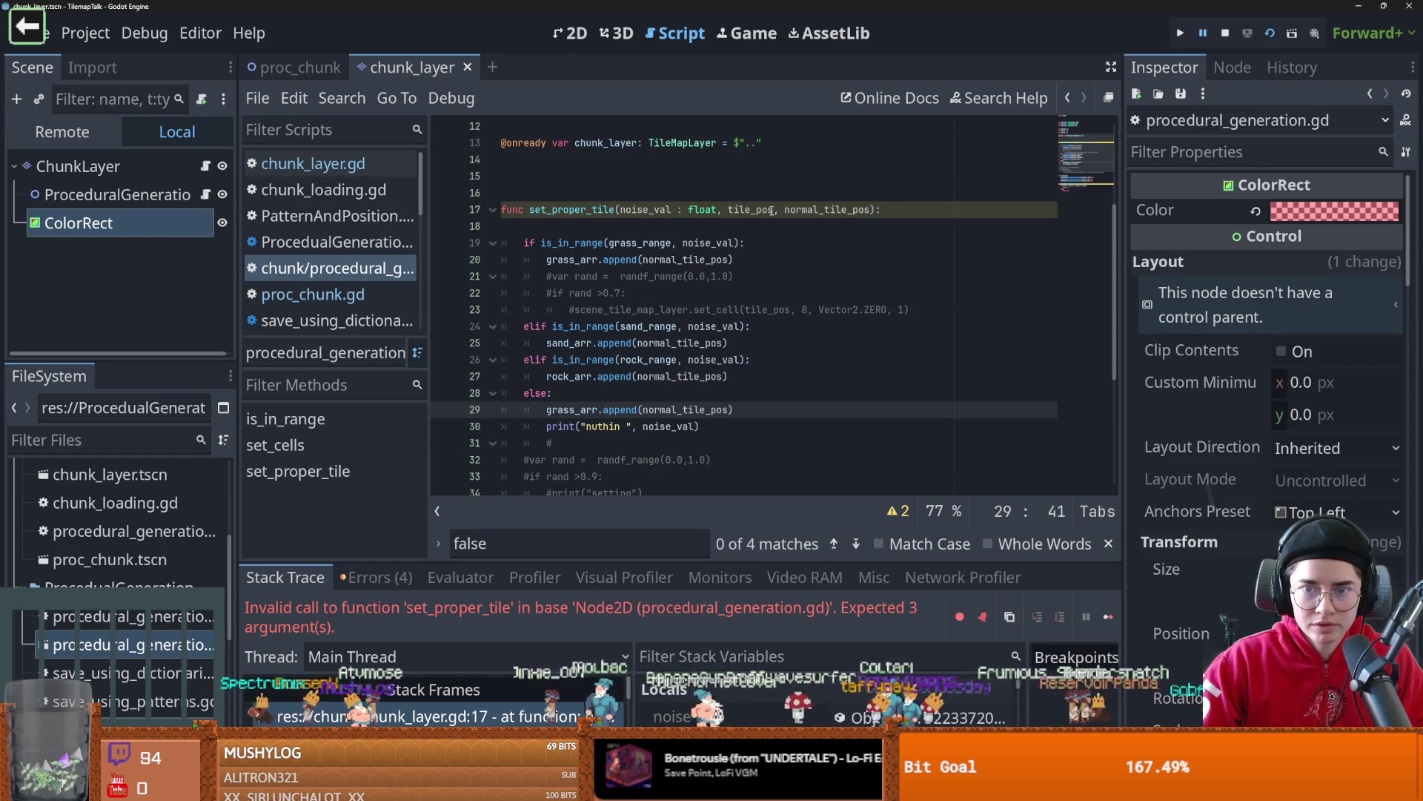
{"action": "mouse_move", "coordinate": [775, 211]}
{"action": "left_mouse_down"}
{"action": "mouse_move", "coordinate": [682, 212]}
{"action": "mouse_move", "coordinate": [767, 214]}
{"action": "mouse_move", "coordinate": [722, 217]}
{"action": "left_mouse_up"}
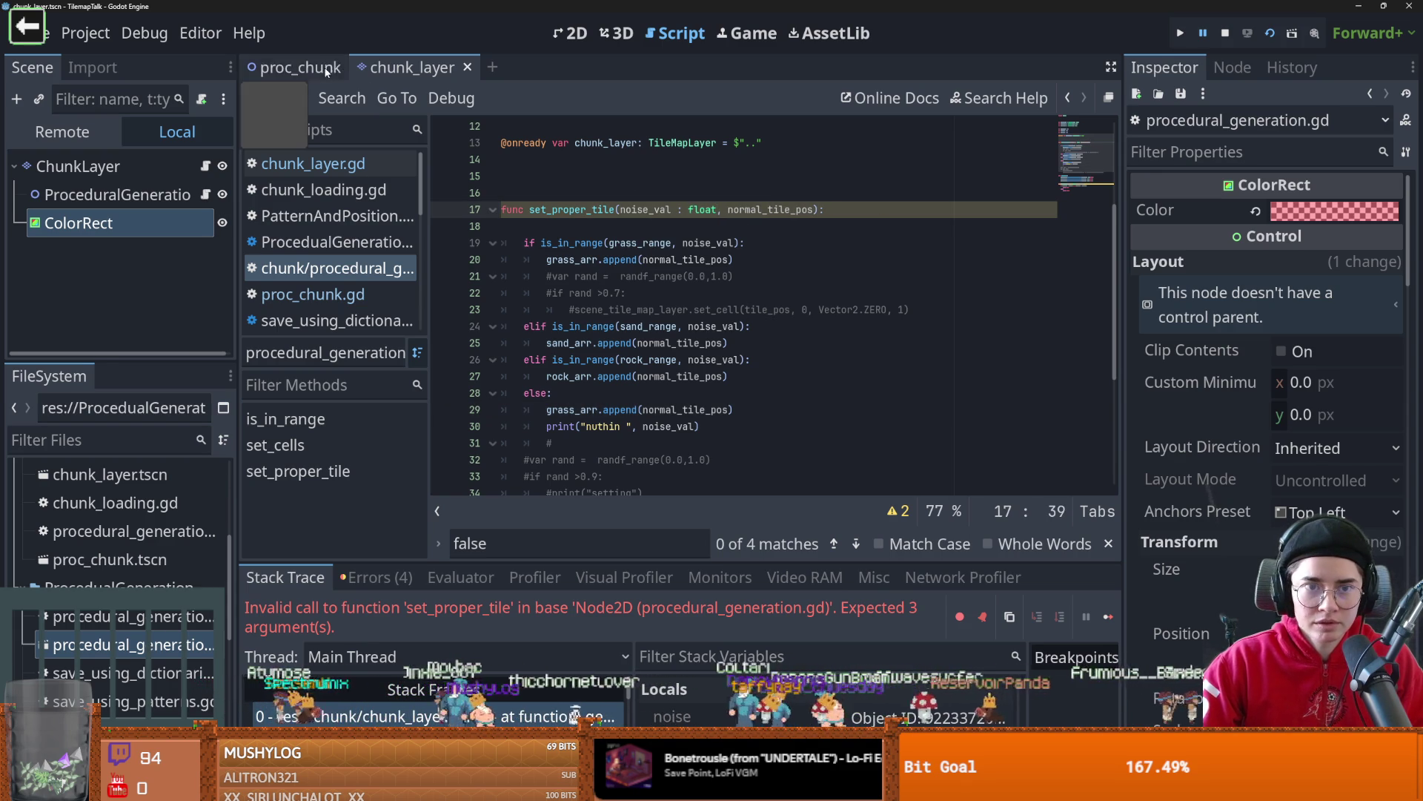
- Rerun proc_chunk, view the terrain full screen, then close the game
{"action": "left_click", "coordinate": [293, 69]}
{"action": "left_click", "coordinate": [1273, 34]}
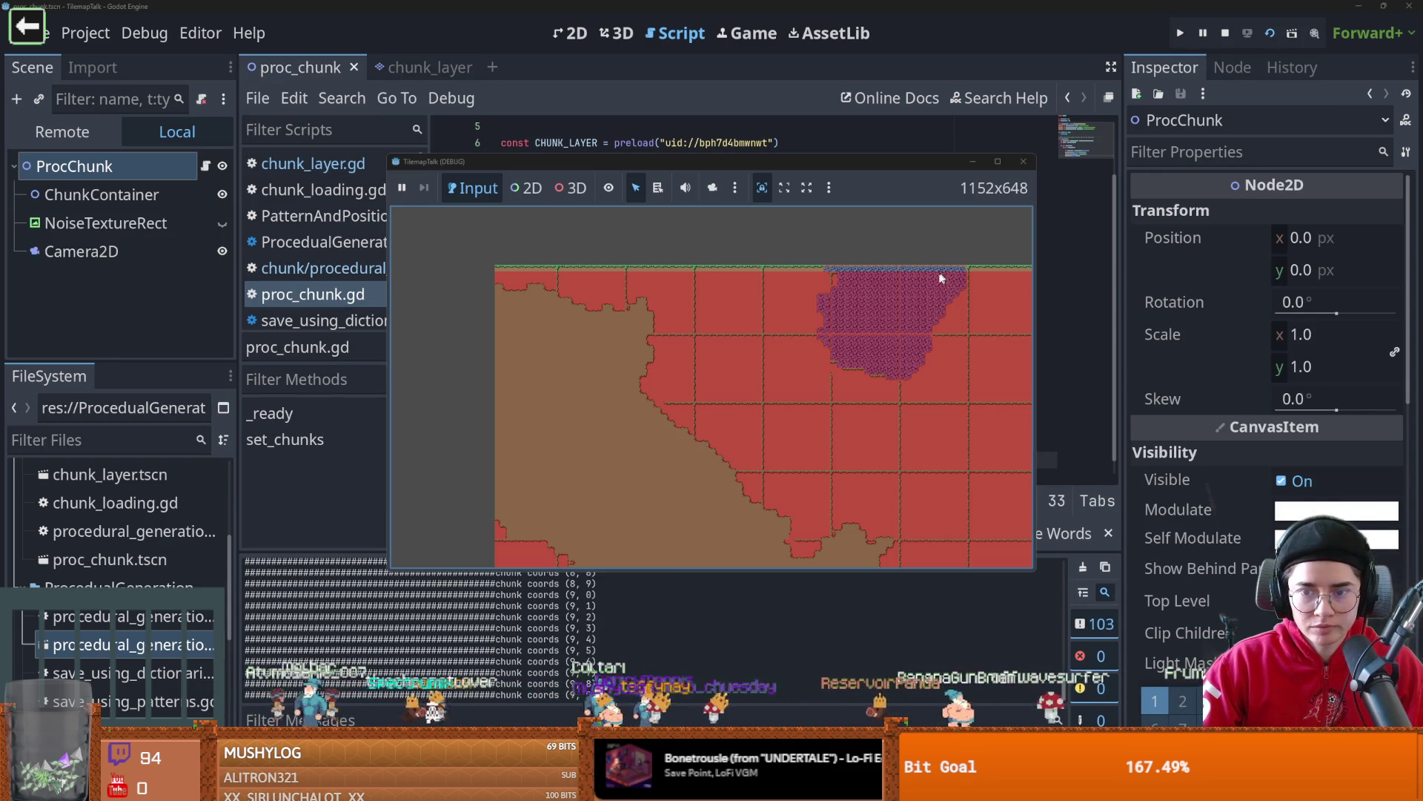
{"action": "left_click", "coordinate": [999, 161]}
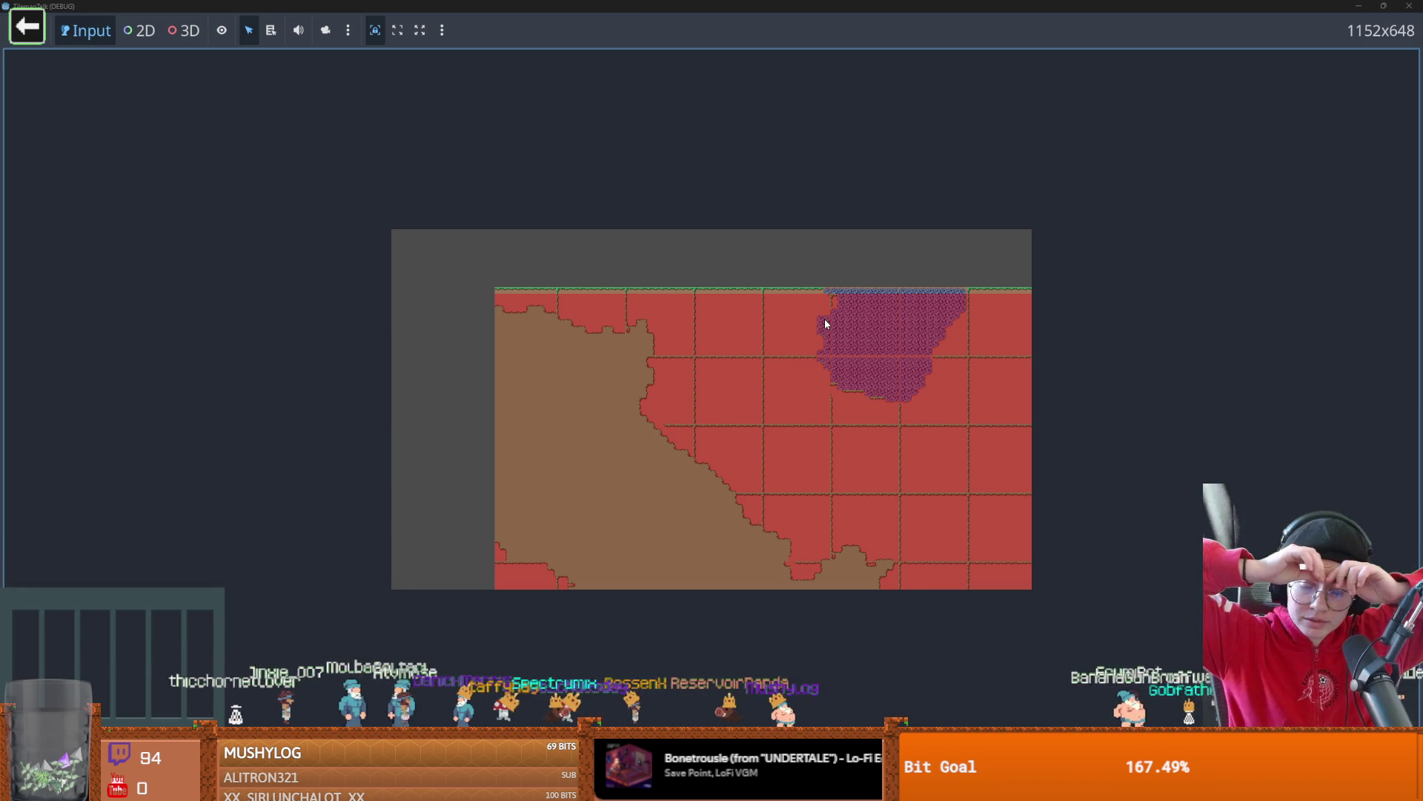
{"action": "key", "text": "super+Down"}
{"action": "left_click", "coordinate": [760, 233]}
{"action": "left_click", "coordinate": [411, 67]}
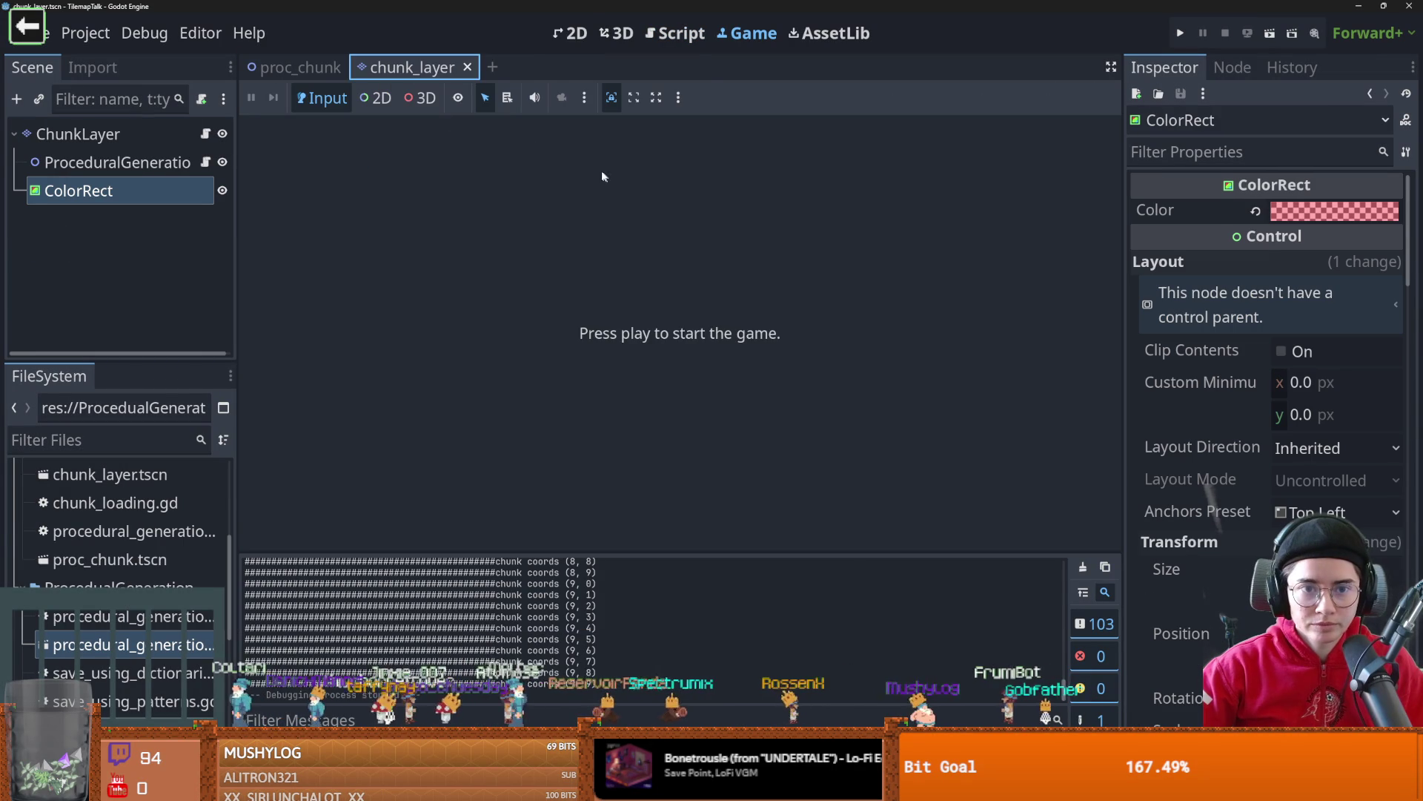
- Save the chunk_layer scene and test-run proc_chunk again with F6
{"action": "left_click", "coordinate": [571, 33]}
{"action": "key", "text": "ctrl+s"}
{"action": "left_click", "coordinate": [294, 67]}
{"action": "key", "text": "F6"}
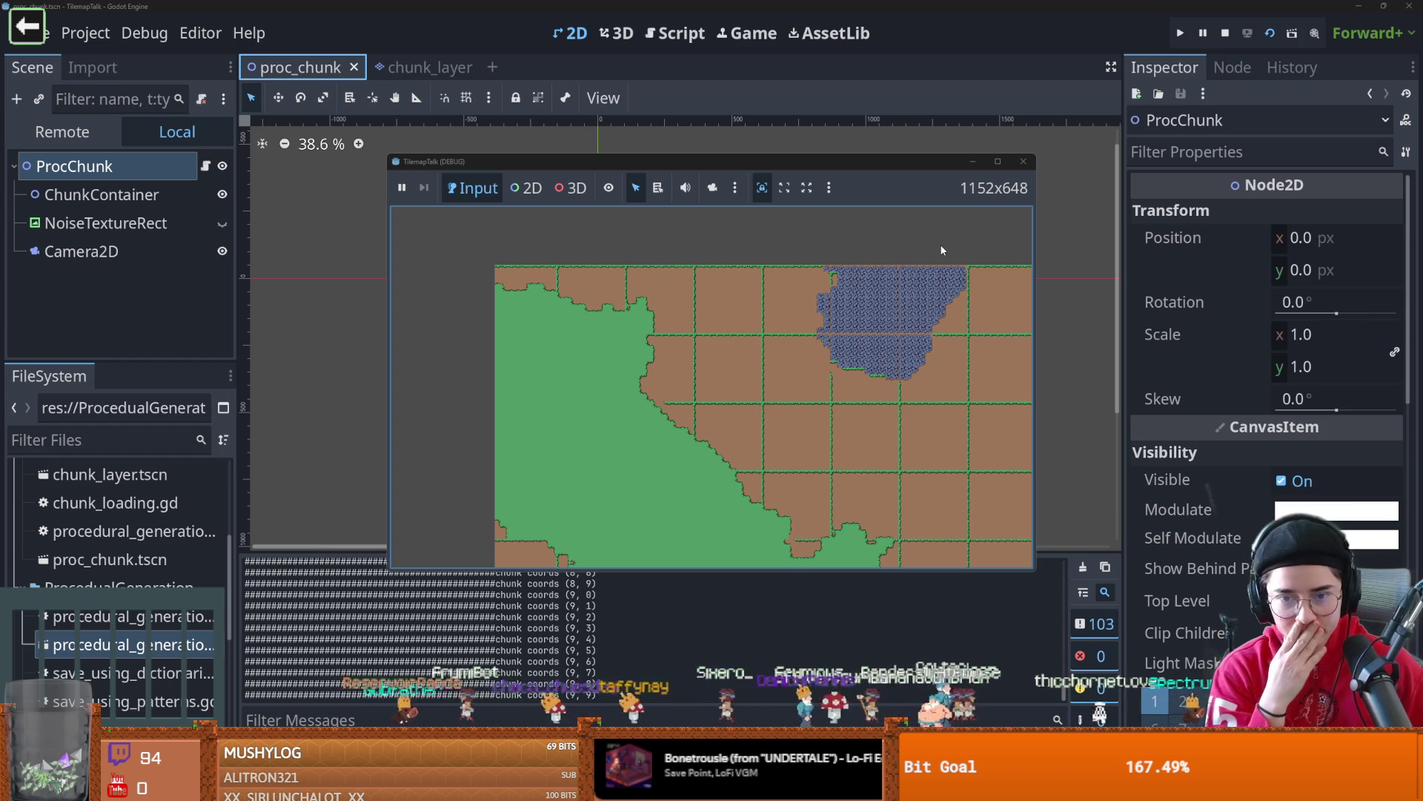
{"action": "left_click", "coordinate": [1024, 162]}
- Reopen chunk_layer.gd and inspect val in the edge-erasing loop
{"action": "left_click", "coordinate": [412, 67]}
{"action": "left_click", "coordinate": [205, 133]}
{"action": "scroll", "coordinate": [658, 385], "scroll_direction": "down", "scroll_amount": 2}
{"action": "left_click", "coordinate": [655, 363]}
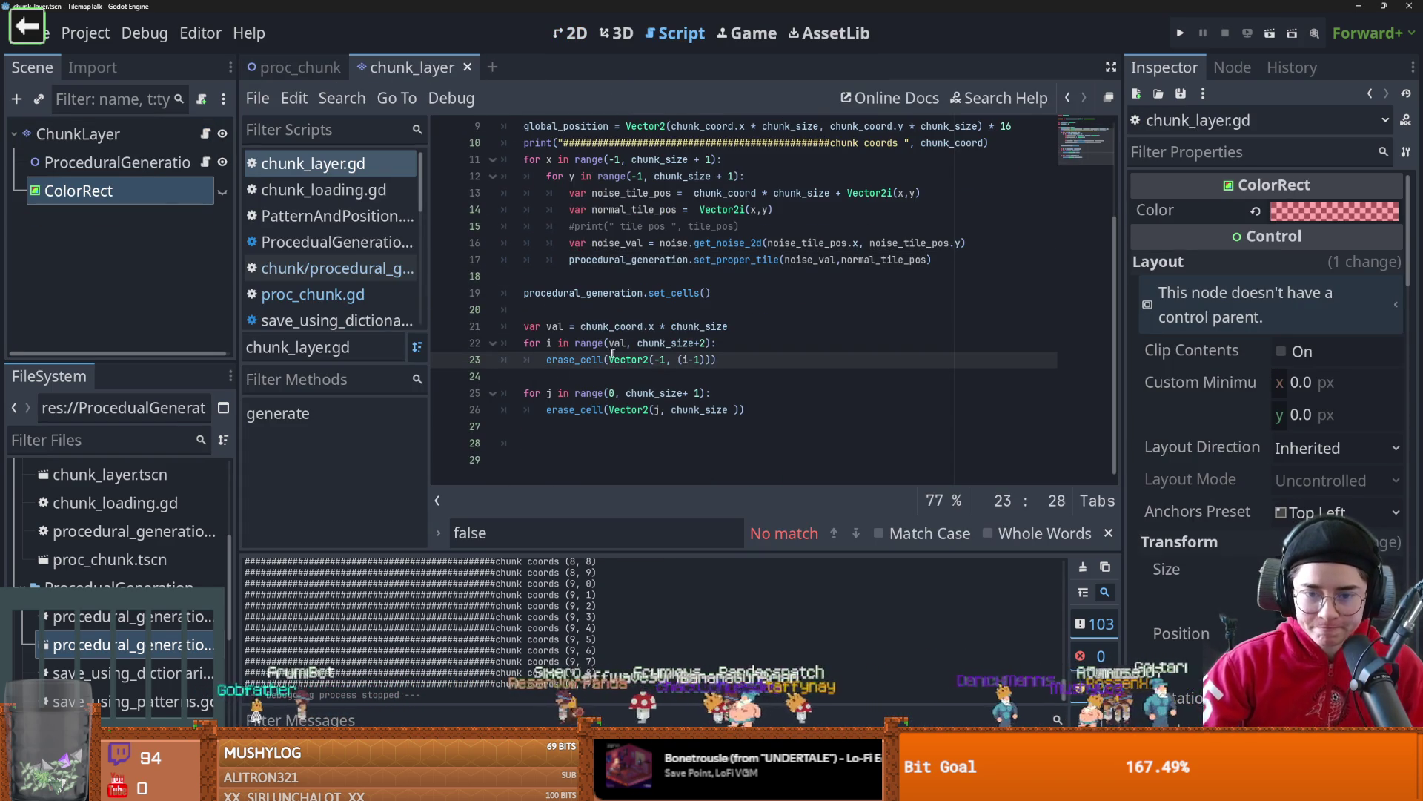
{"action": "double_click", "coordinate": [618, 342]}
{"action": "left_click", "coordinate": [579, 326]}
{"action": "scroll", "coordinate": [579, 326], "scroll_direction": "up", "scroll_amount": 1}
{"action": "double_click", "coordinate": [612, 375]}
{"action": "scroll", "coordinate": [662, 378], "scroll_direction": "up", "scroll_amount": 2}
{"action": "scroll", "coordinate": [662, 378], "scroll_direction": "down", "scroll_amount": 1}
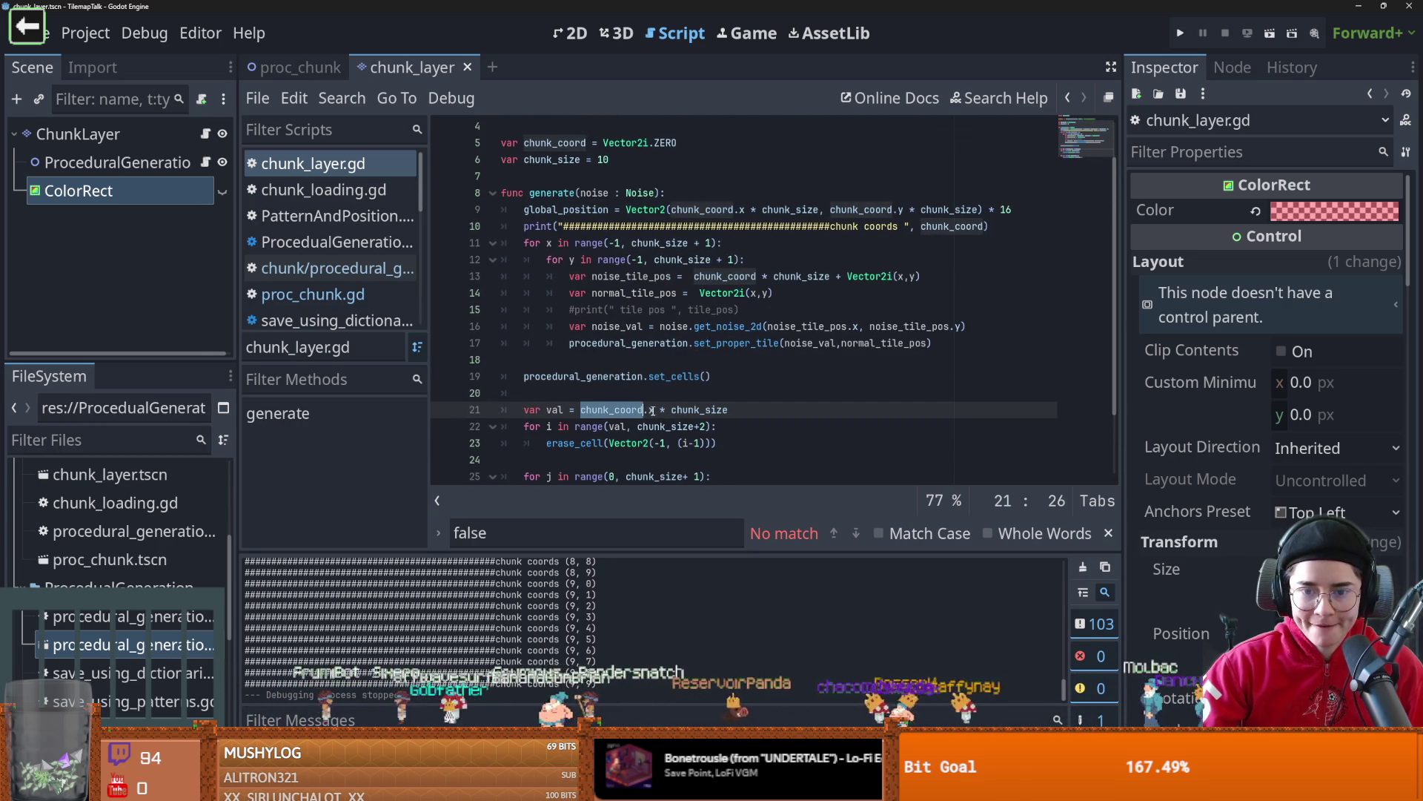
{"action": "double_click", "coordinate": [617, 427]}
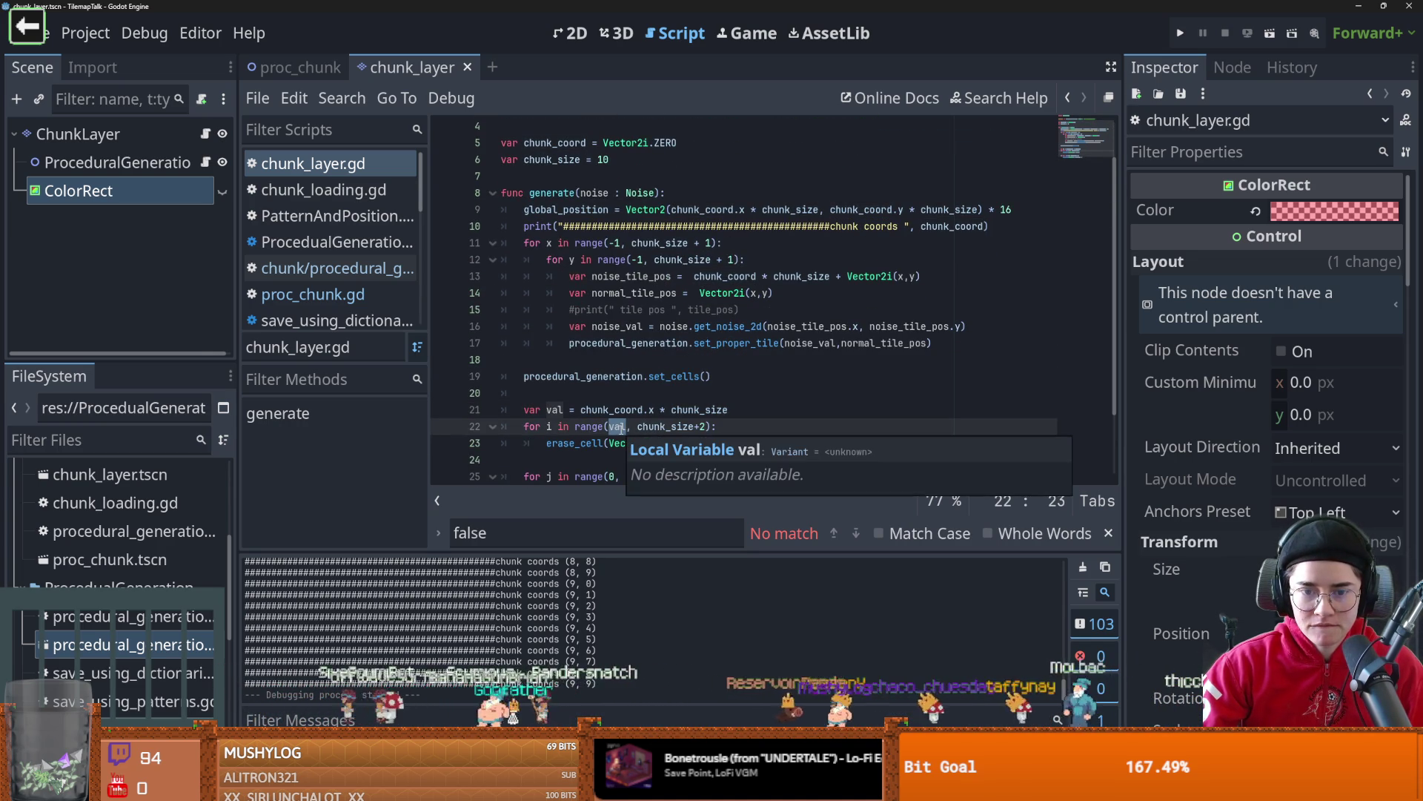
{"action": "left_click", "coordinate": [748, 412]}
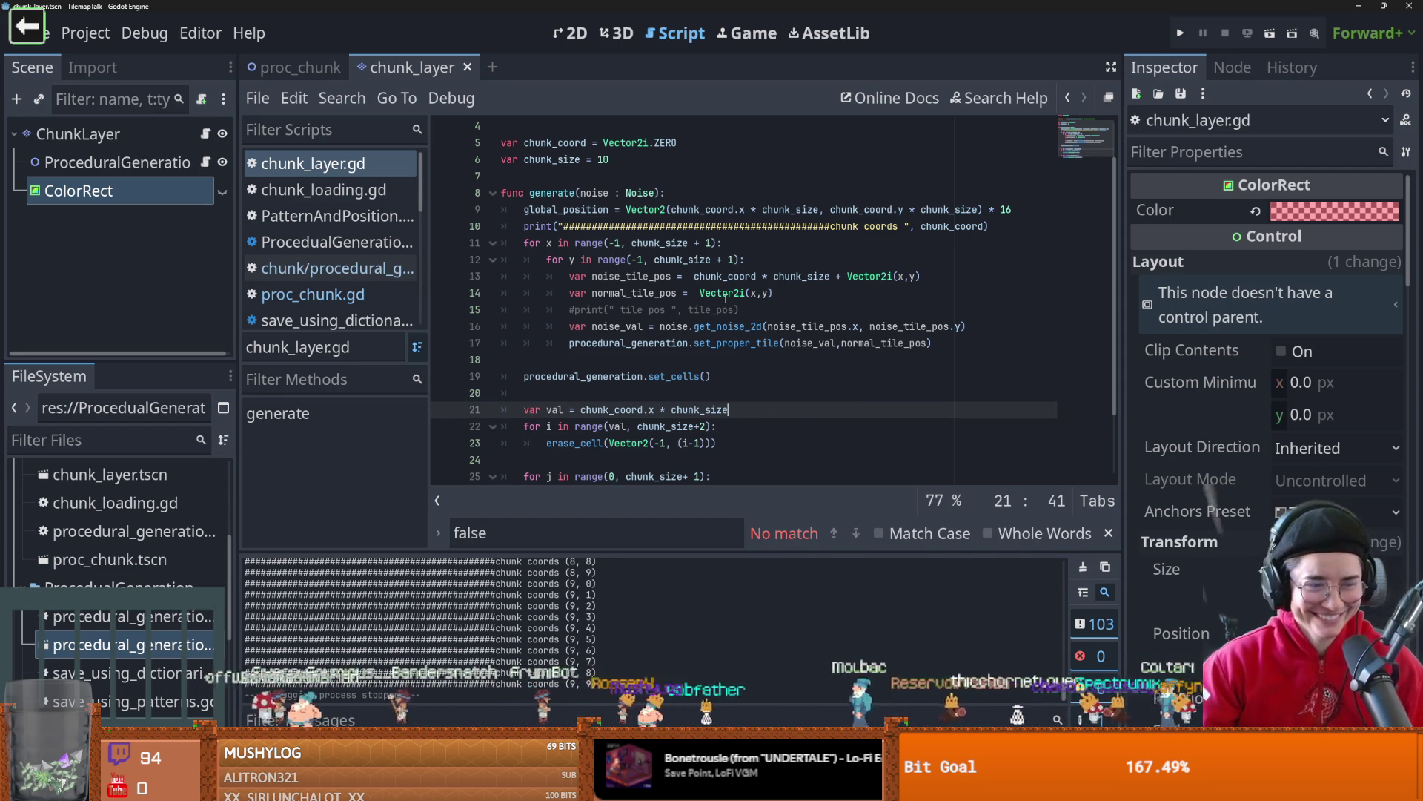
{"action": "mouse_move", "coordinate": [725, 297]}
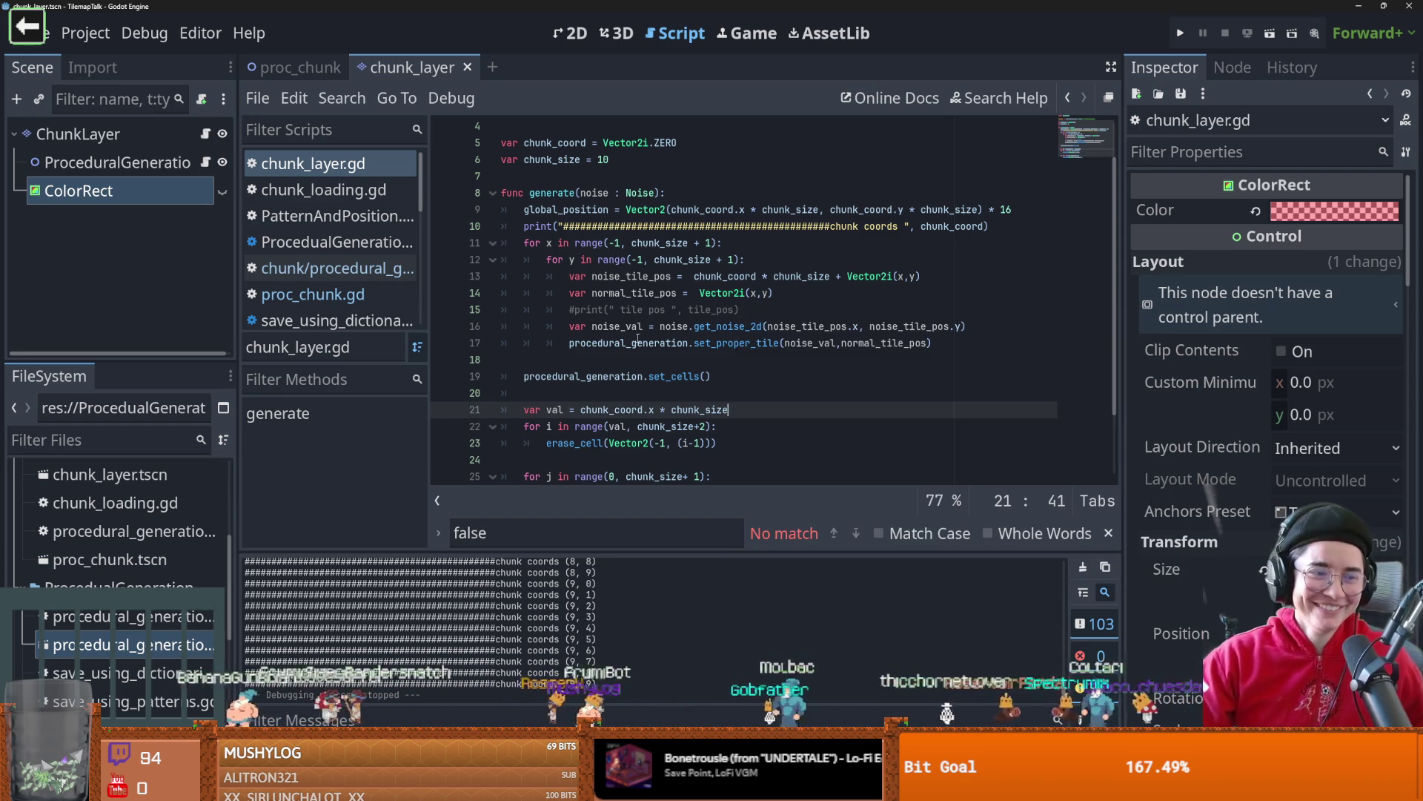
{"action": "mouse_move", "coordinate": [638, 338]}
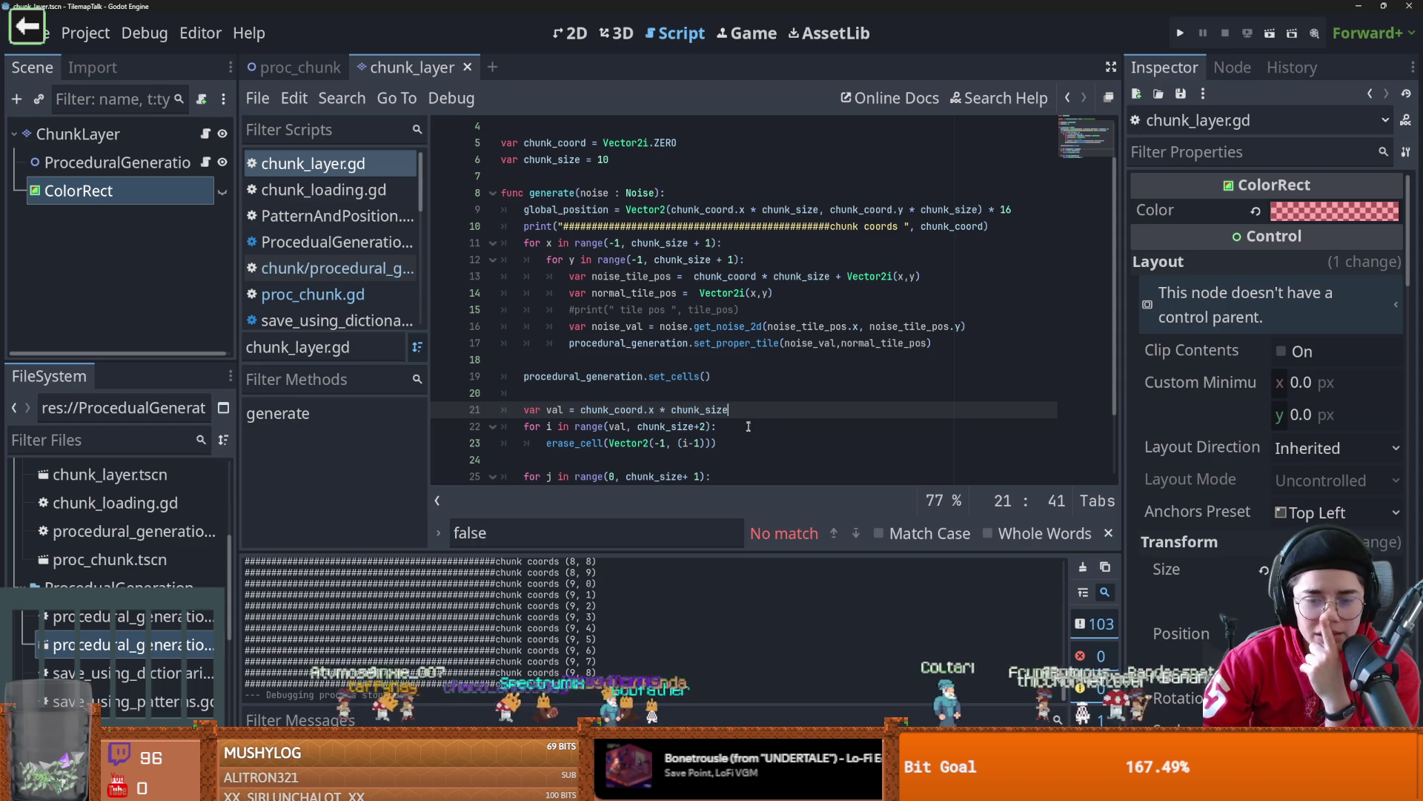
{"action": "scroll", "coordinate": [754, 416], "scroll_direction": "down", "scroll_amount": 2}
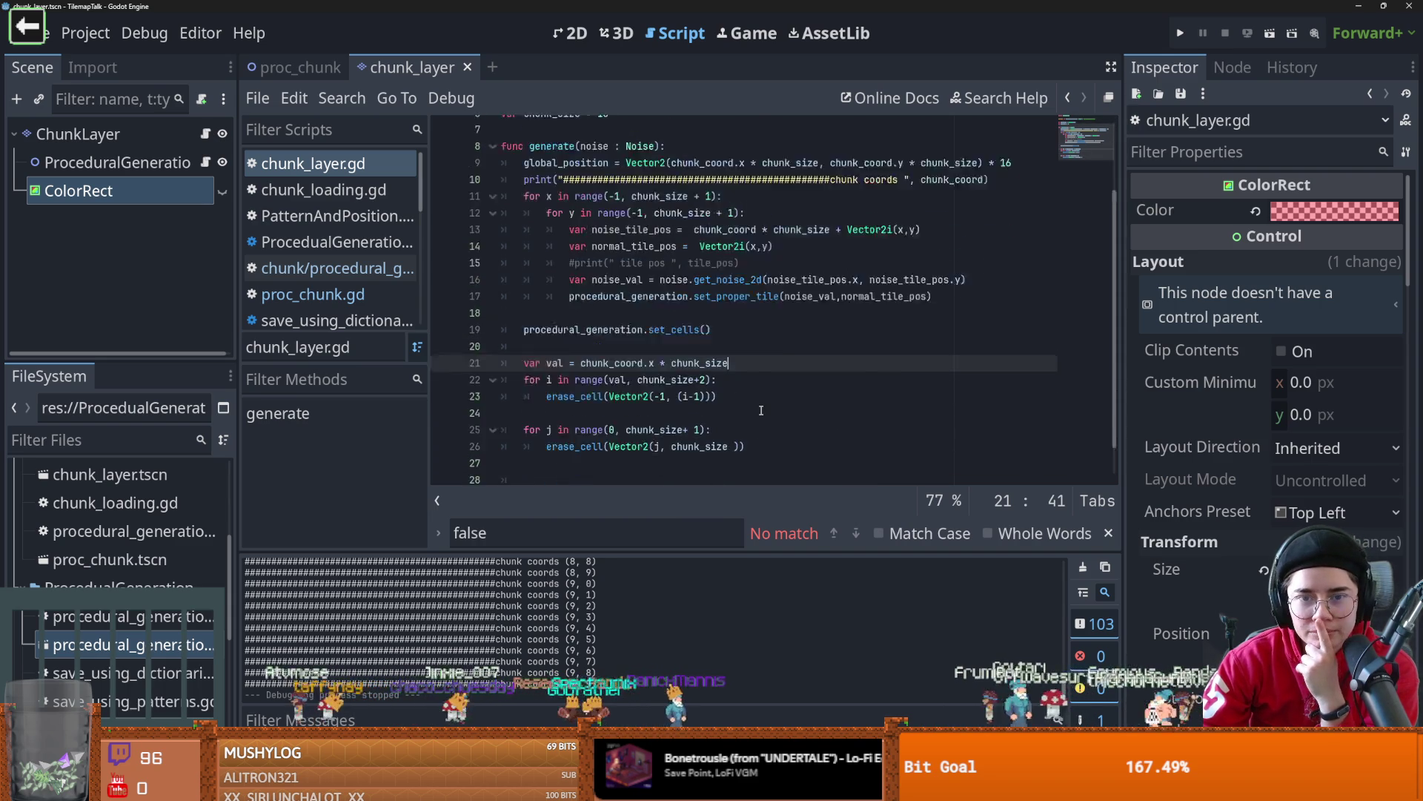
{"action": "scroll", "coordinate": [761, 410], "scroll_direction": "up", "scroll_amount": 3}
{"action": "scroll", "coordinate": [762, 410], "scroll_direction": "down", "scroll_amount": 3}
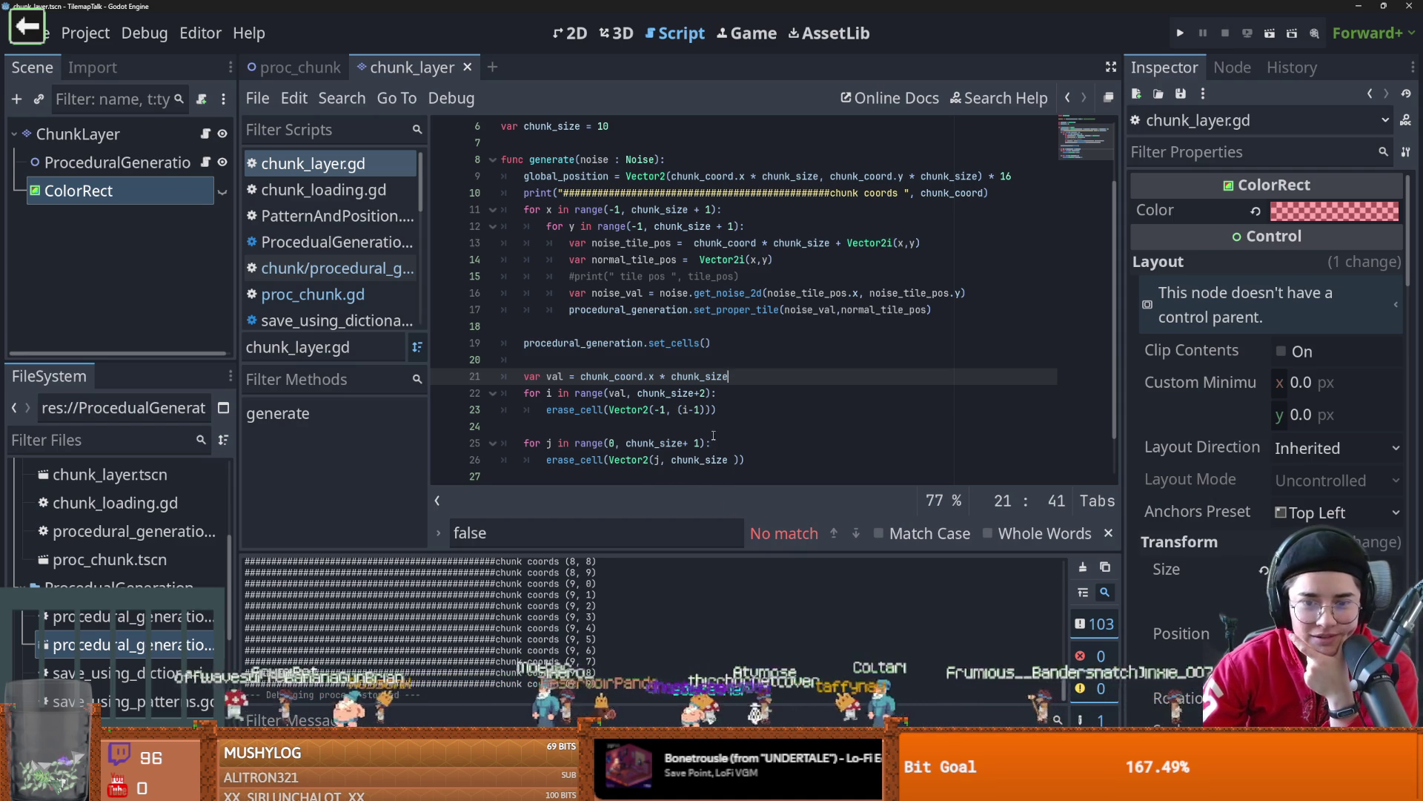
{"action": "scroll", "coordinate": [715, 448], "scroll_direction": "up", "scroll_amount": 2}
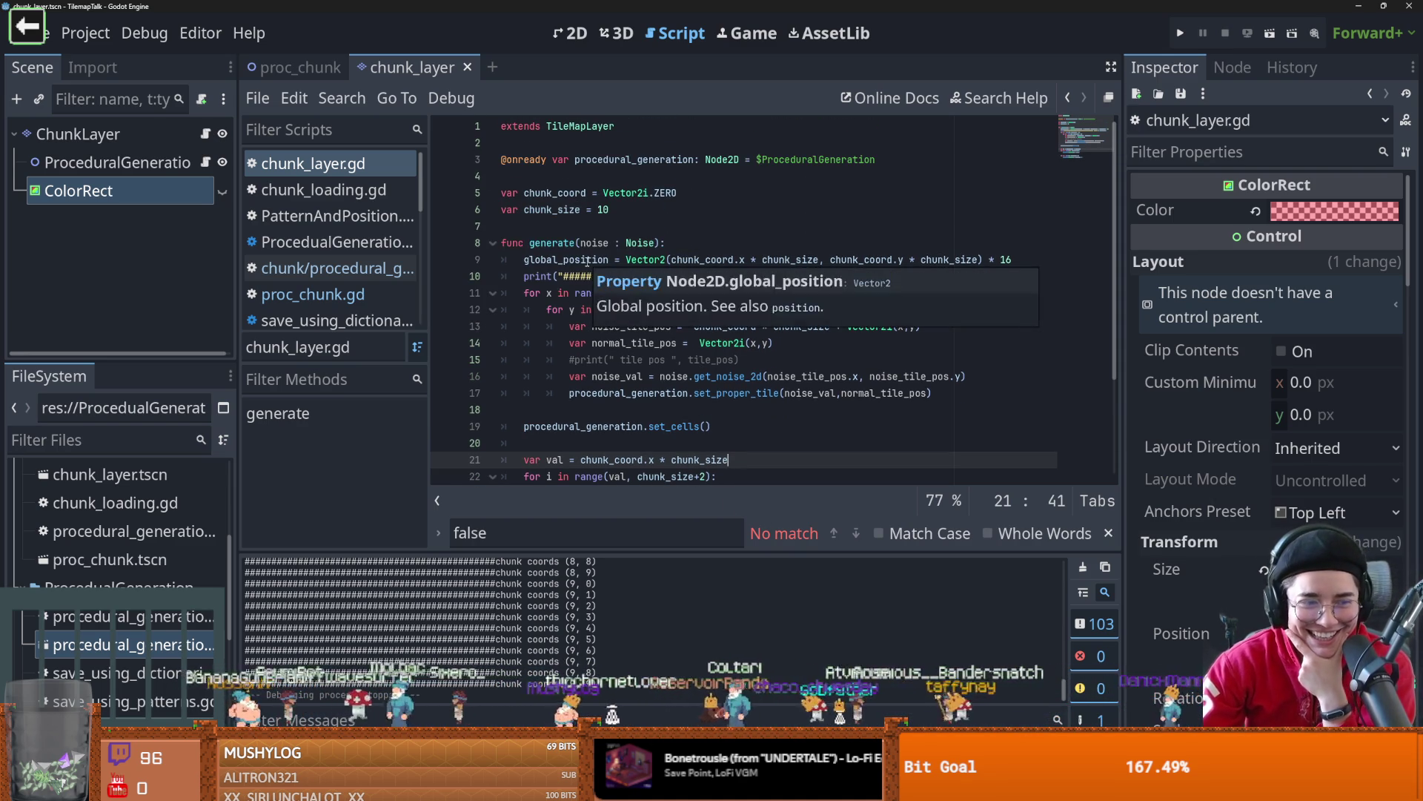
{"action": "double_click", "coordinate": [641, 376]}
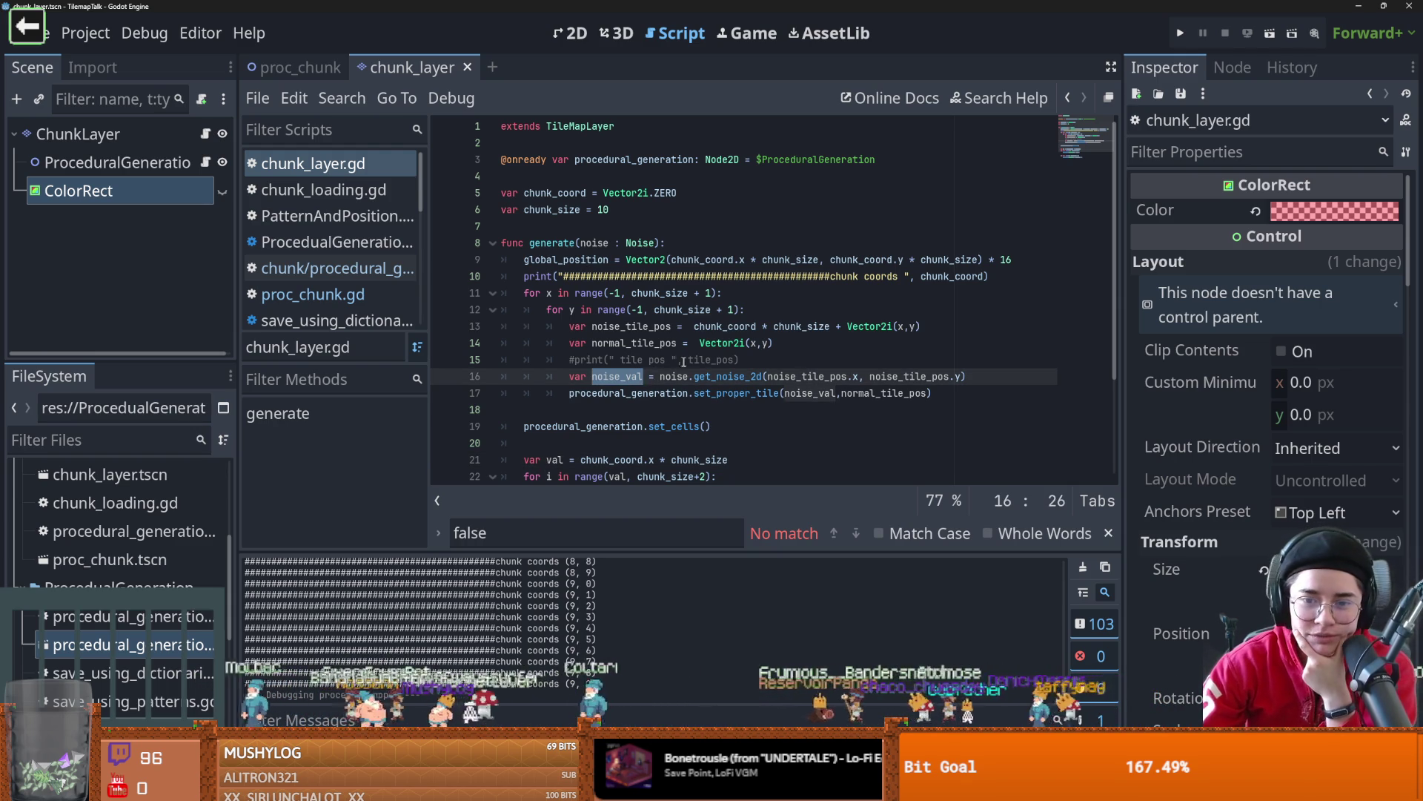
{"action": "left_click", "coordinate": [725, 393]}
{"action": "key", "text": "ctrl+Right"}
{"action": "key", "text": "ctrl+Right"}
{"action": "key", "text": "ctrl+Right"}
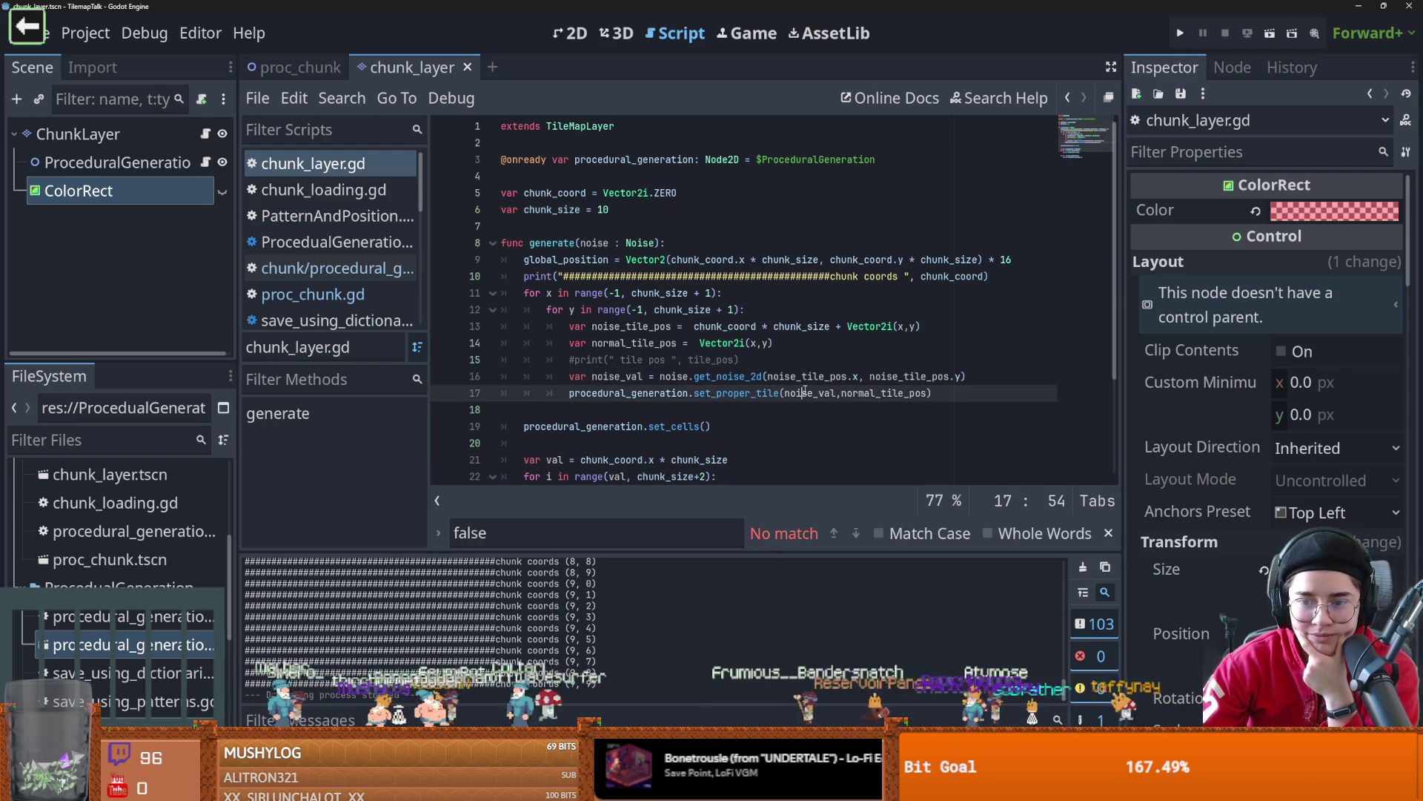
{"action": "scroll", "coordinate": [649, 379], "scroll_direction": "down", "scroll_amount": 2}
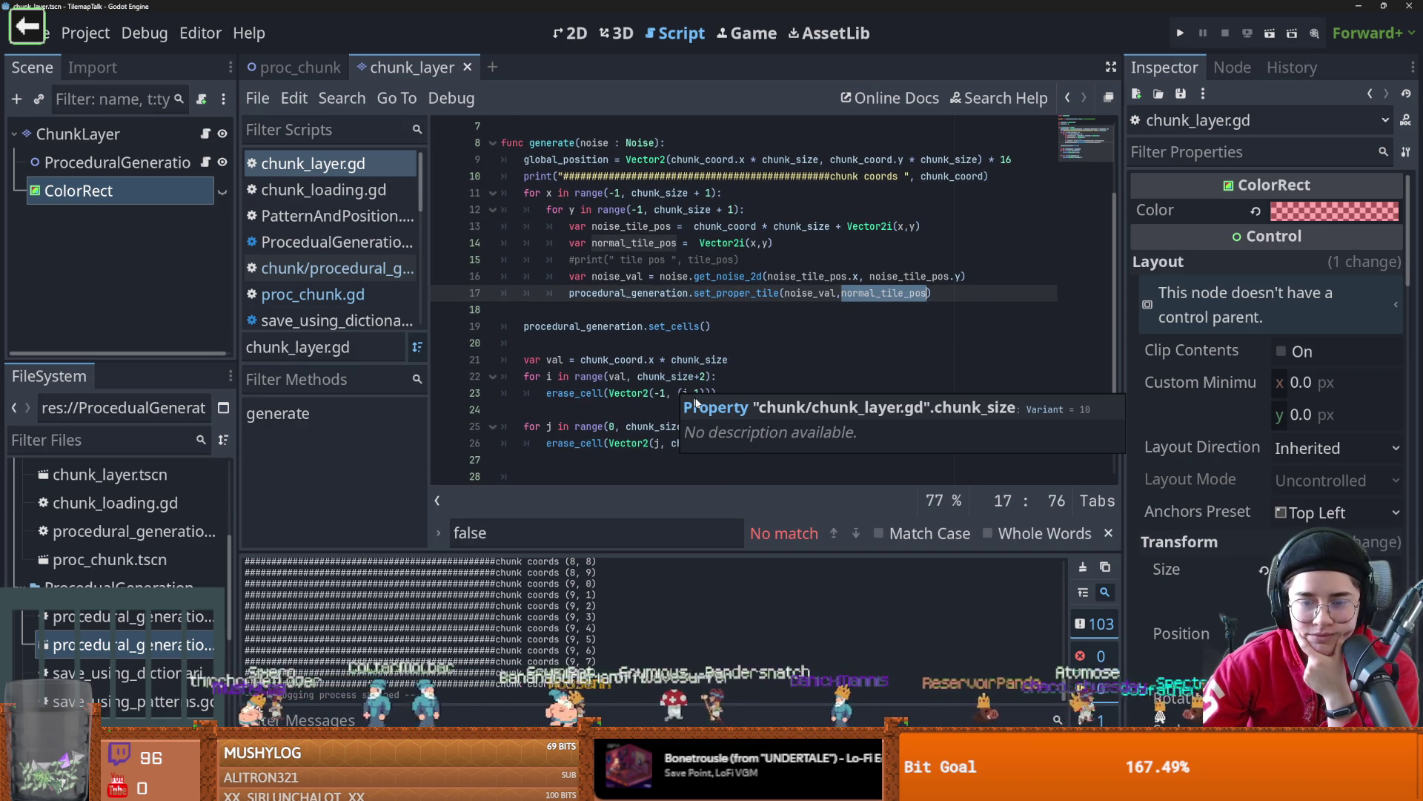
{"action": "left_click", "coordinate": [730, 380]}
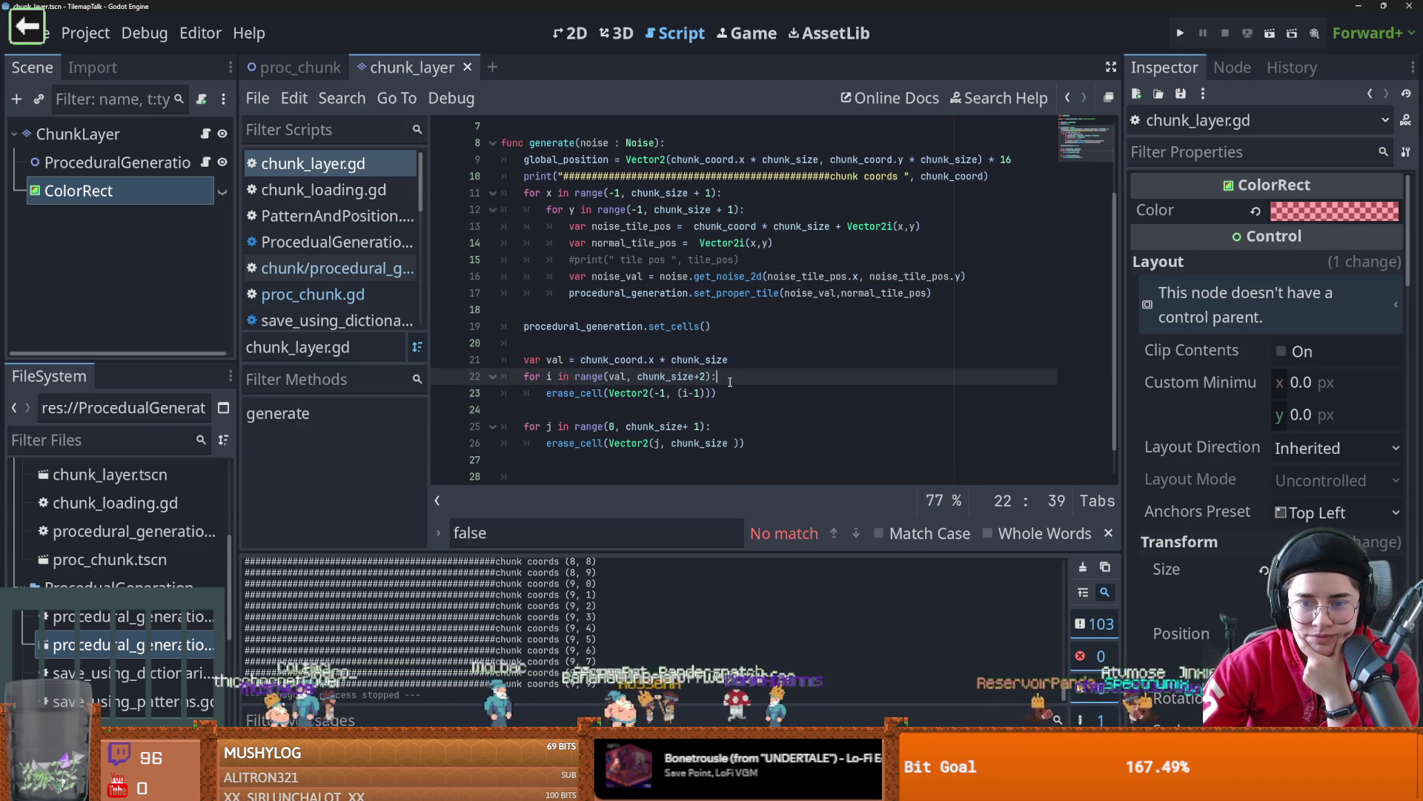
{"action": "scroll", "coordinate": [726, 383], "scroll_direction": "up", "scroll_amount": 1}
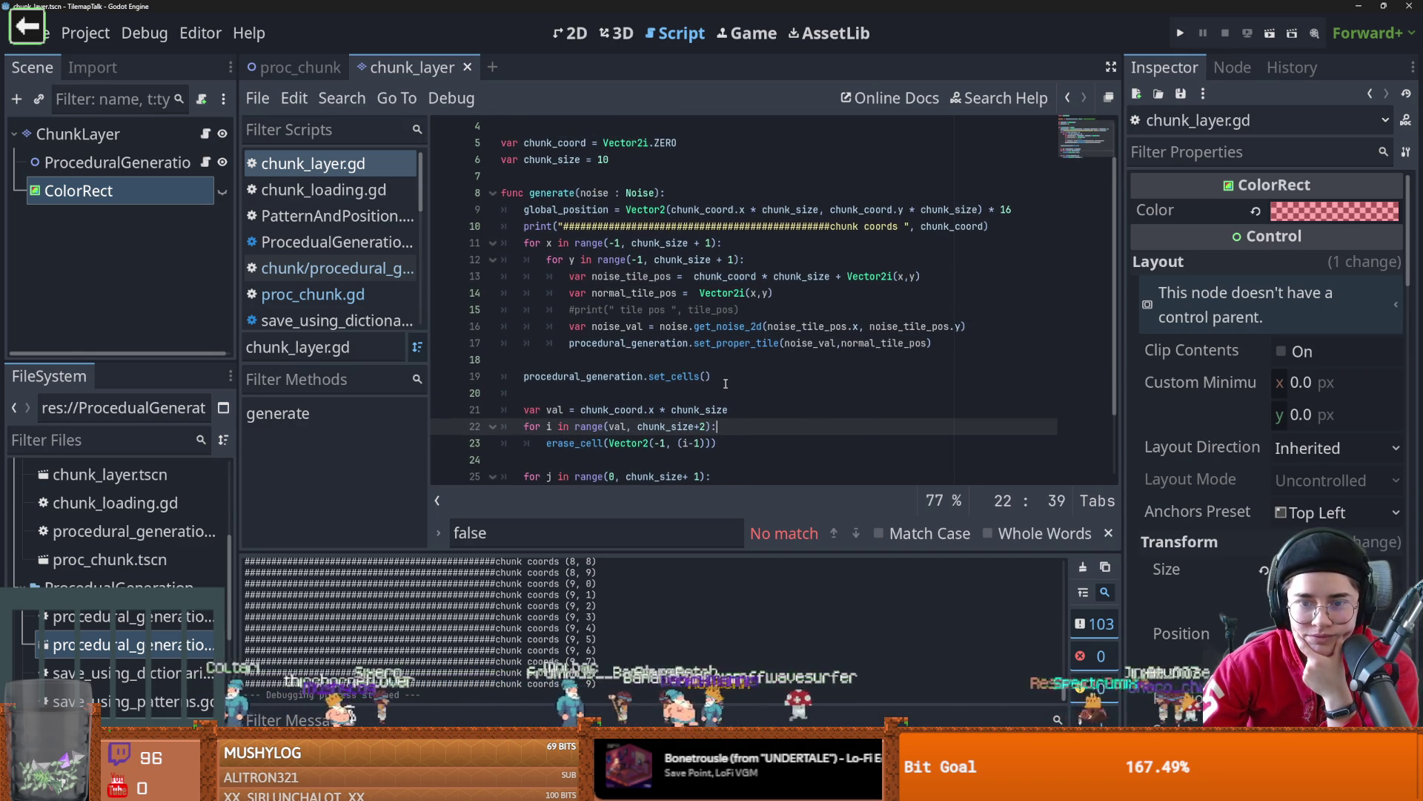
{"action": "scroll", "coordinate": [726, 383], "scroll_direction": "down", "scroll_amount": 1}
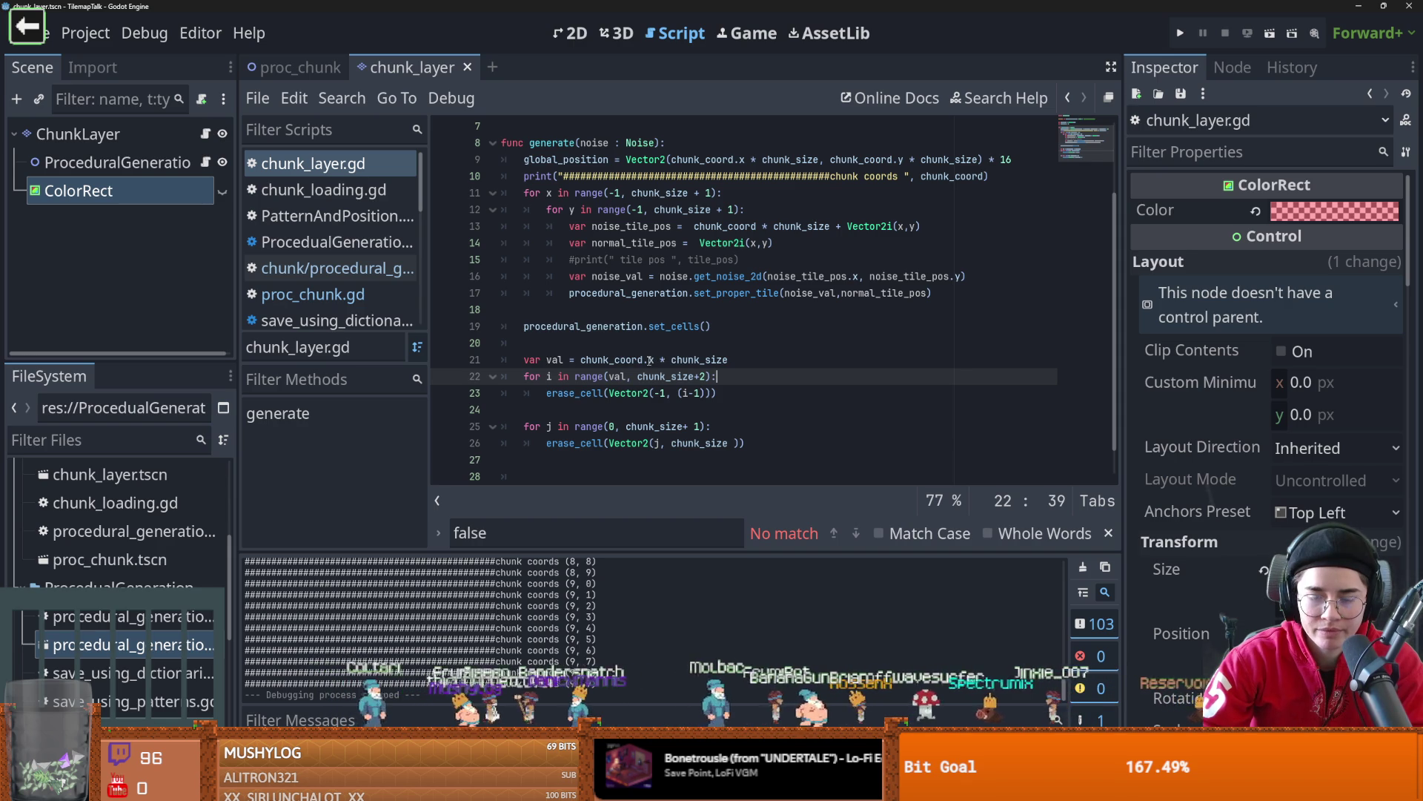
- Replace val with -1 as the range start on line 22 and save the script
{"action": "mouse_move", "coordinate": [650, 361]}
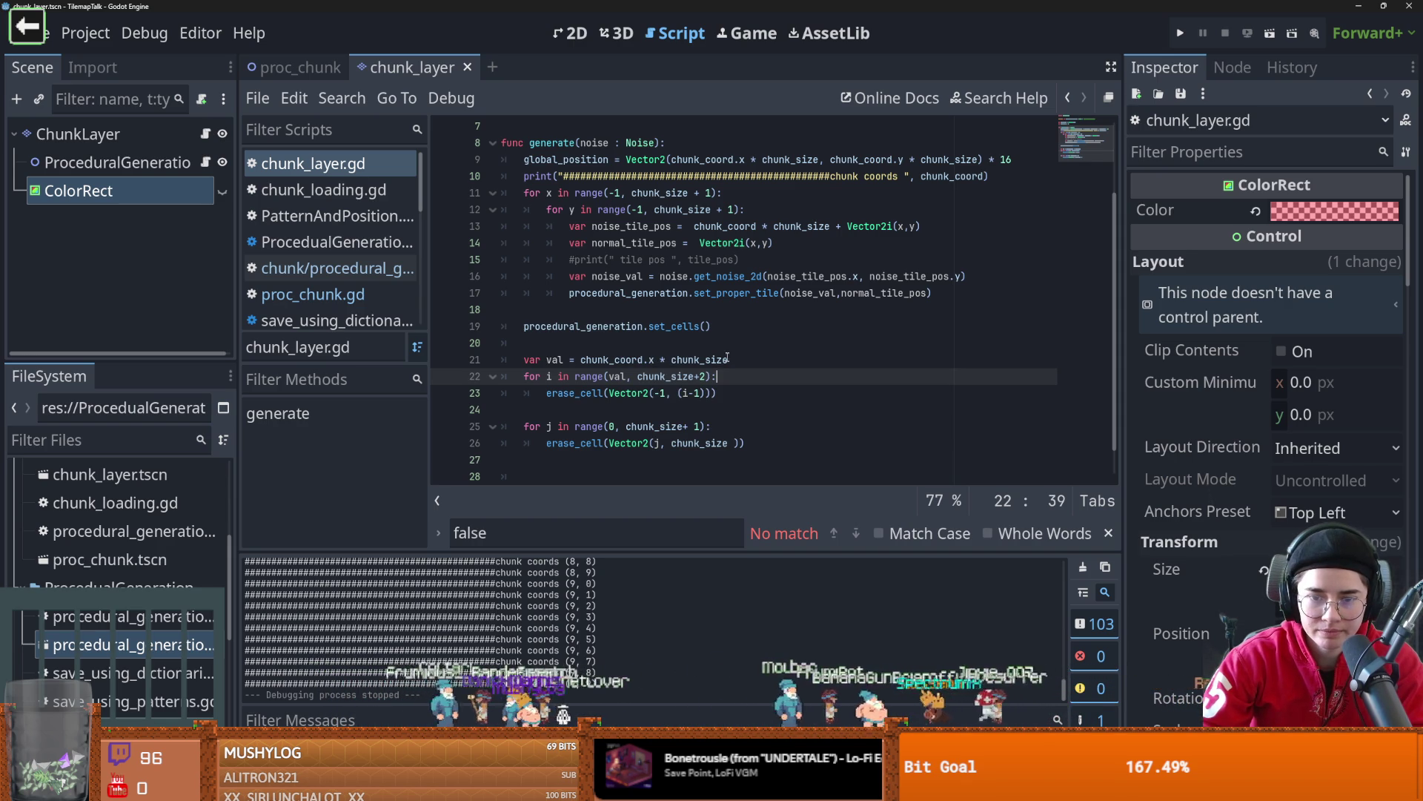
{"action": "double_click", "coordinate": [618, 377]}
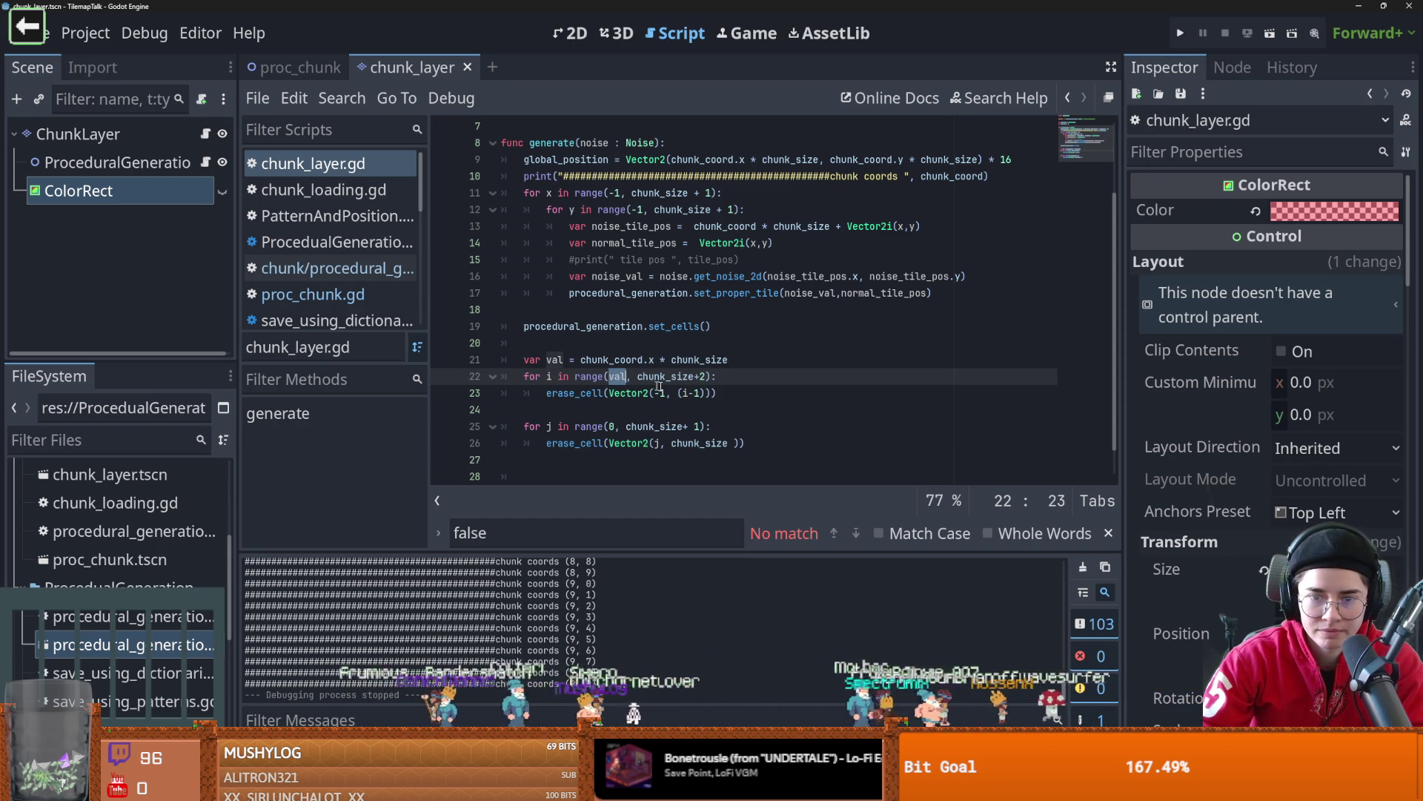
{"action": "type", "text": "-1"}
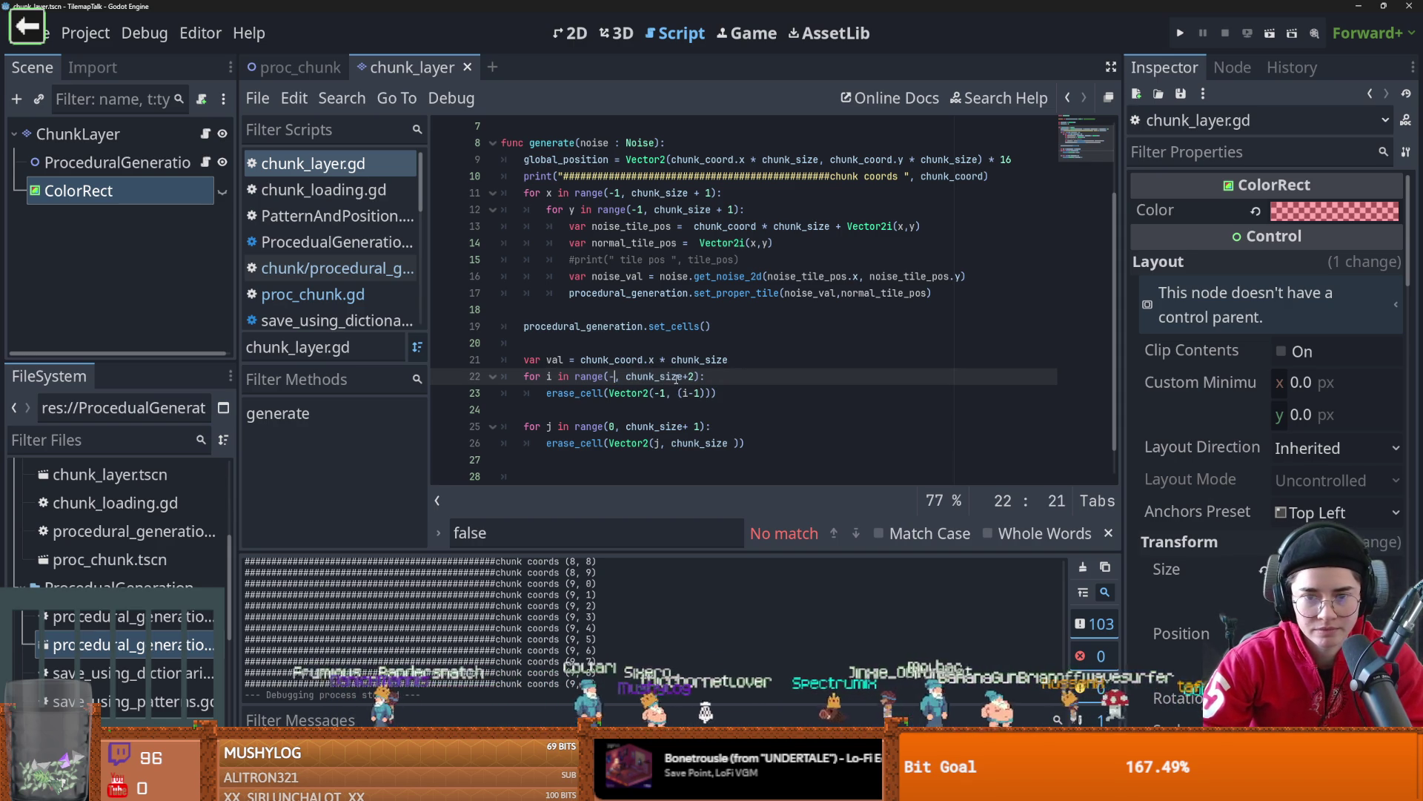
{"action": "left_click", "coordinate": [614, 426]}
{"action": "key", "text": "ctrl+s"}
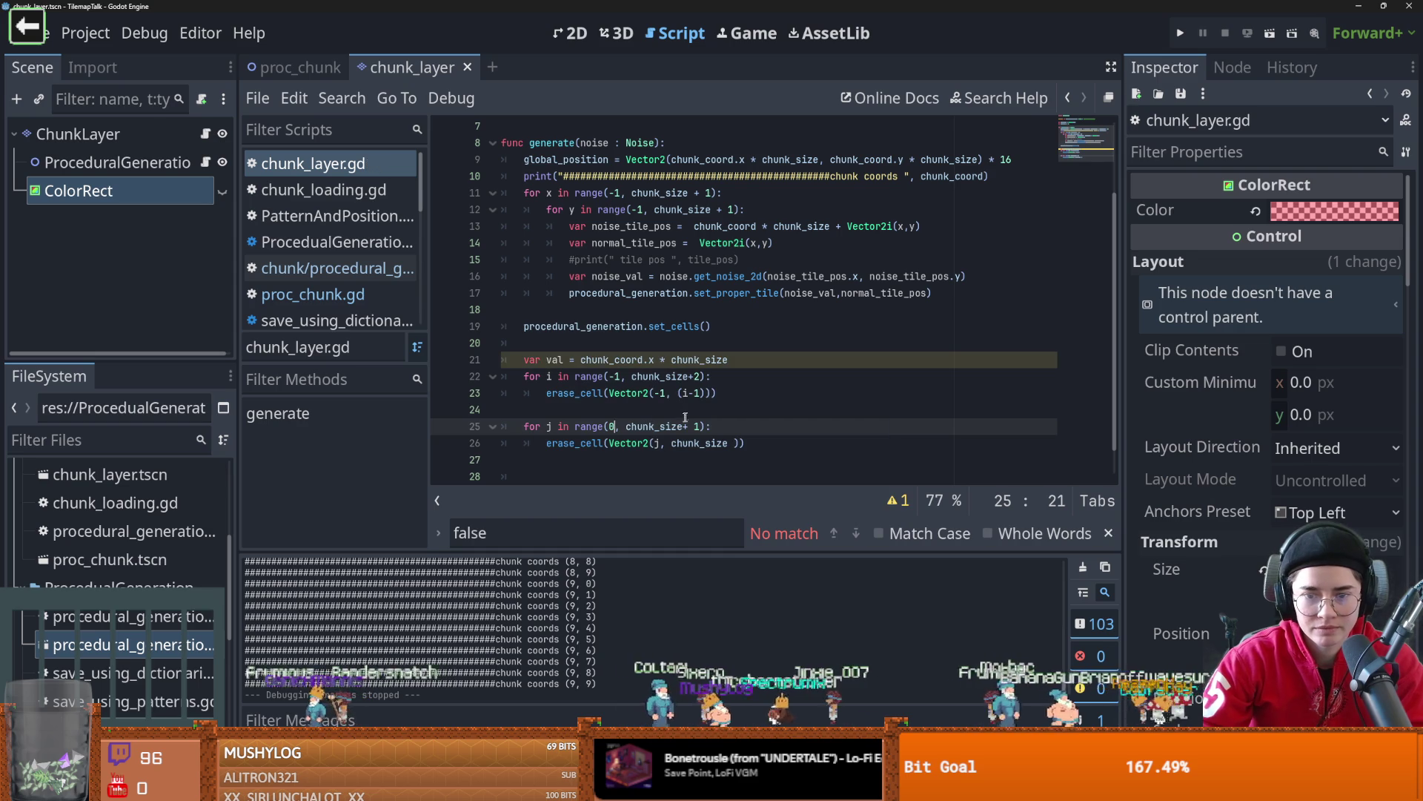
- Run the project with F5 to check the chunk edges
{"action": "double_click", "coordinate": [691, 442]}
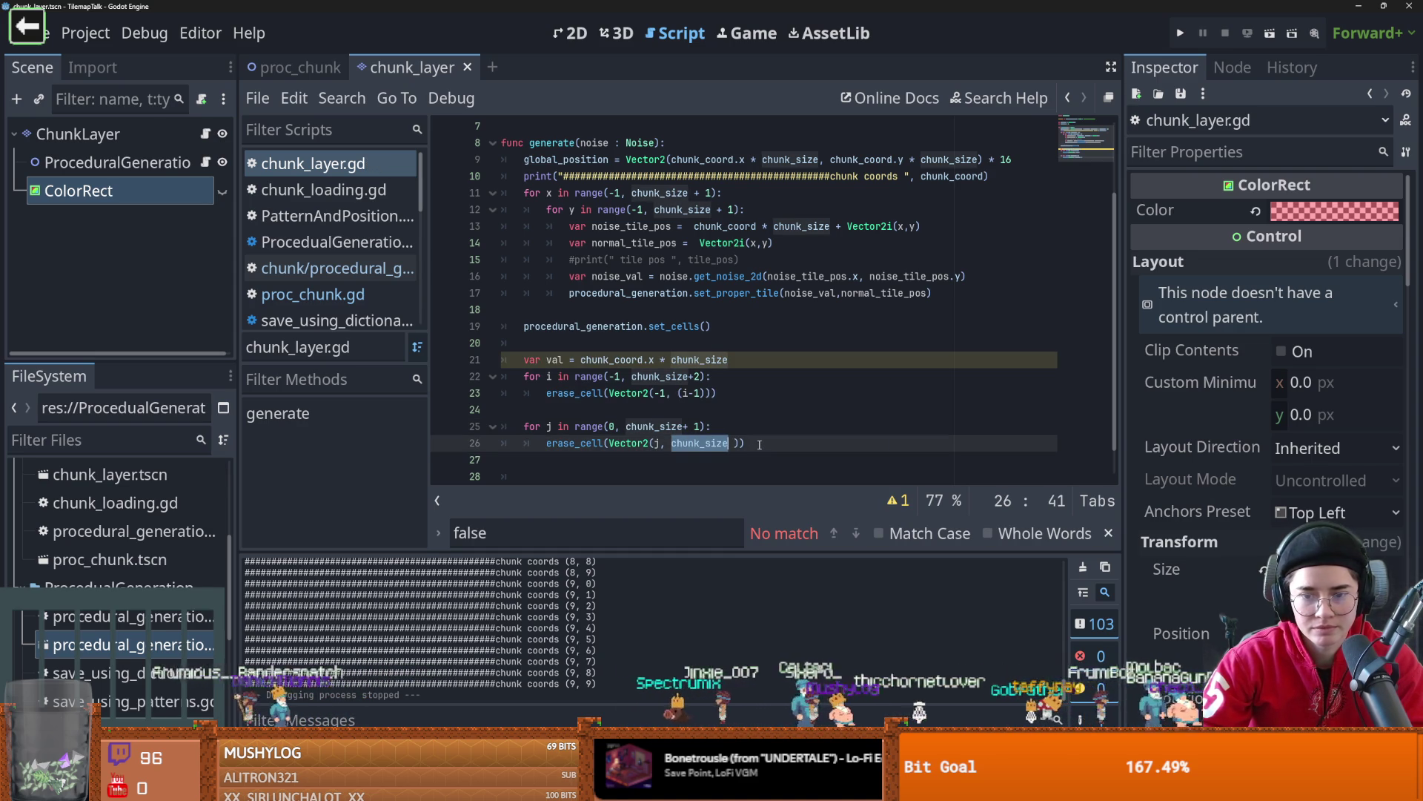
{"action": "left_click", "coordinate": [299, 74]}
{"action": "key", "text": "F5"}
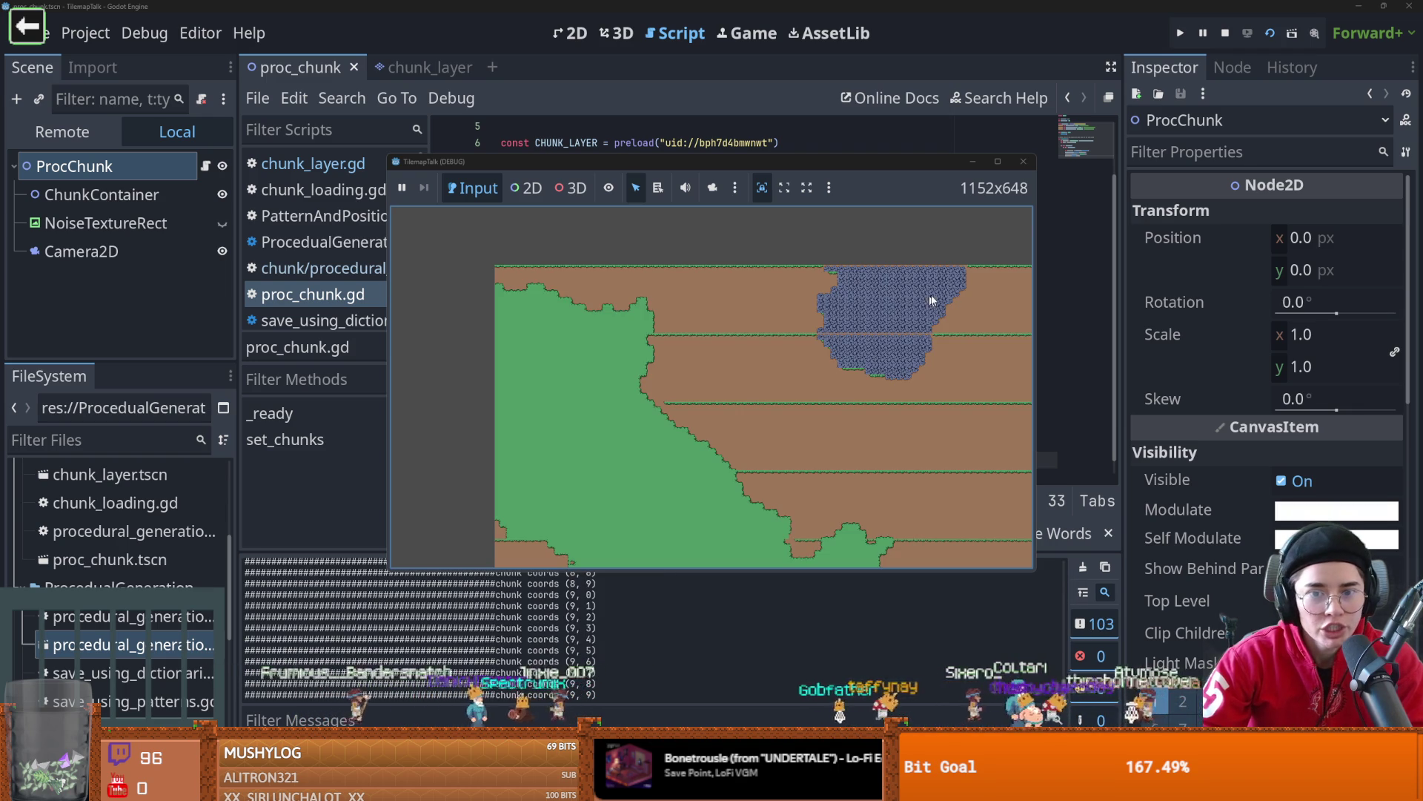
- Change line 26's erase row to chunk_size+1
{"action": "left_click", "coordinate": [1027, 168]}
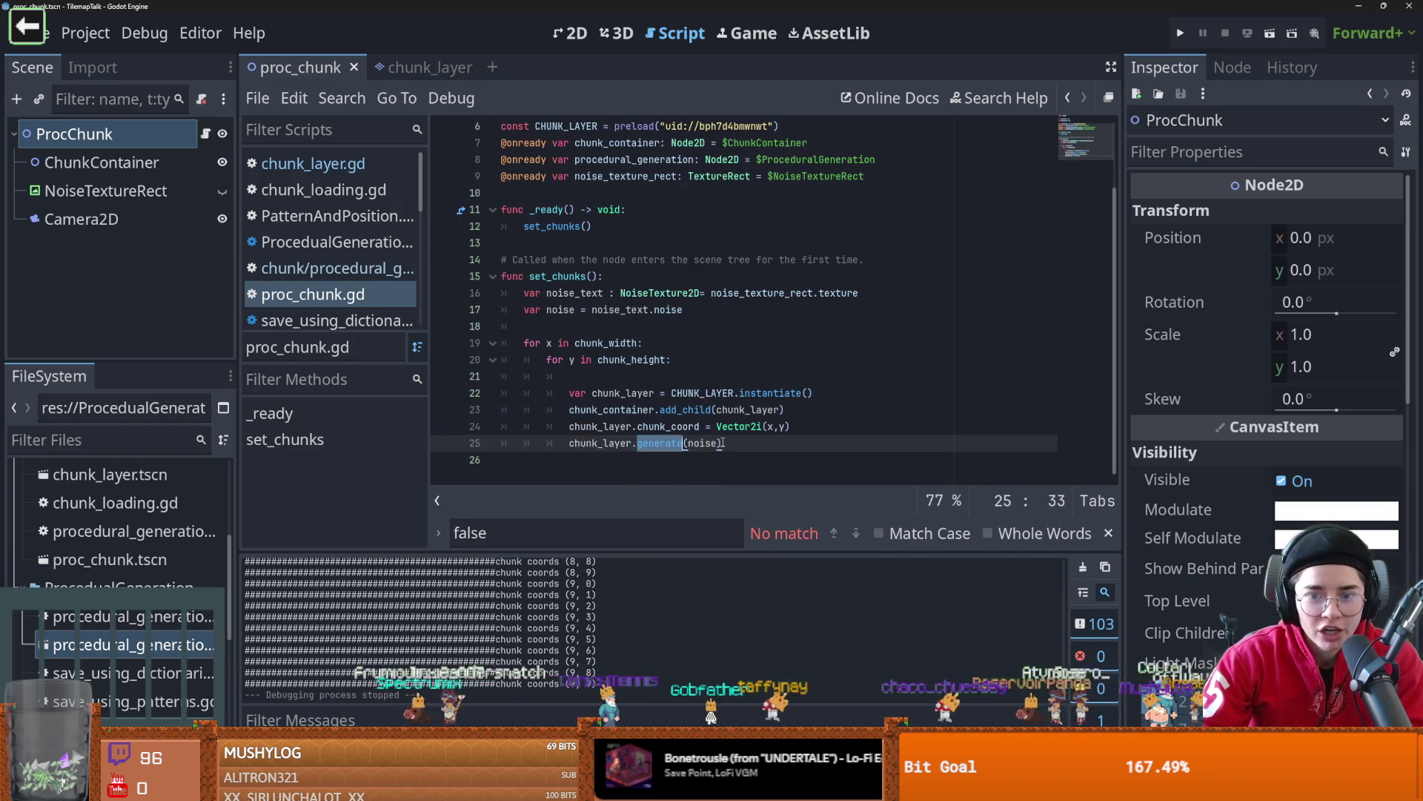
{"action": "left_click", "coordinate": [420, 69]}
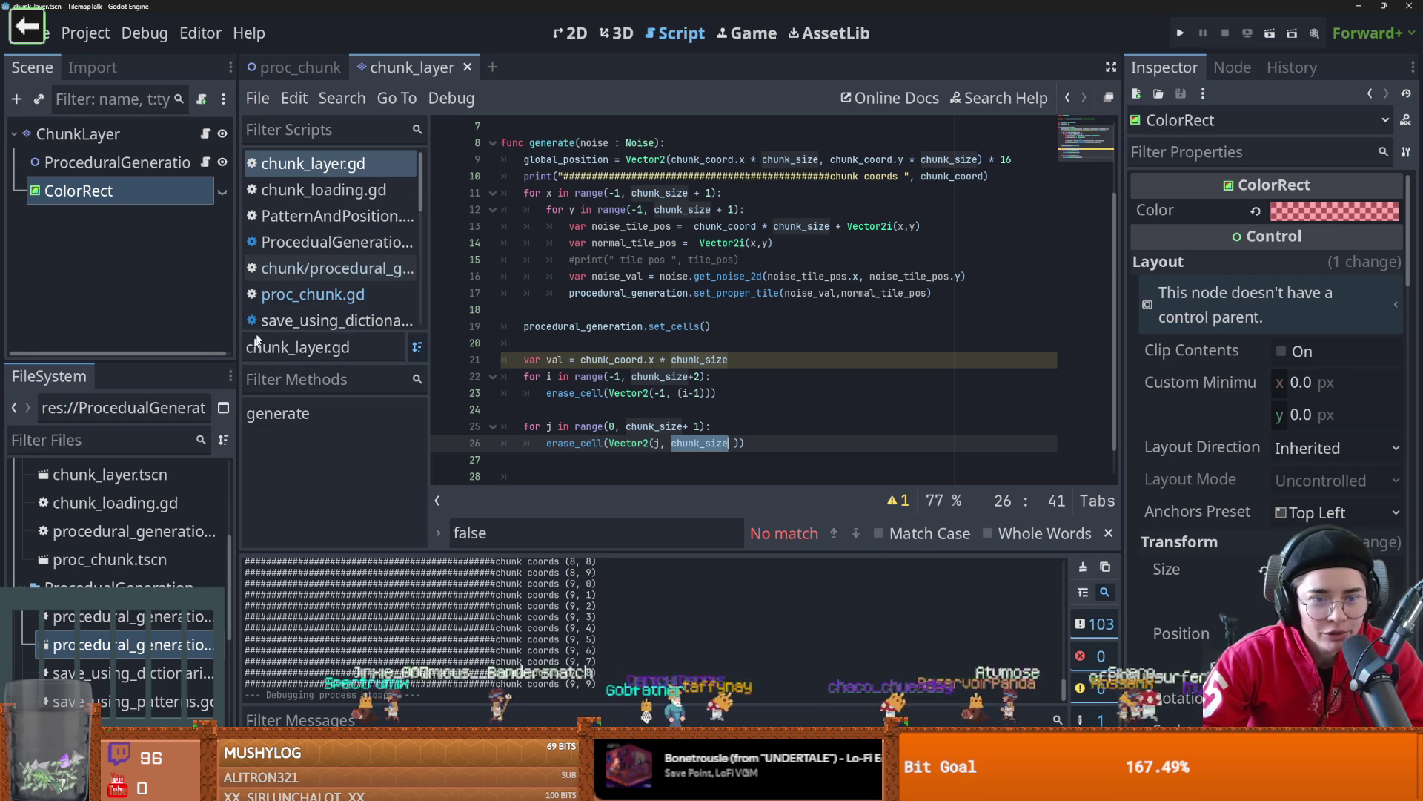
{"action": "scroll", "coordinate": [702, 370], "scroll_direction": "down", "scroll_amount": 1}
{"action": "left_click", "coordinate": [702, 410]}
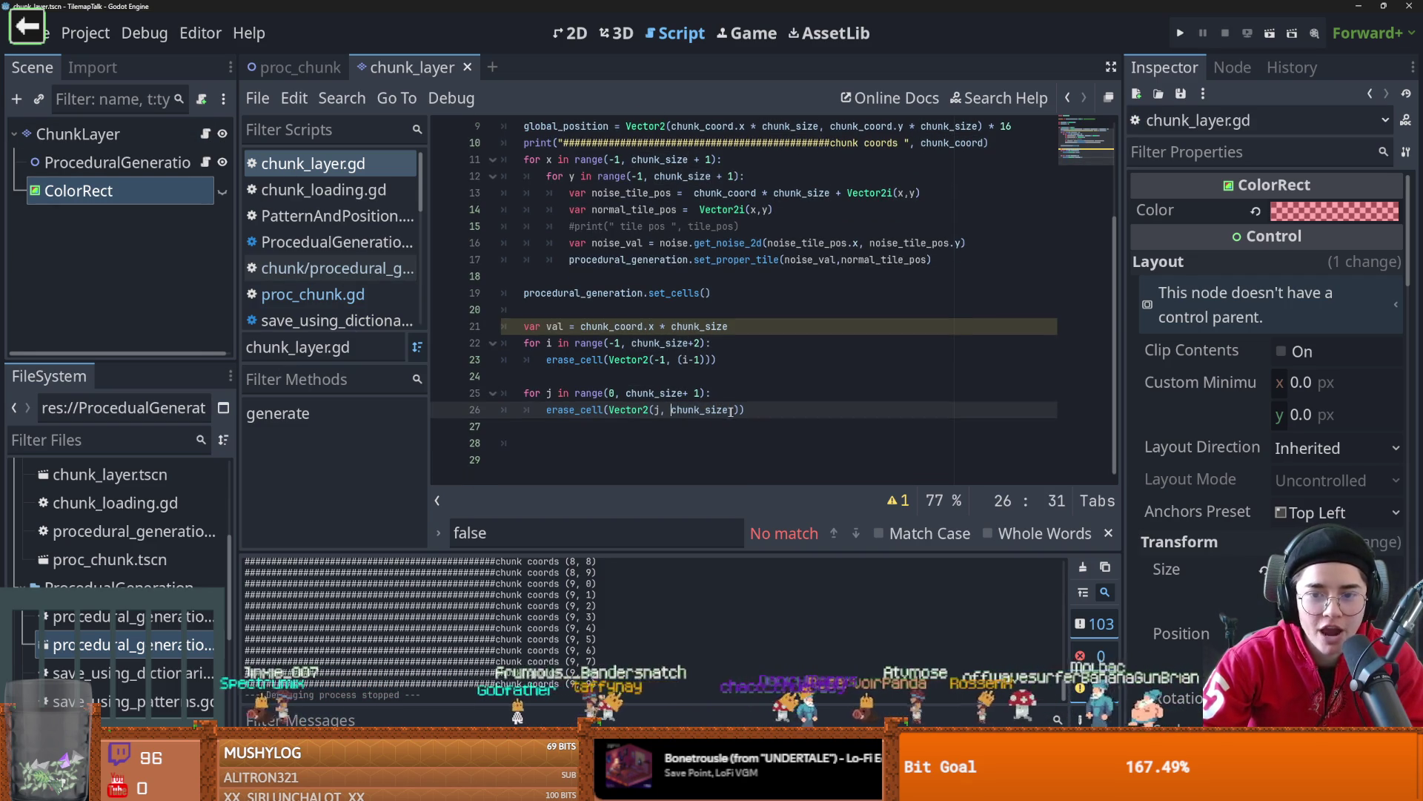
{"action": "left_click", "coordinate": [734, 410]}
{"action": "type", "text": "+1"}
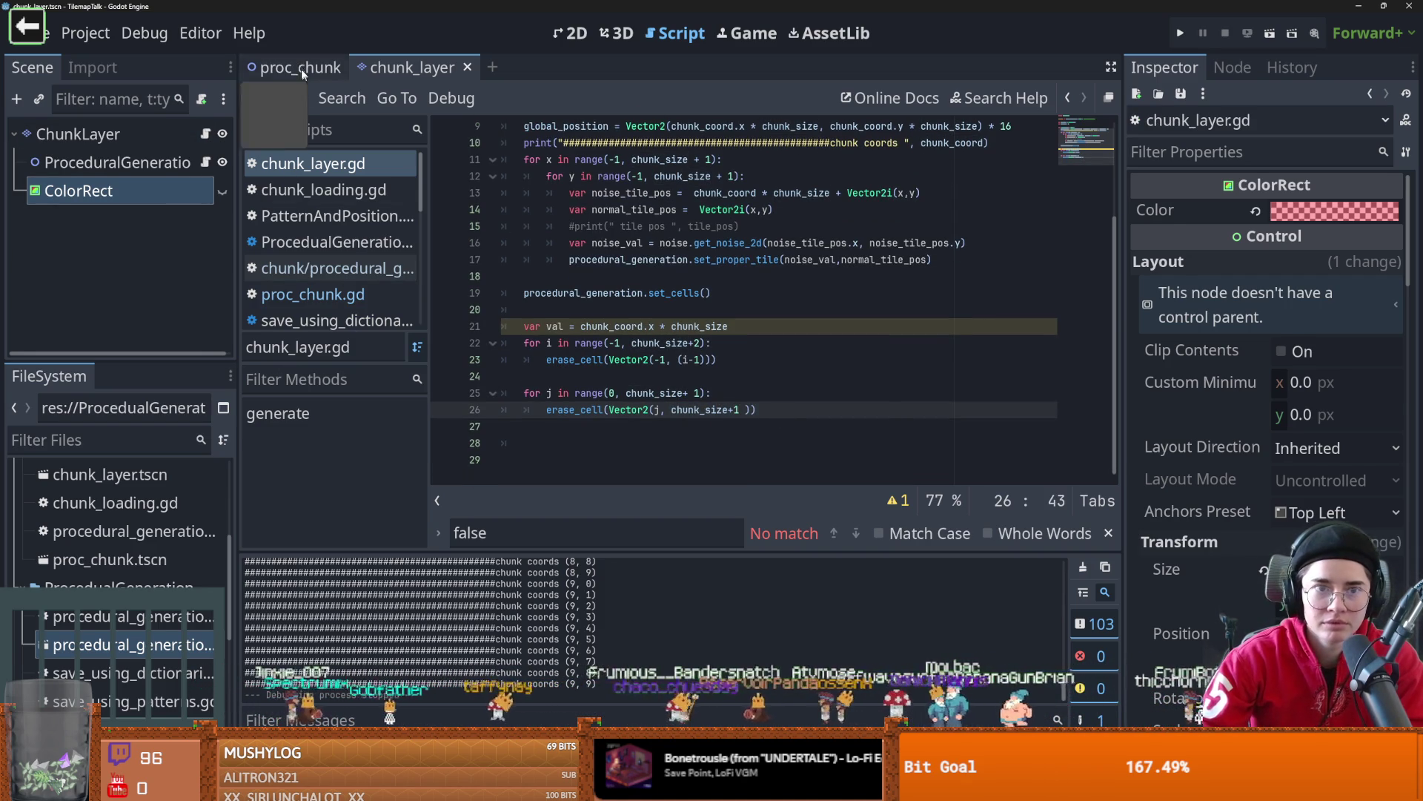
- Test-run the chunk_size+1 bottom-edge erase twice, stopping the game between runs
{"action": "left_click", "coordinate": [1180, 33]}
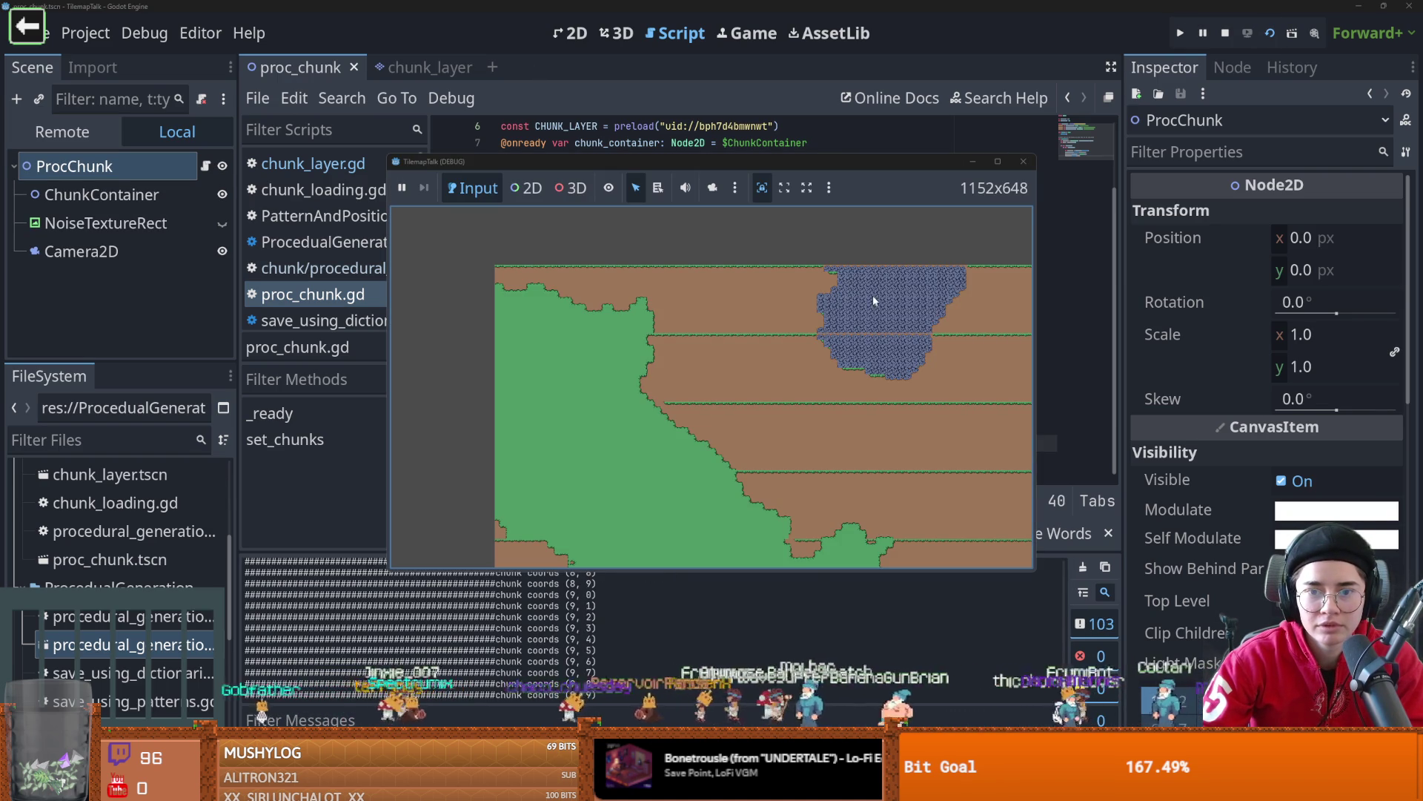
{"action": "left_click", "coordinate": [1023, 161]}
{"action": "key", "text": "ctrl+Tab"}
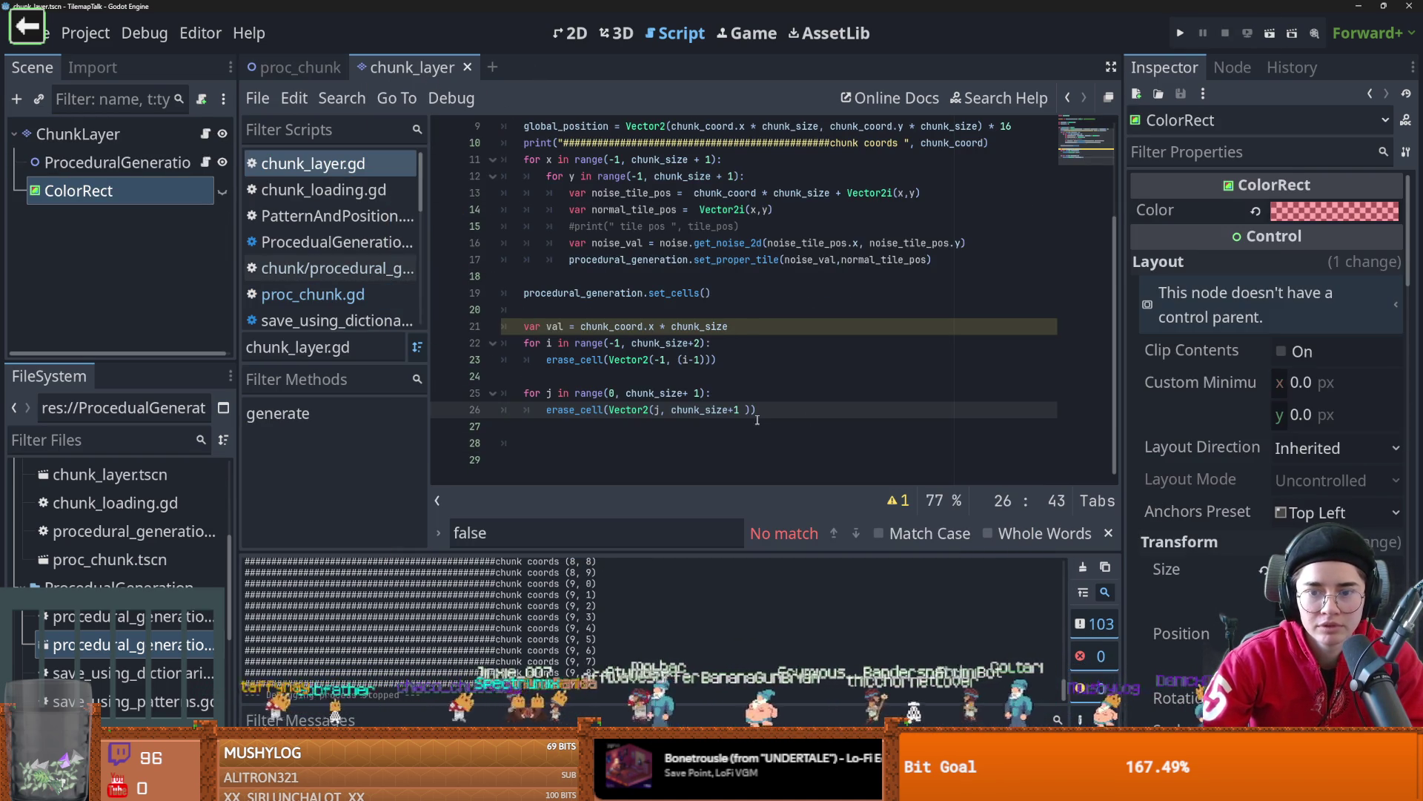
{"action": "left_click", "coordinate": [300, 67]}
{"action": "key", "text": "F5"}
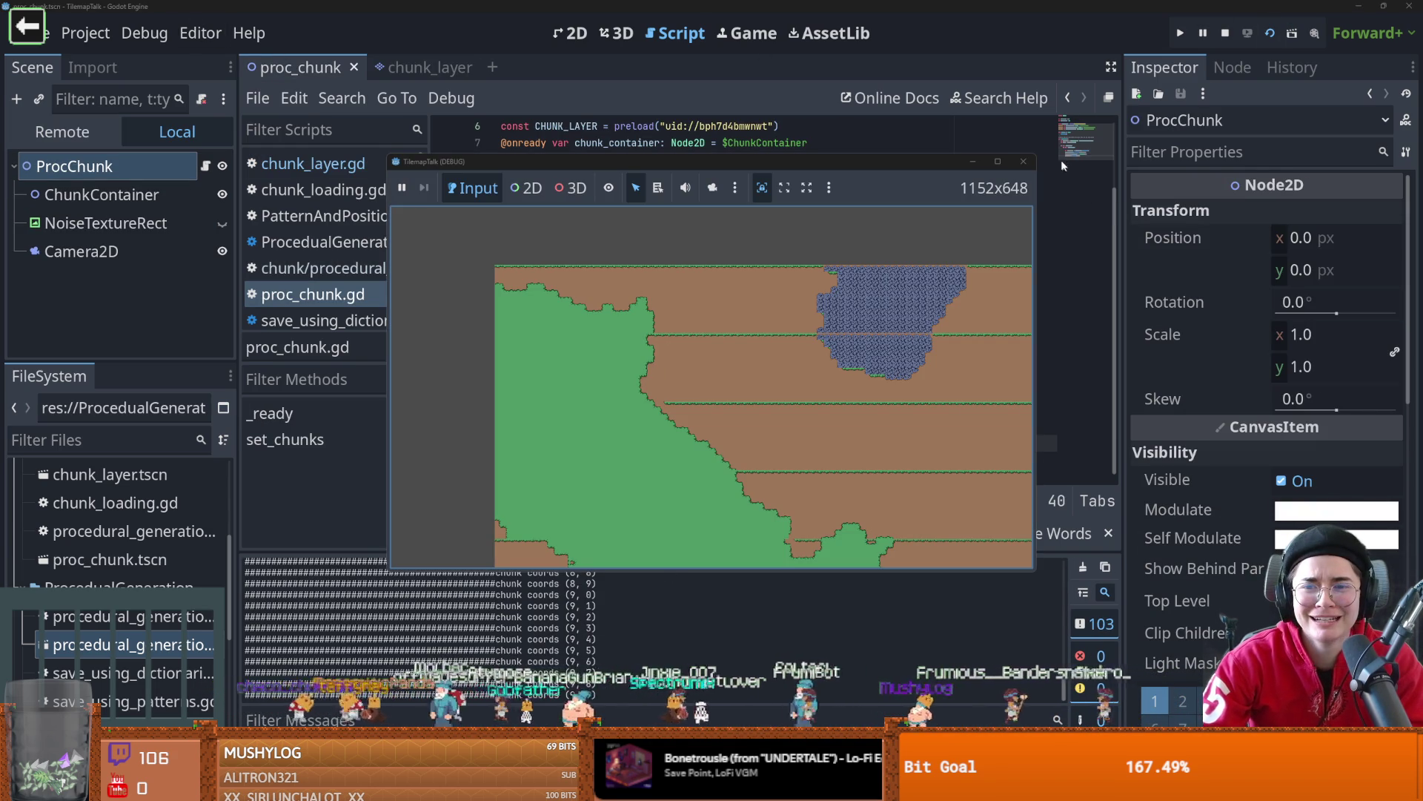
{"action": "key", "text": "F8"}
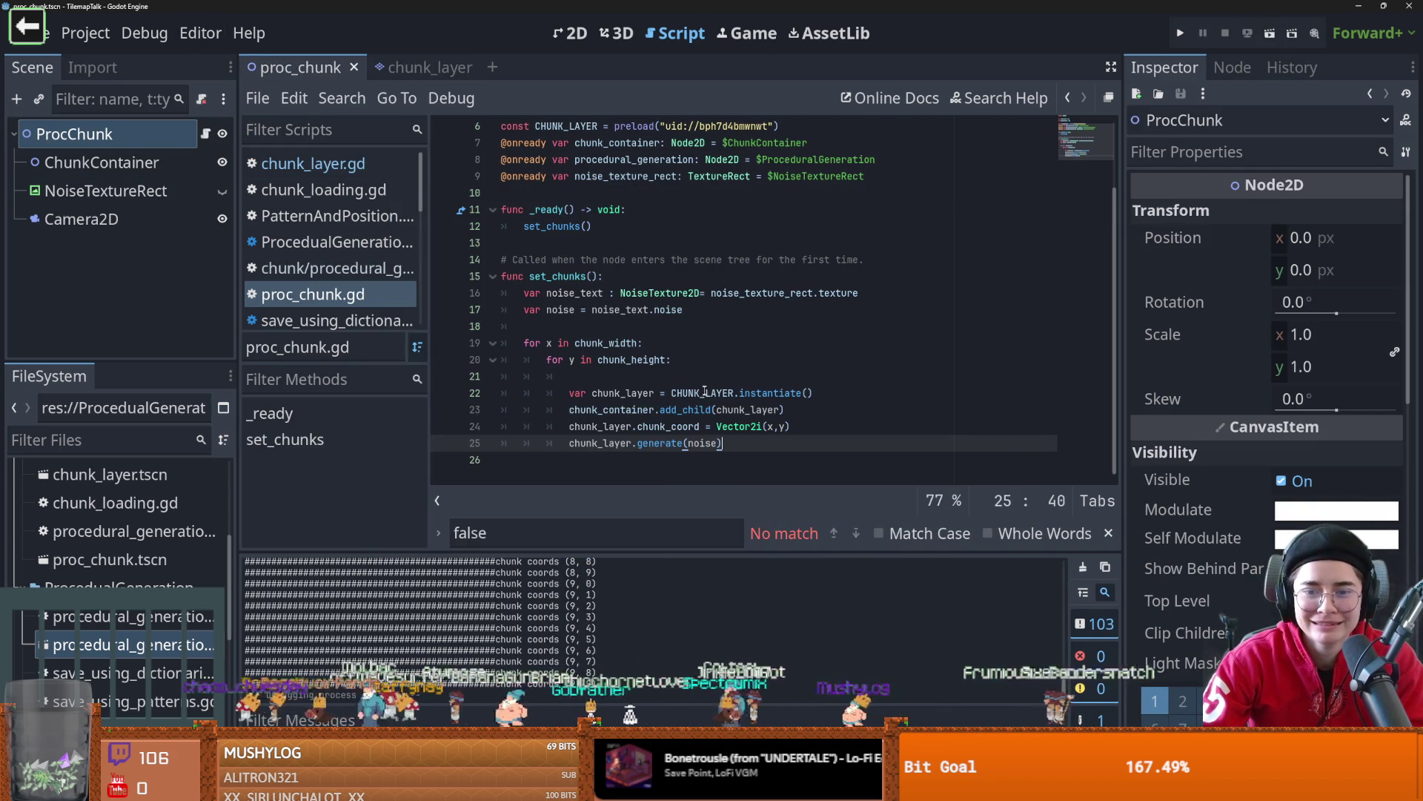
{"action": "left_click", "coordinate": [421, 70]}
{"action": "double_click", "coordinate": [700, 409]}
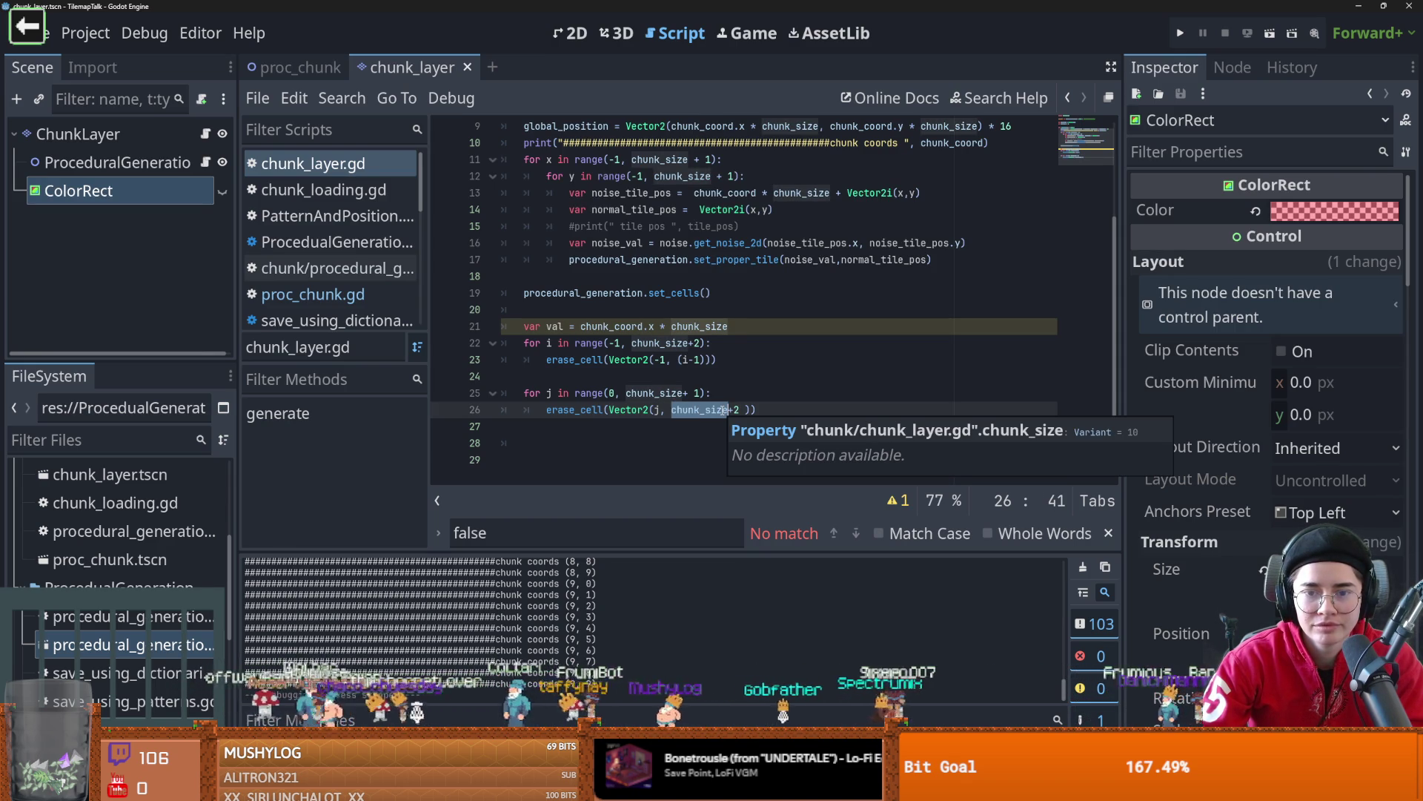
{"action": "left_click", "coordinate": [556, 35]}
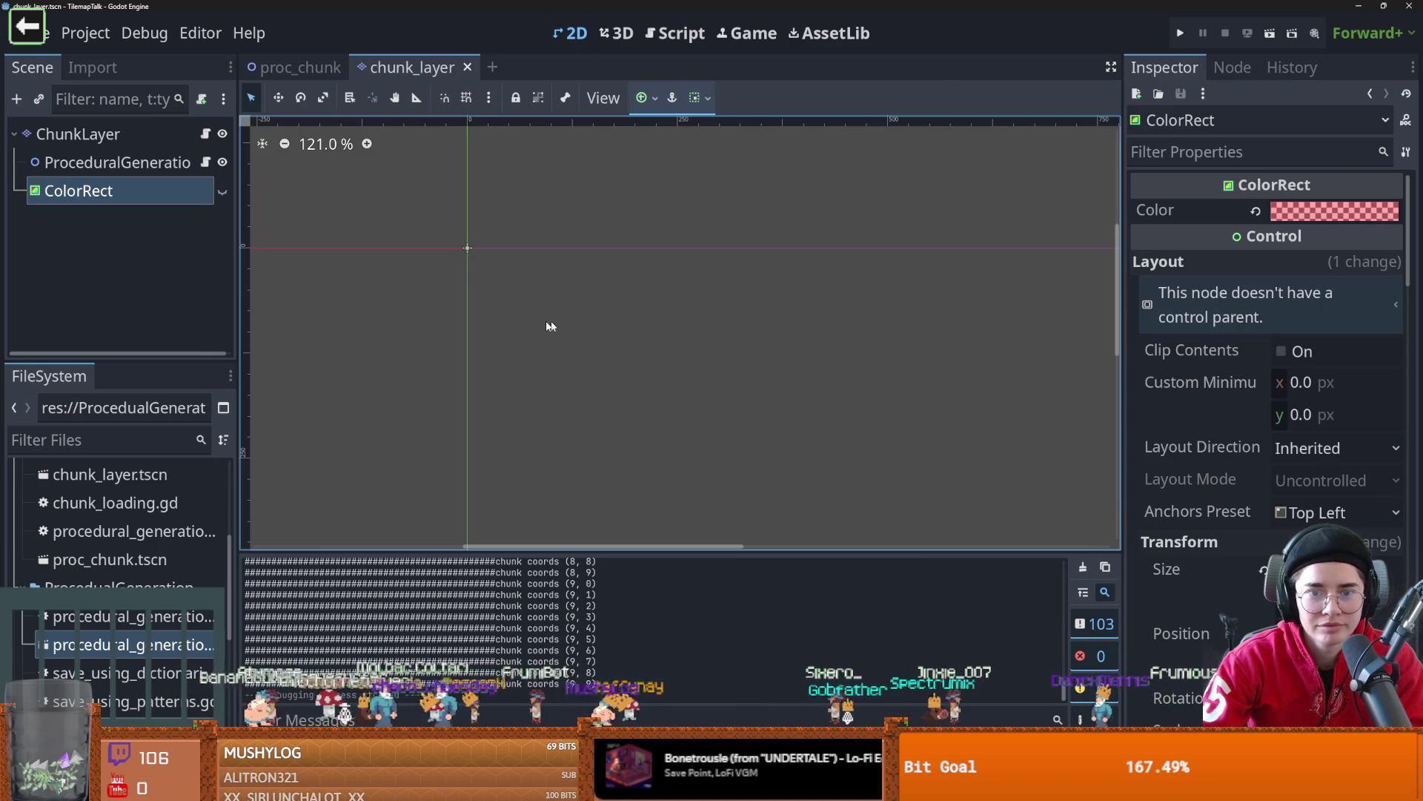
- Make the ColorRect overlay visible and select the ChunkLayer node
{"action": "left_click", "coordinate": [221, 195]}
{"action": "scroll", "coordinate": [475, 301], "scroll_direction": "up", "scroll_amount": 5}
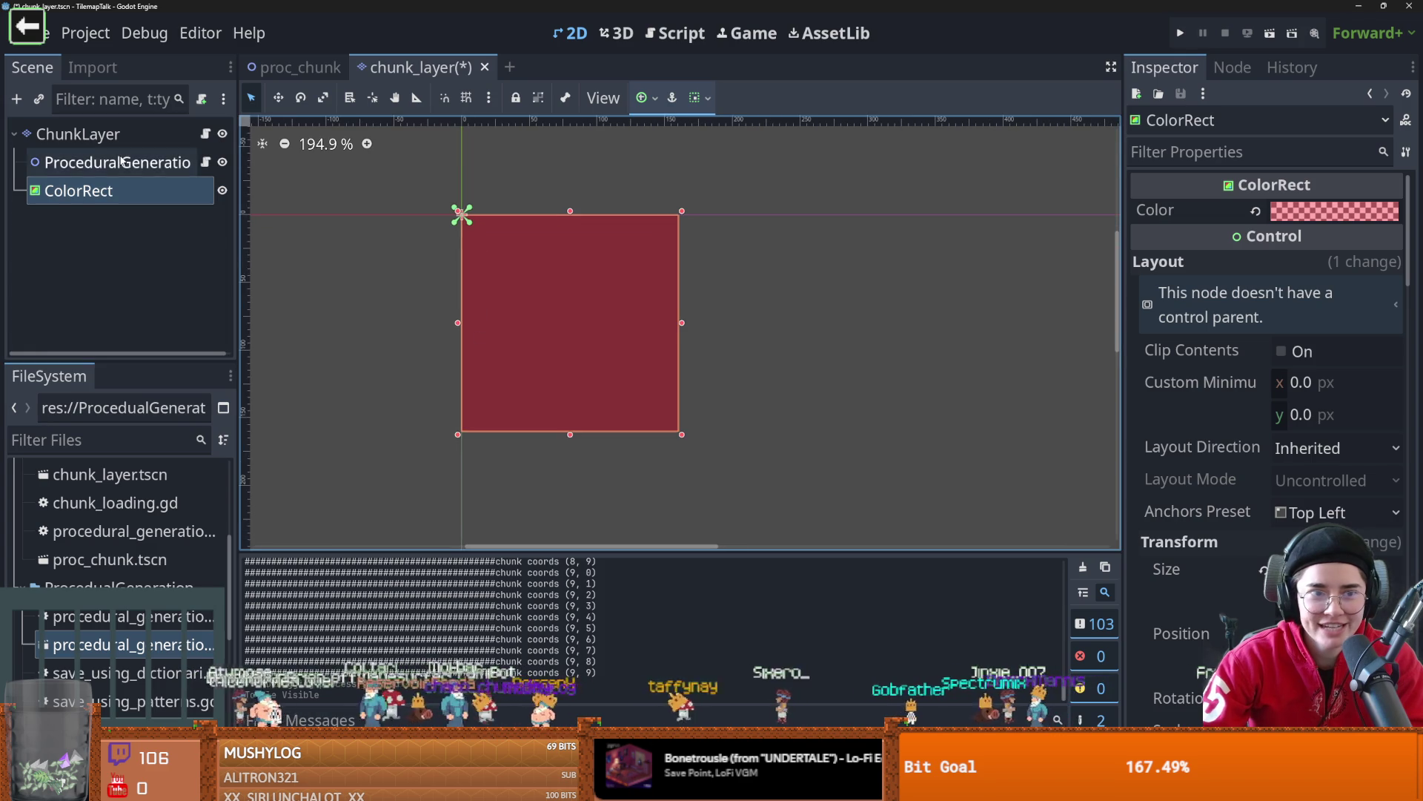
{"action": "left_click", "coordinate": [118, 138]}
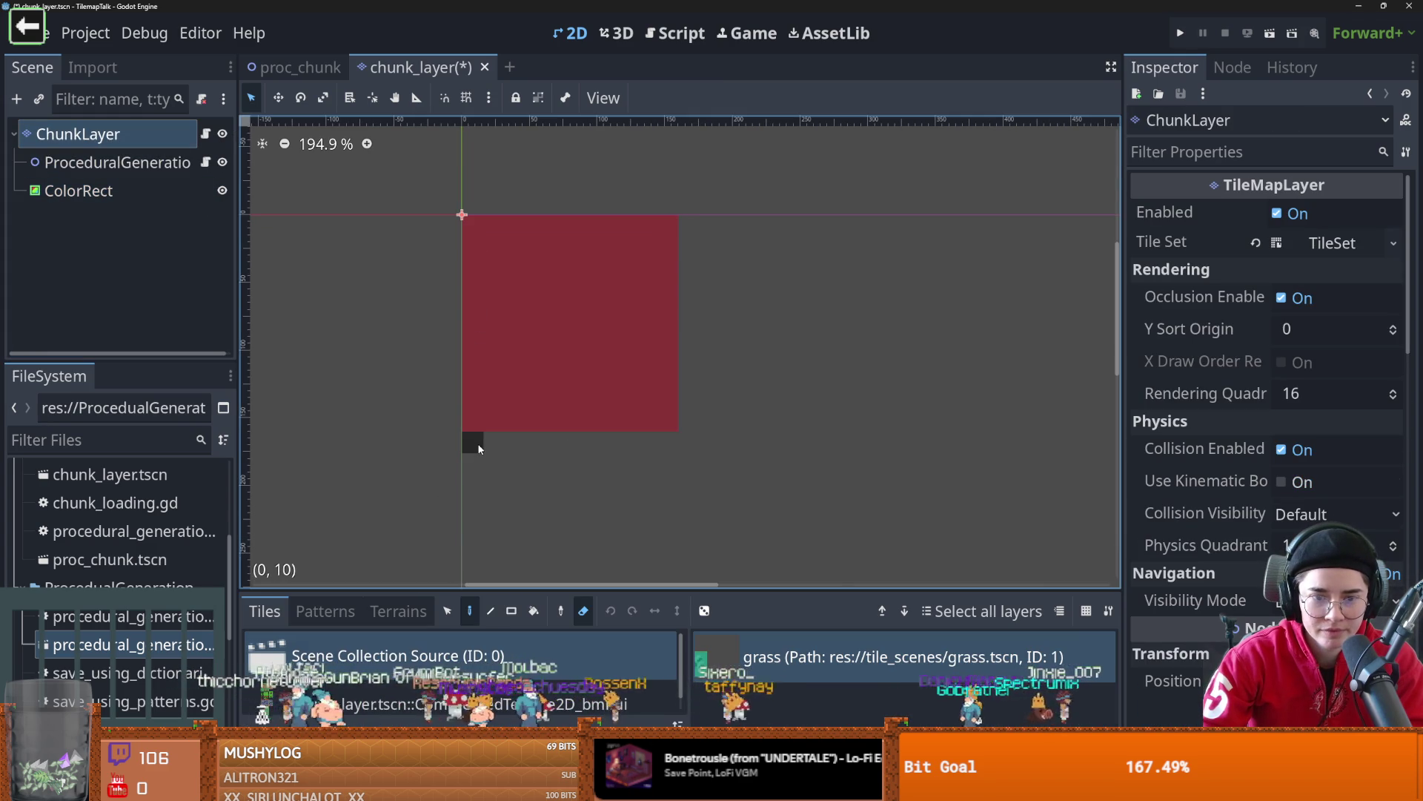
{"action": "left_click", "coordinate": [297, 68]}
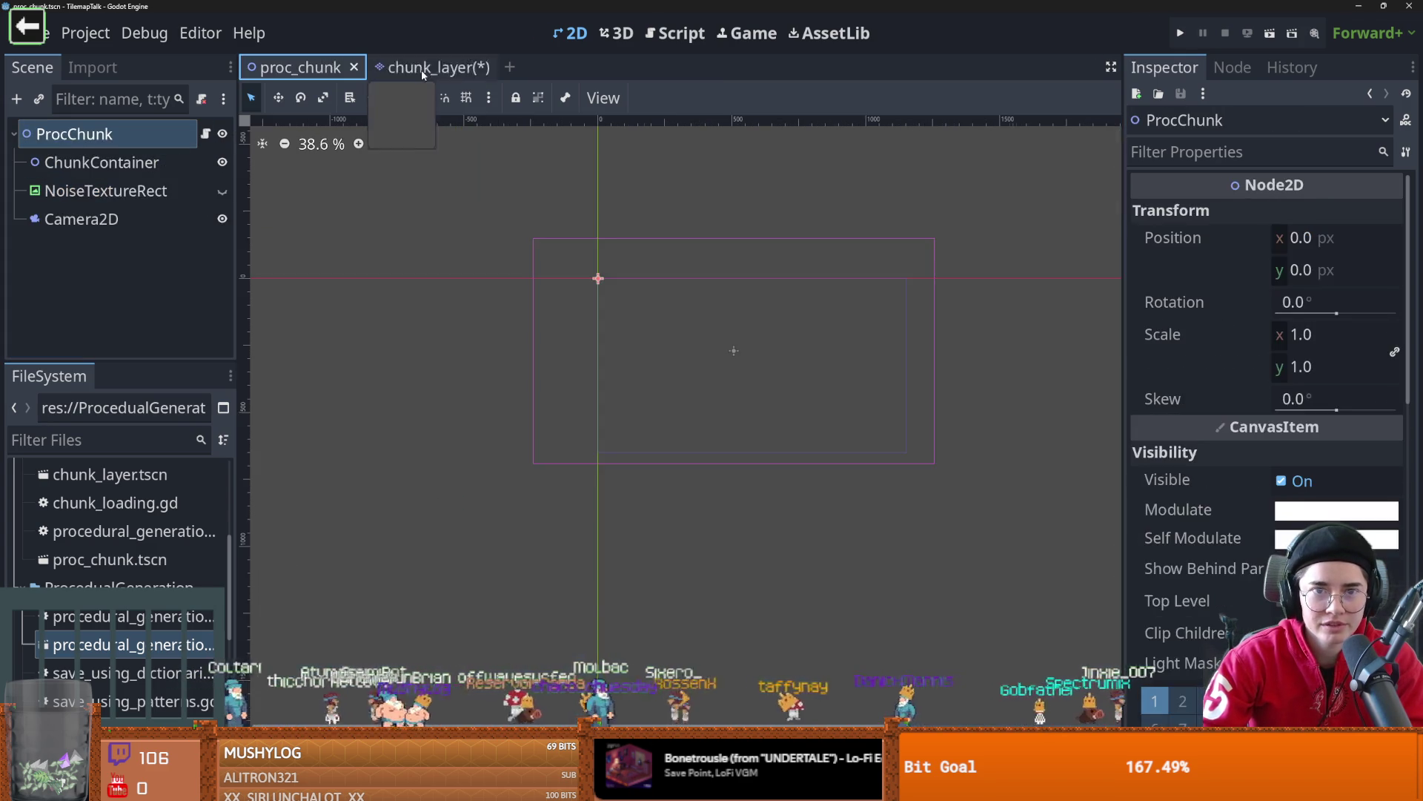
{"action": "left_click", "coordinate": [424, 67]}
- Delete the +2 after chunk_size on line 26, save, and run proc_chunk
{"action": "left_click", "coordinate": [205, 133]}
{"action": "left_click", "coordinate": [726, 444]}
{"action": "key", "text": "Delete"}
{"action": "key", "text": "Delete"}
{"action": "key", "text": "ctrl+s"}
{"action": "left_click", "coordinate": [695, 428]}
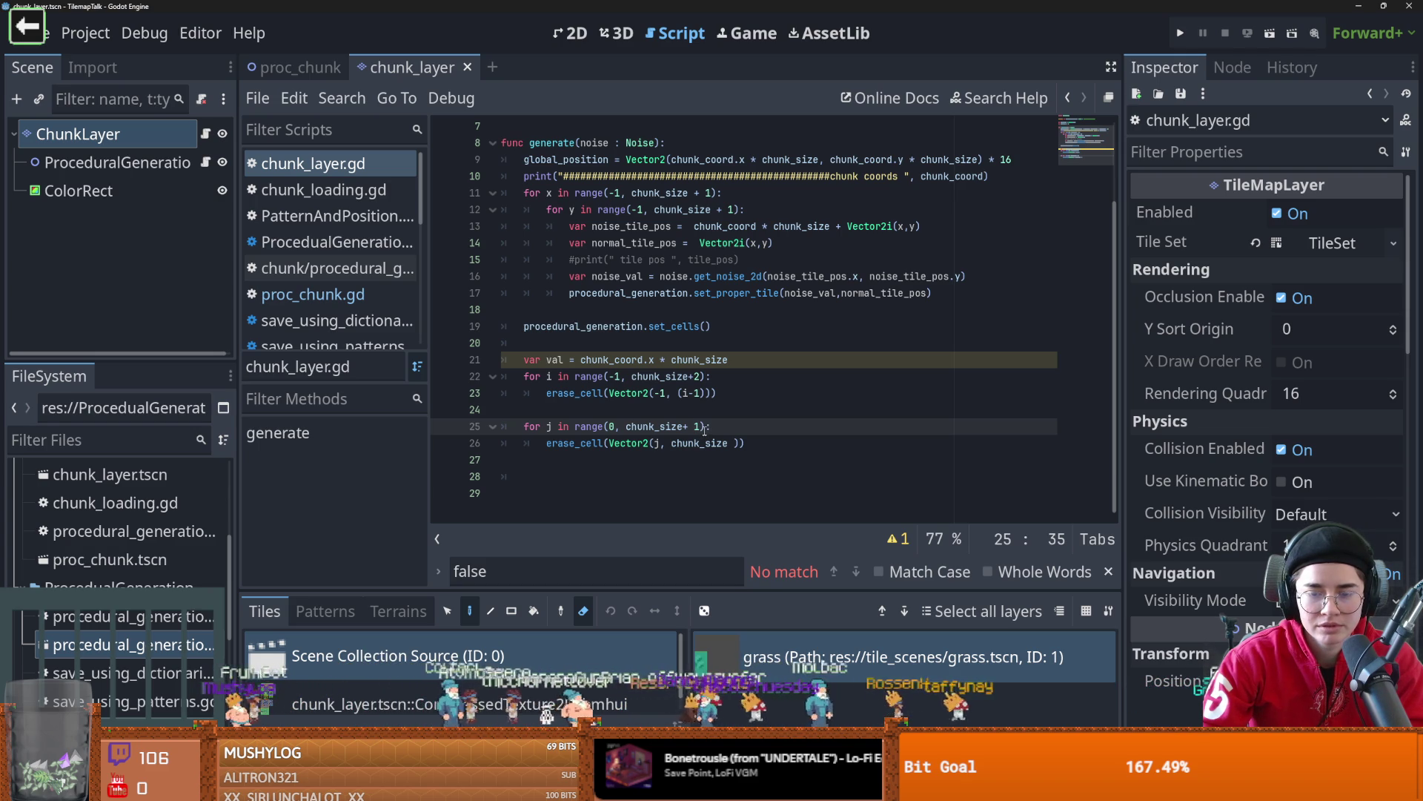
{"action": "left_click", "coordinate": [329, 71]}
{"action": "left_click", "coordinate": [1270, 33]}
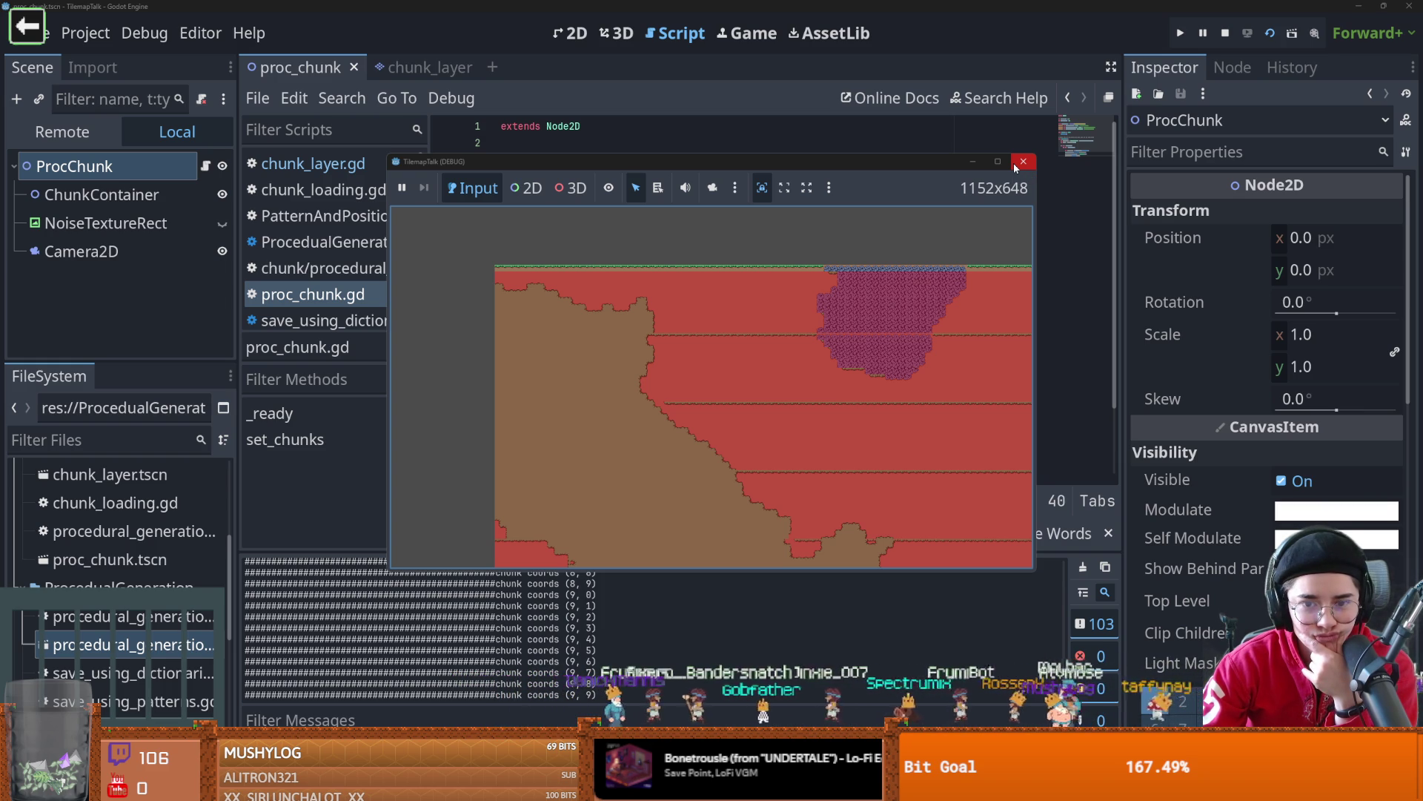
- Set chunk_width and chunk_height to 2 and test-run the 2×2 grid
{"action": "left_click", "coordinate": [1014, 164]}
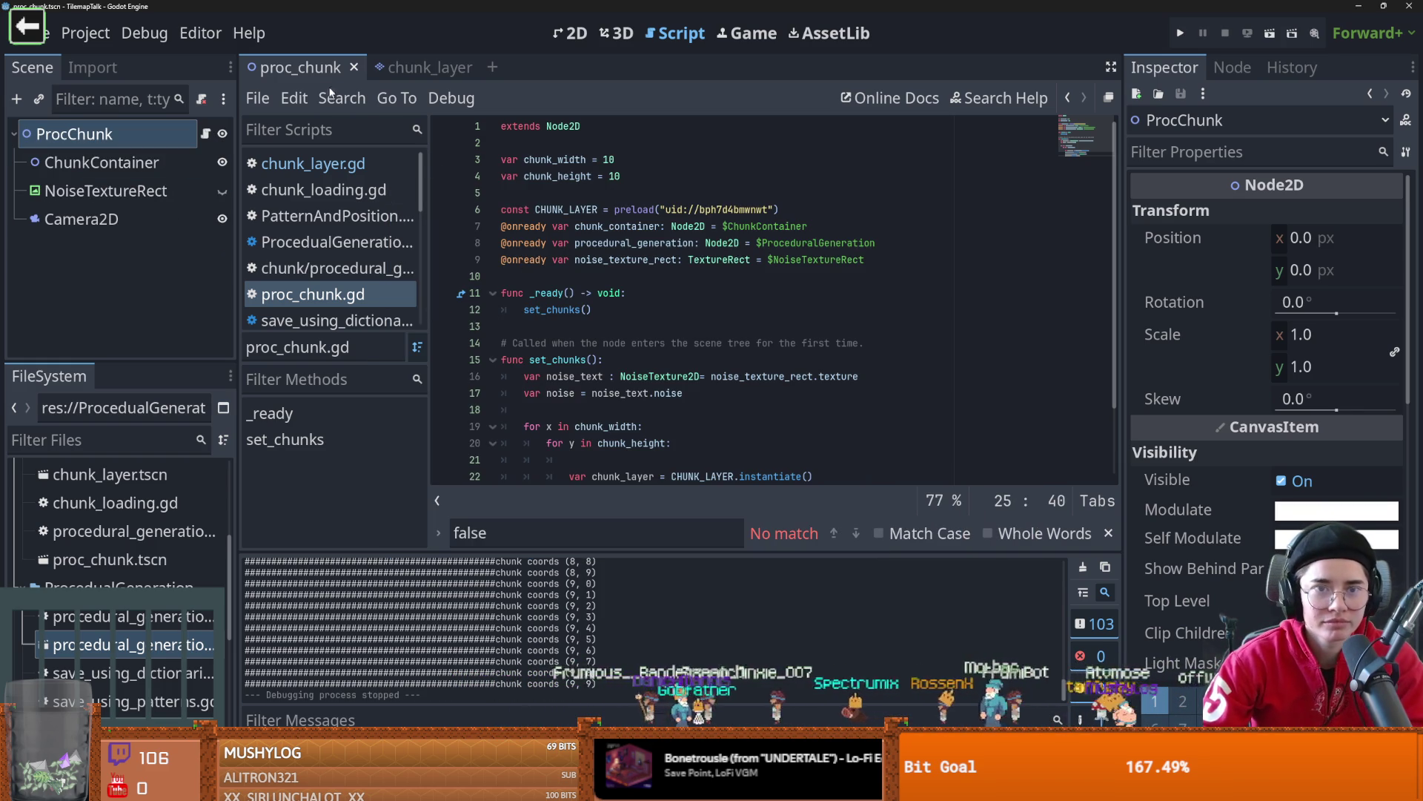
{"action": "left_click", "coordinate": [619, 160]}
{"action": "key", "text": "BackSpace"}
{"action": "key", "text": "BackSpace"}
{"action": "type", "text": "2"}
{"action": "left_click", "coordinate": [625, 176]}
{"action": "key", "text": "BackSpace"}
{"action": "key", "text": "BackSpace"}
{"action": "type", "text": "2"}
{"action": "key", "text": "F6"}
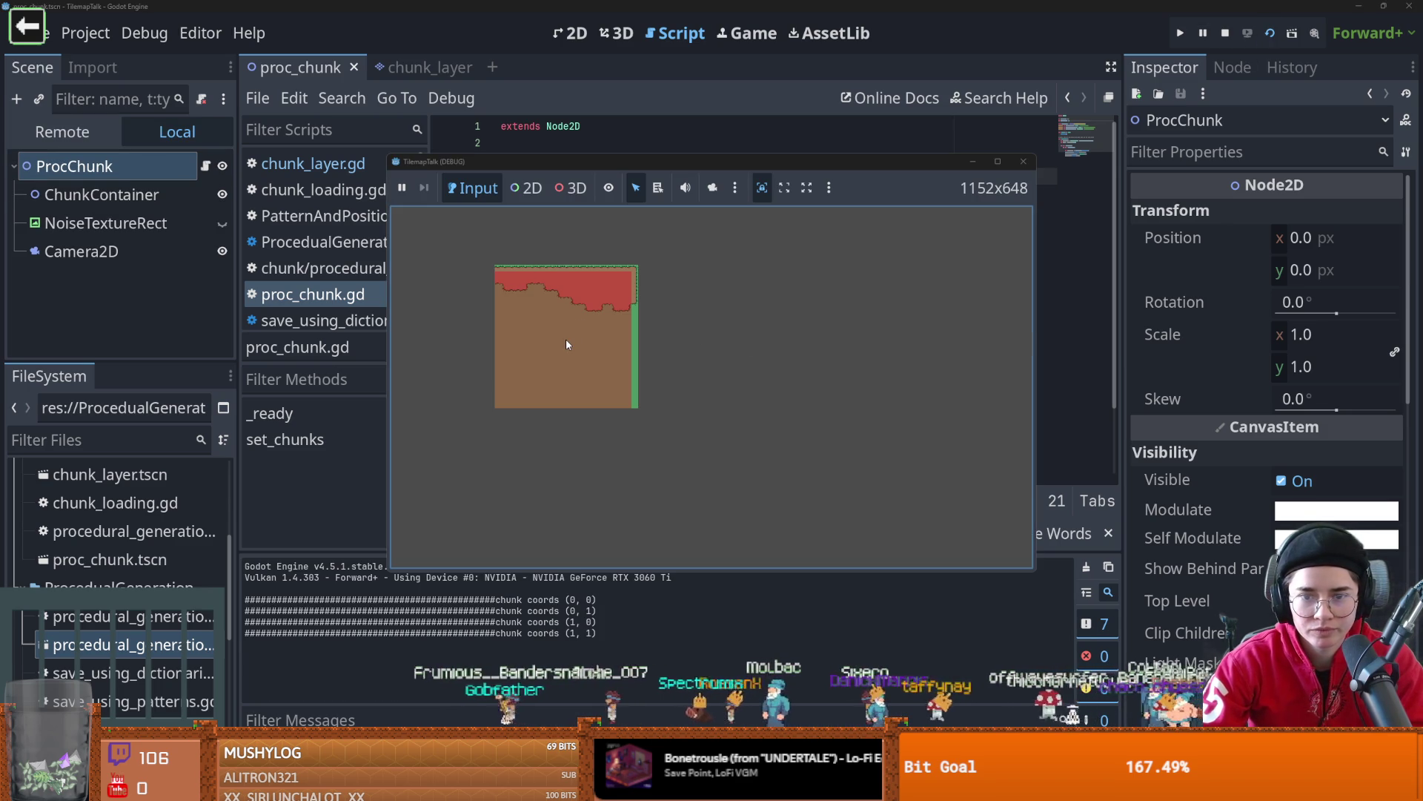
{"action": "left_click", "coordinate": [1032, 163]}
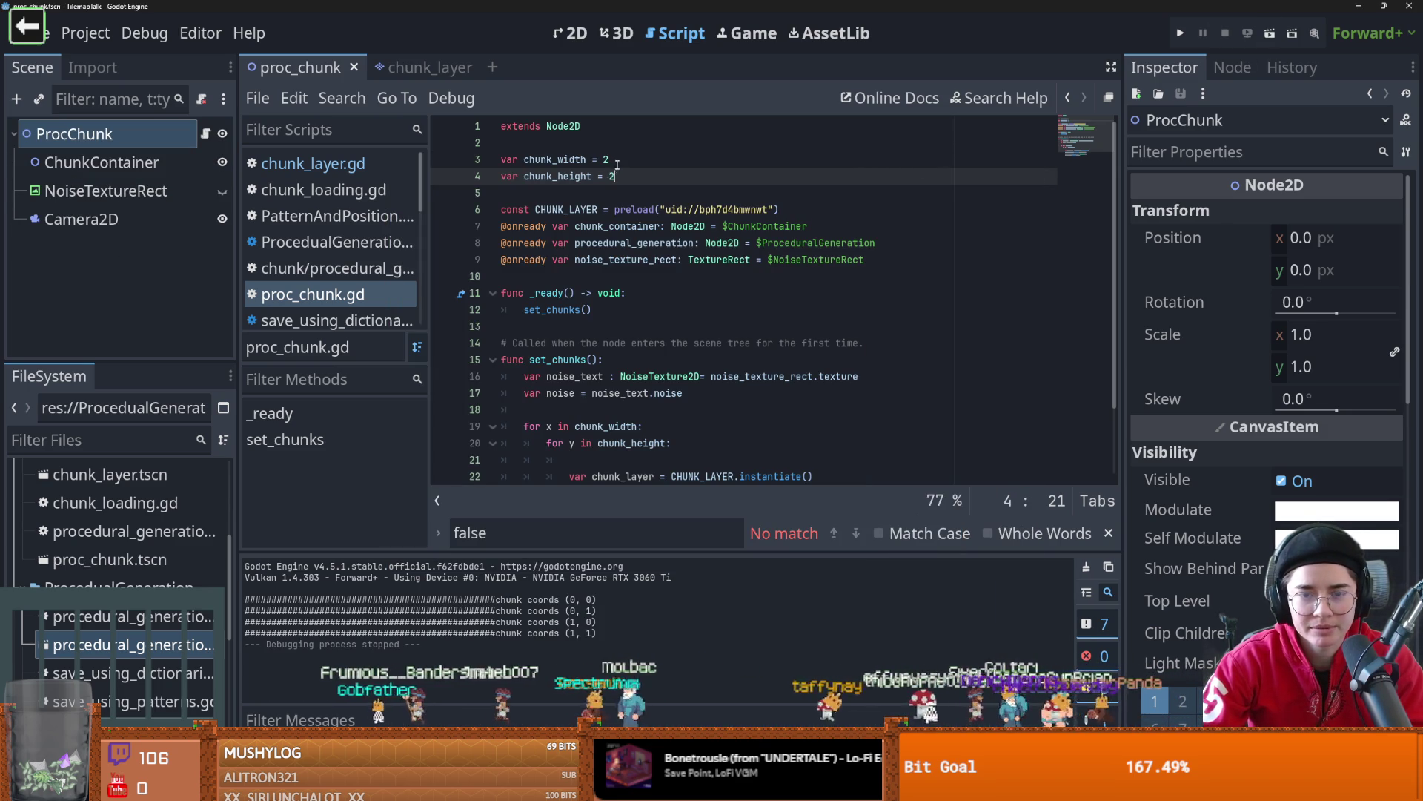
- Set chunk_width and chunk_height to 3, save, and test-run the 3×3 grid
{"action": "left_click", "coordinate": [615, 160]}
{"action": "key", "text": "BackSpace"}
{"action": "type", "text": "3"}
{"action": "left_click", "coordinate": [619, 177]}
{"action": "key", "text": "BackSpace"}
{"action": "type", "text": "3"}
{"action": "key", "text": "ctrl+s"}
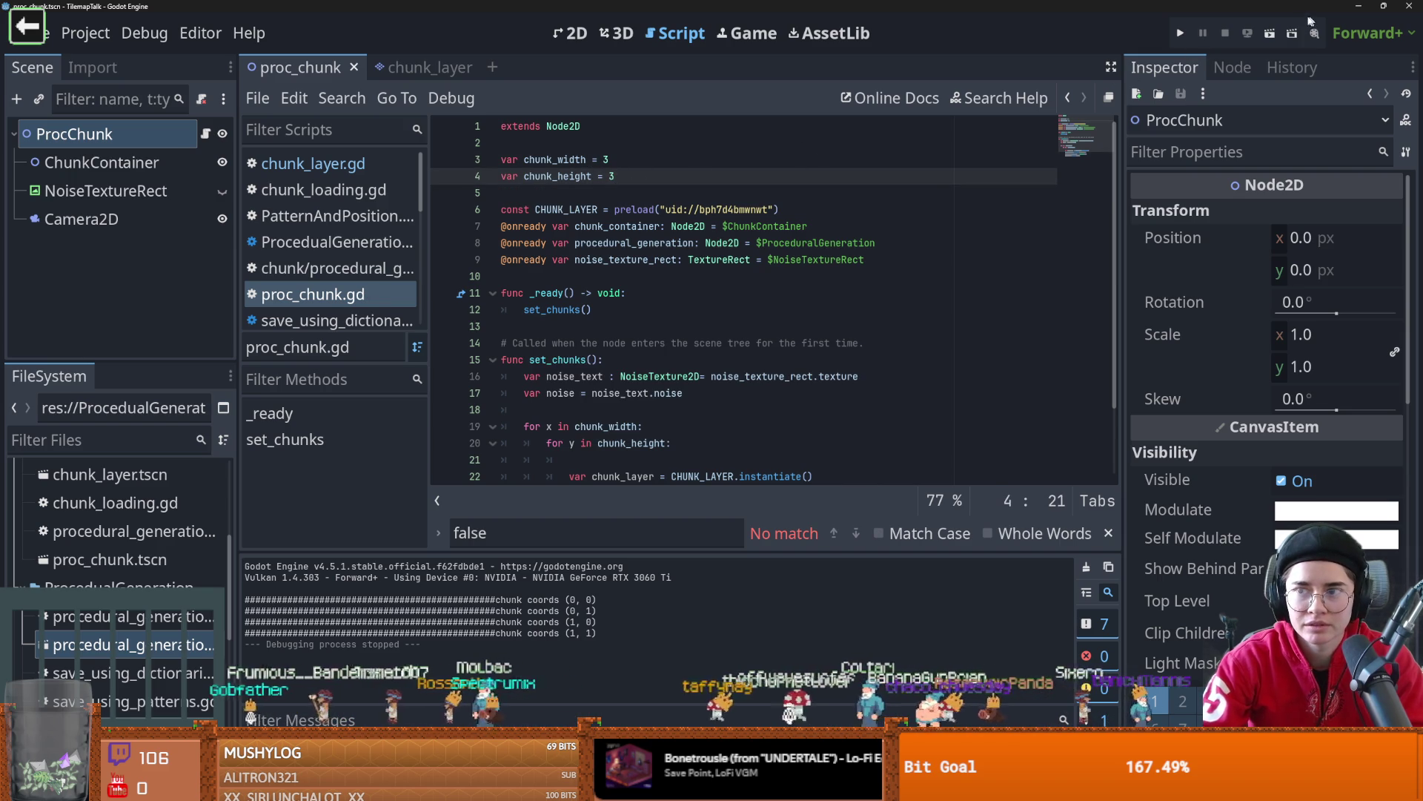
{"action": "key", "text": "F6"}
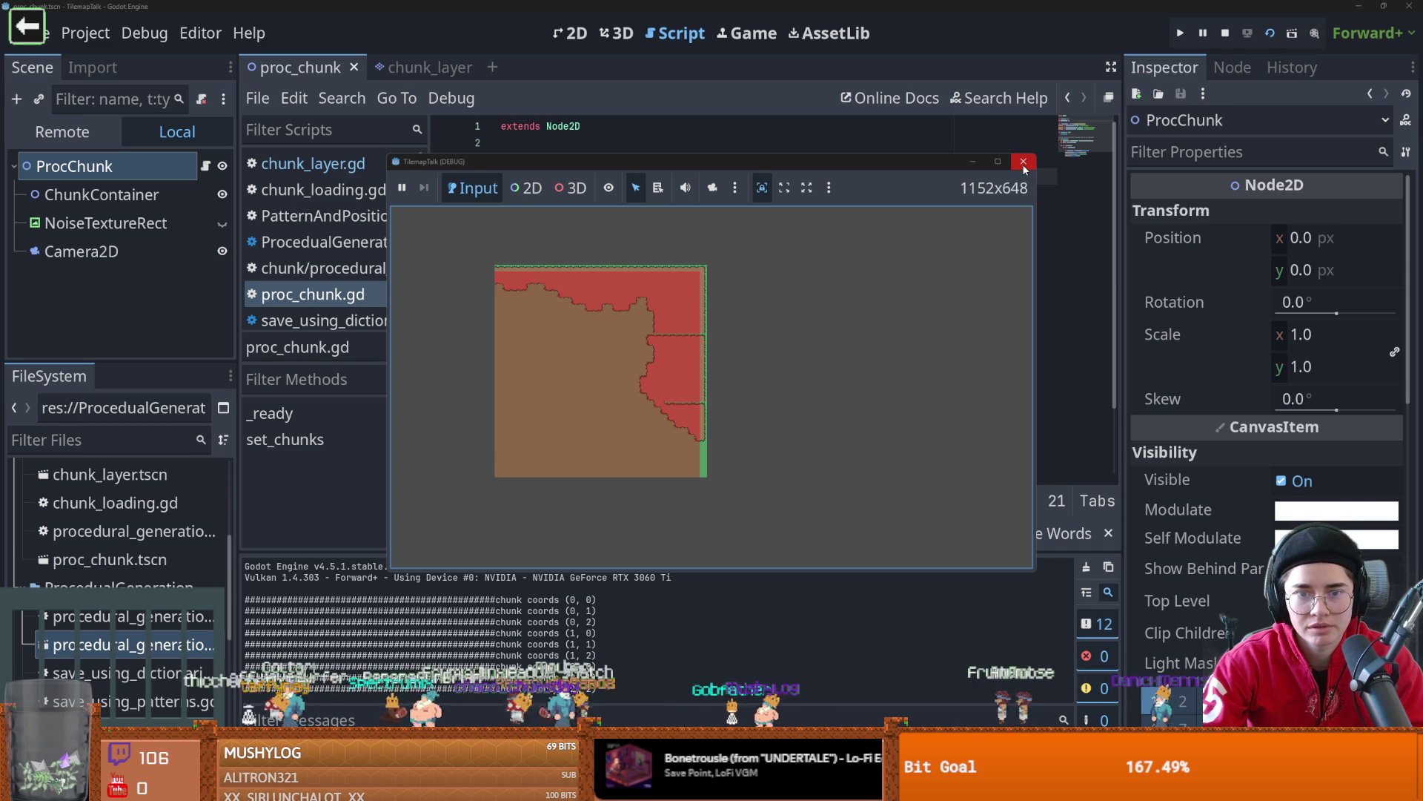
{"action": "left_click", "coordinate": [1023, 161]}
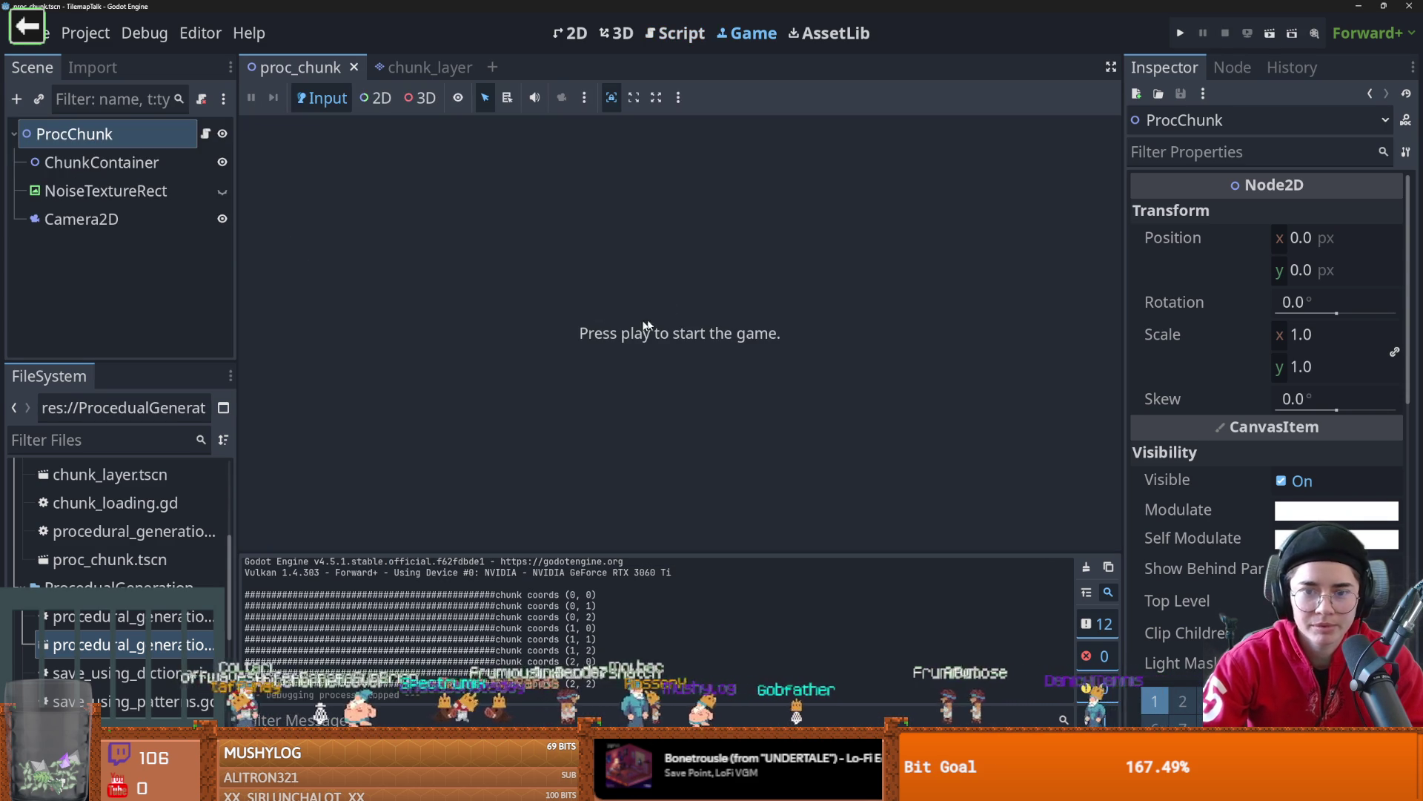
- Try replacing chunk_size with -1 in line 26's erase call, then undo it
{"action": "left_click", "coordinate": [411, 67]}
{"action": "left_click", "coordinate": [205, 133]}
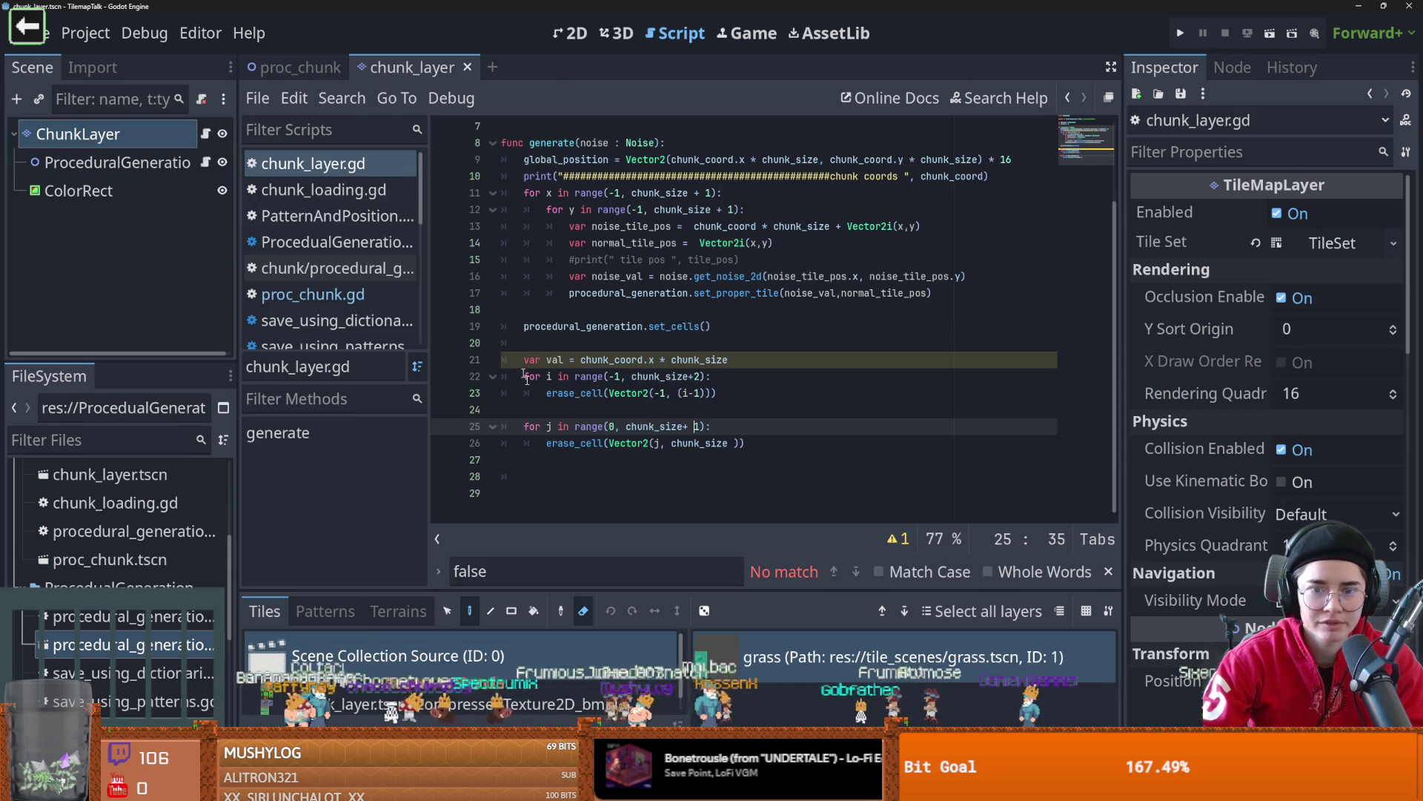
{"action": "left_click", "coordinate": [632, 443]}
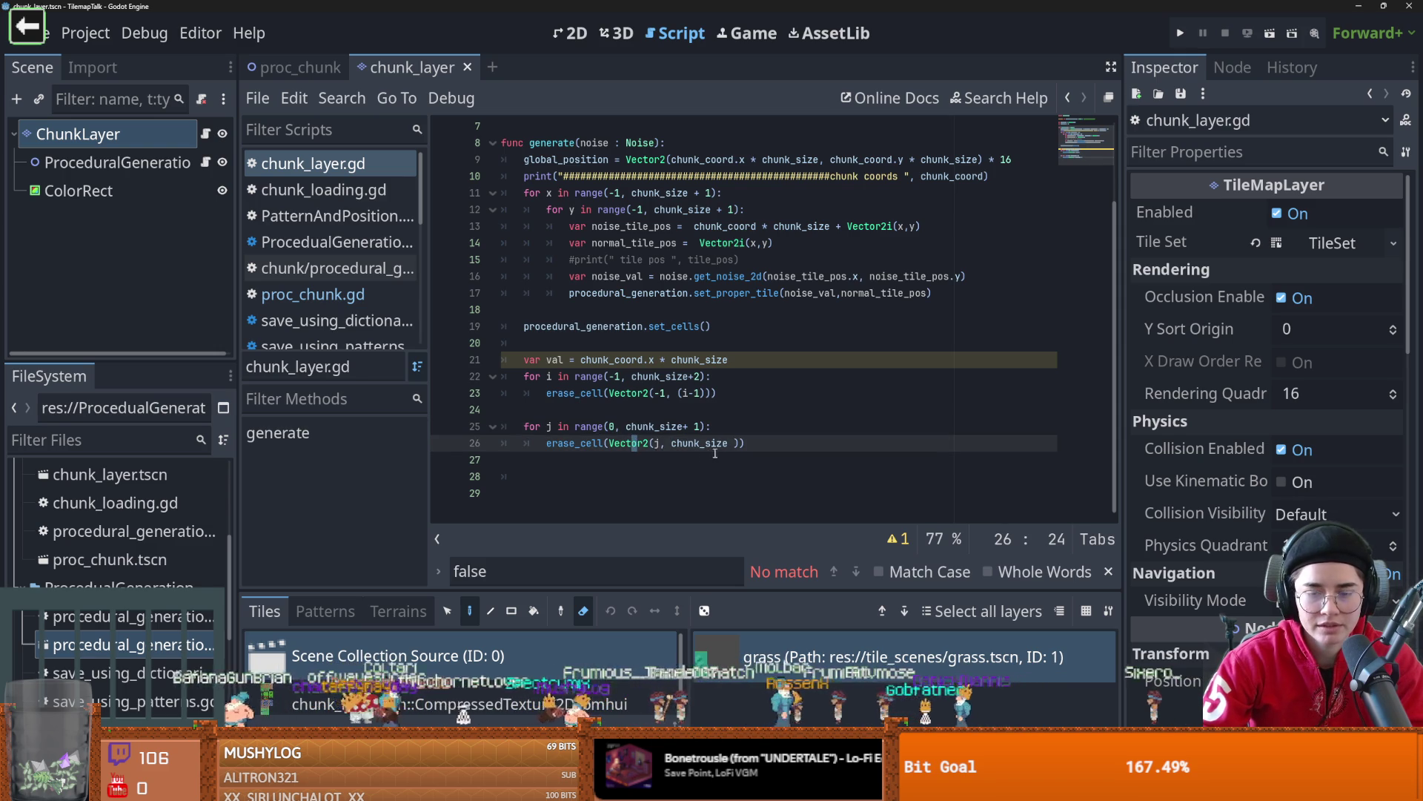
{"action": "left_click", "coordinate": [657, 444]}
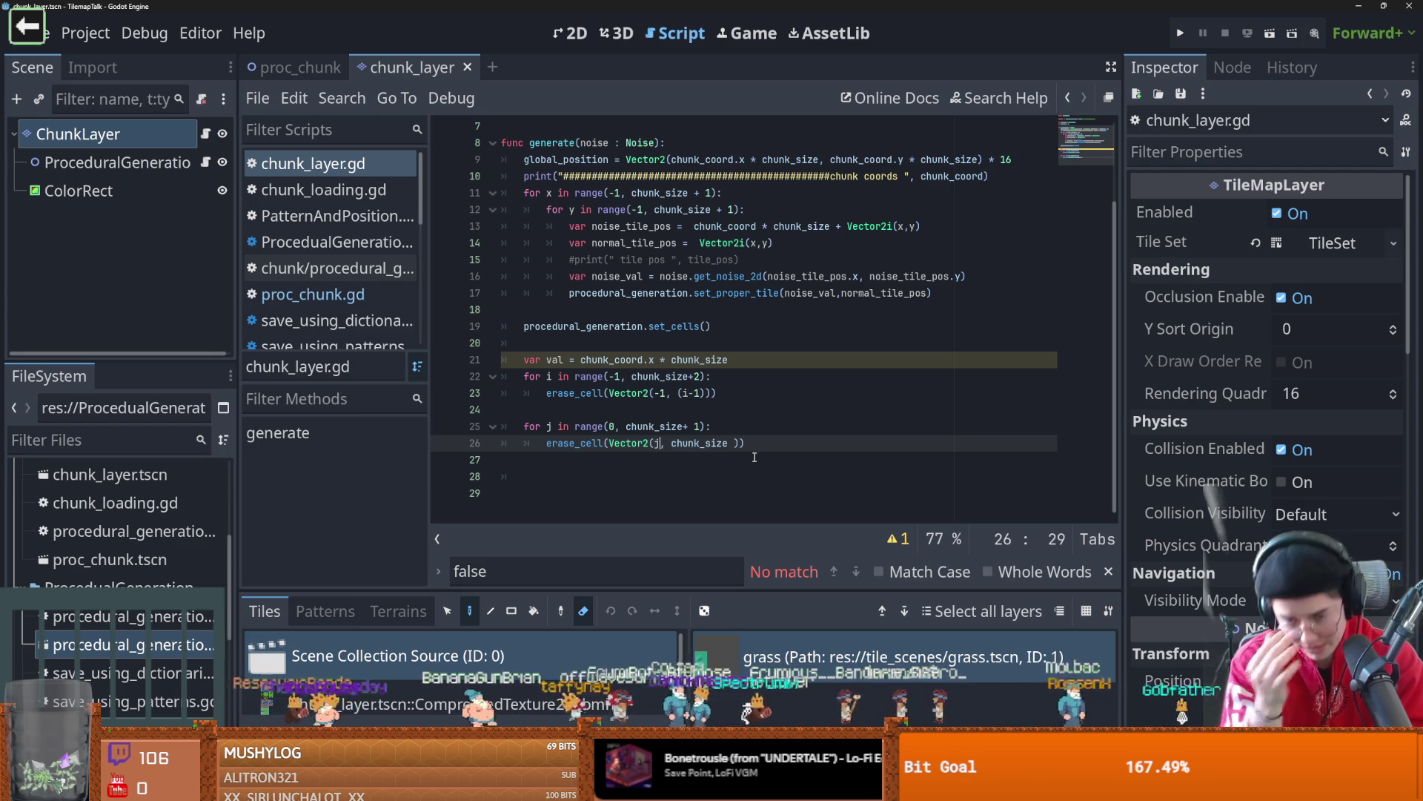
{"action": "double_click", "coordinate": [726, 444]}
{"action": "type", "text": "-1"}
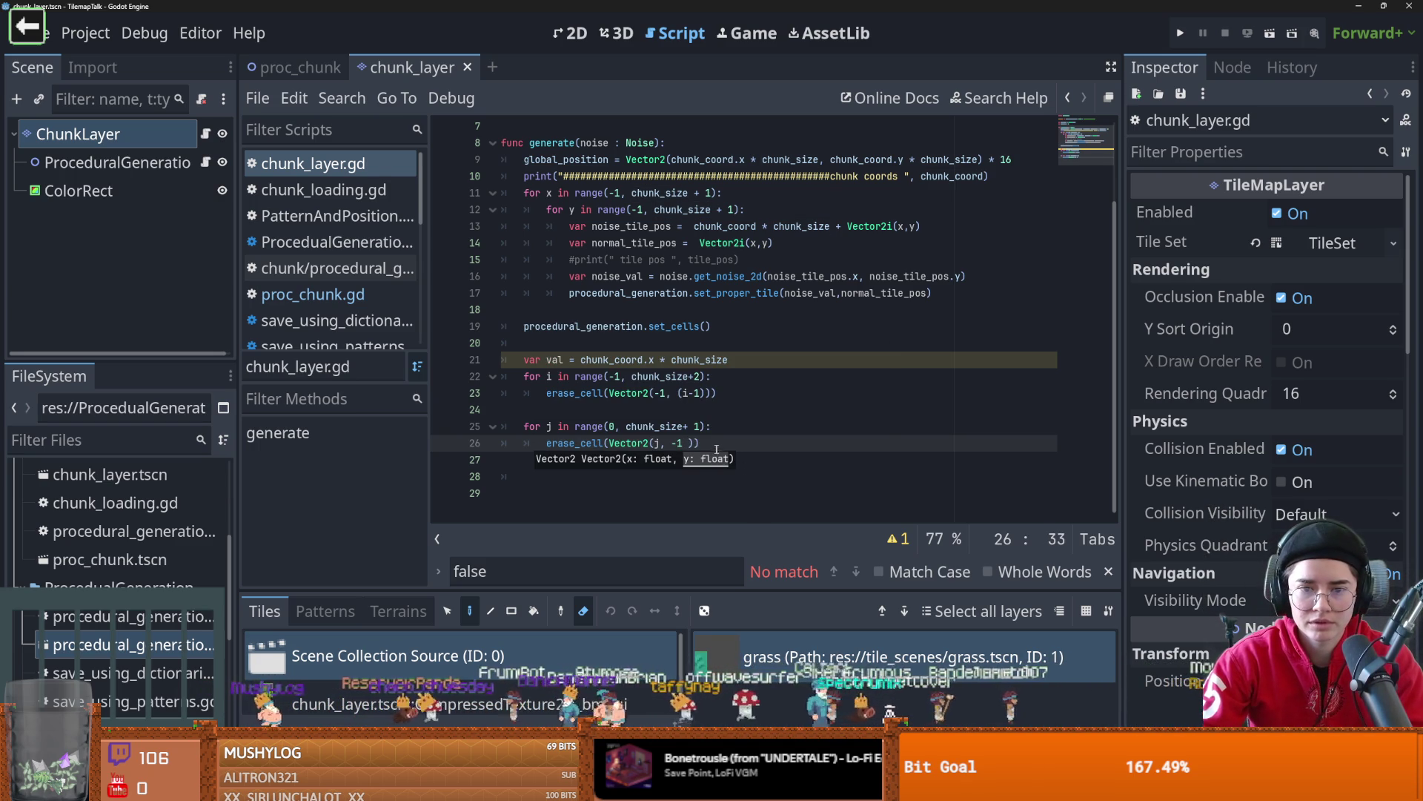
{"action": "key", "text": "ctrl+z"}
- Change line 25's range end from chunk_size+ 1 to -1, save, and test-run proc_chunk
{"action": "left_click", "coordinate": [707, 427]}
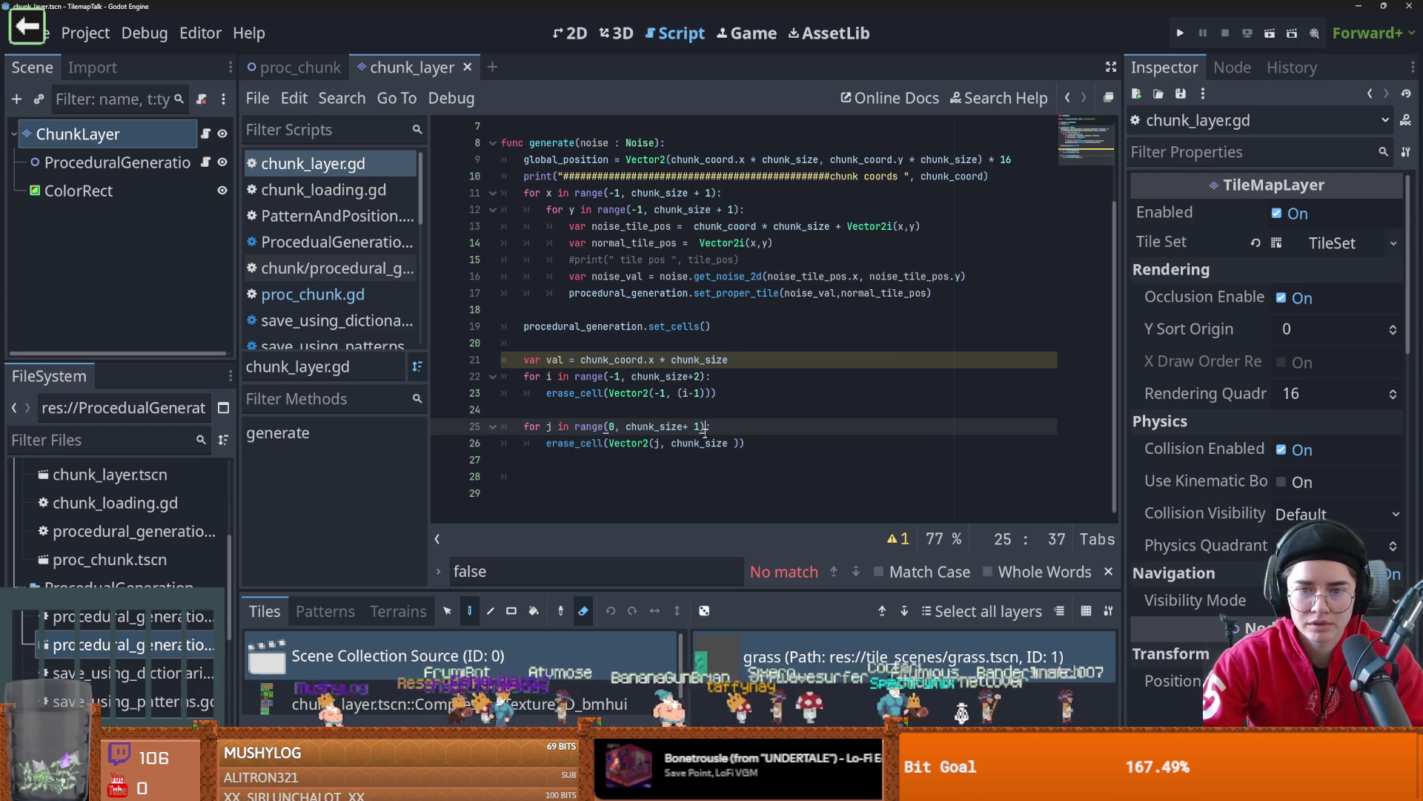
{"action": "type", "text": ":"}
{"action": "left_click_drag", "start_coordinate": [702, 428], "coordinate": [626, 427]}
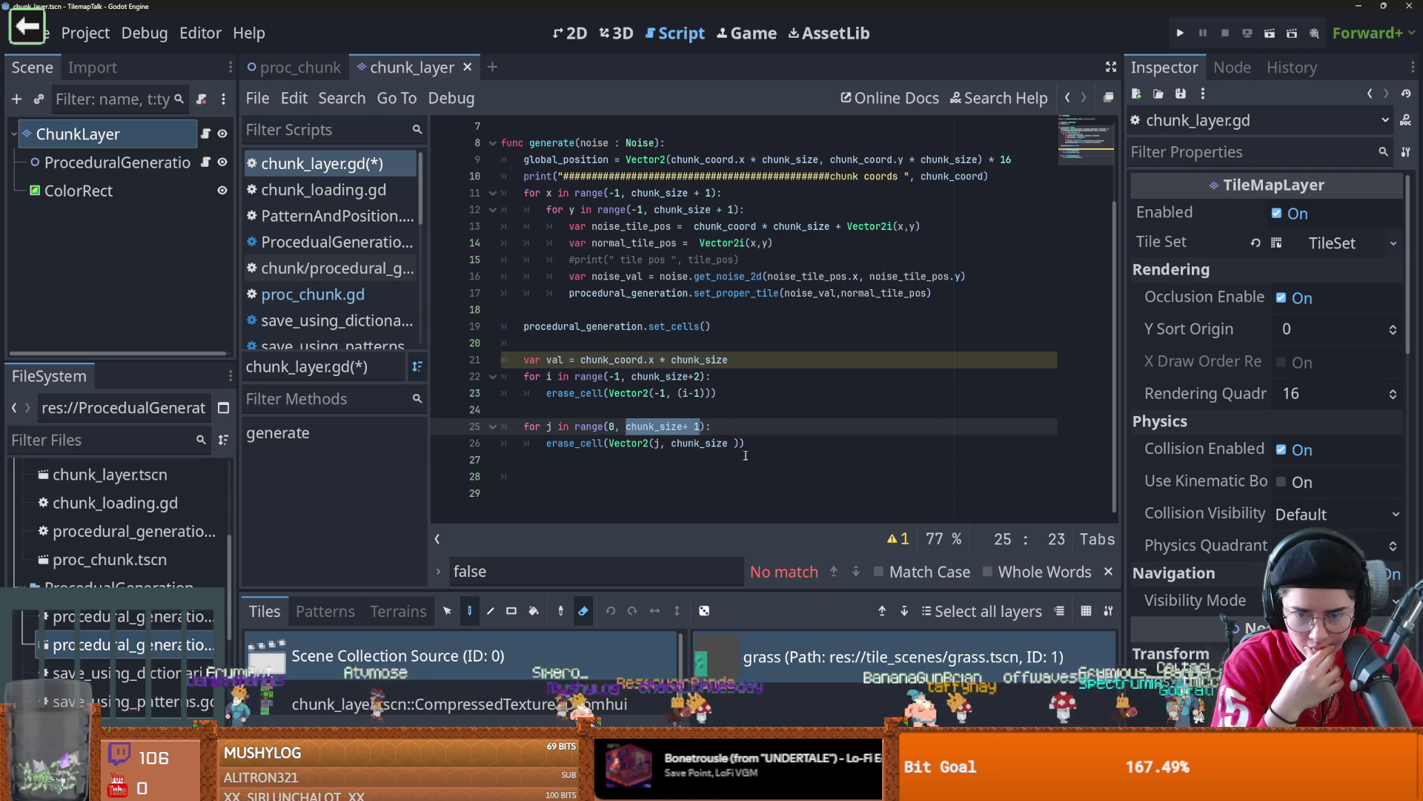
{"action": "type", "text": "-1"}
{"action": "key", "text": "ctrl+s"}
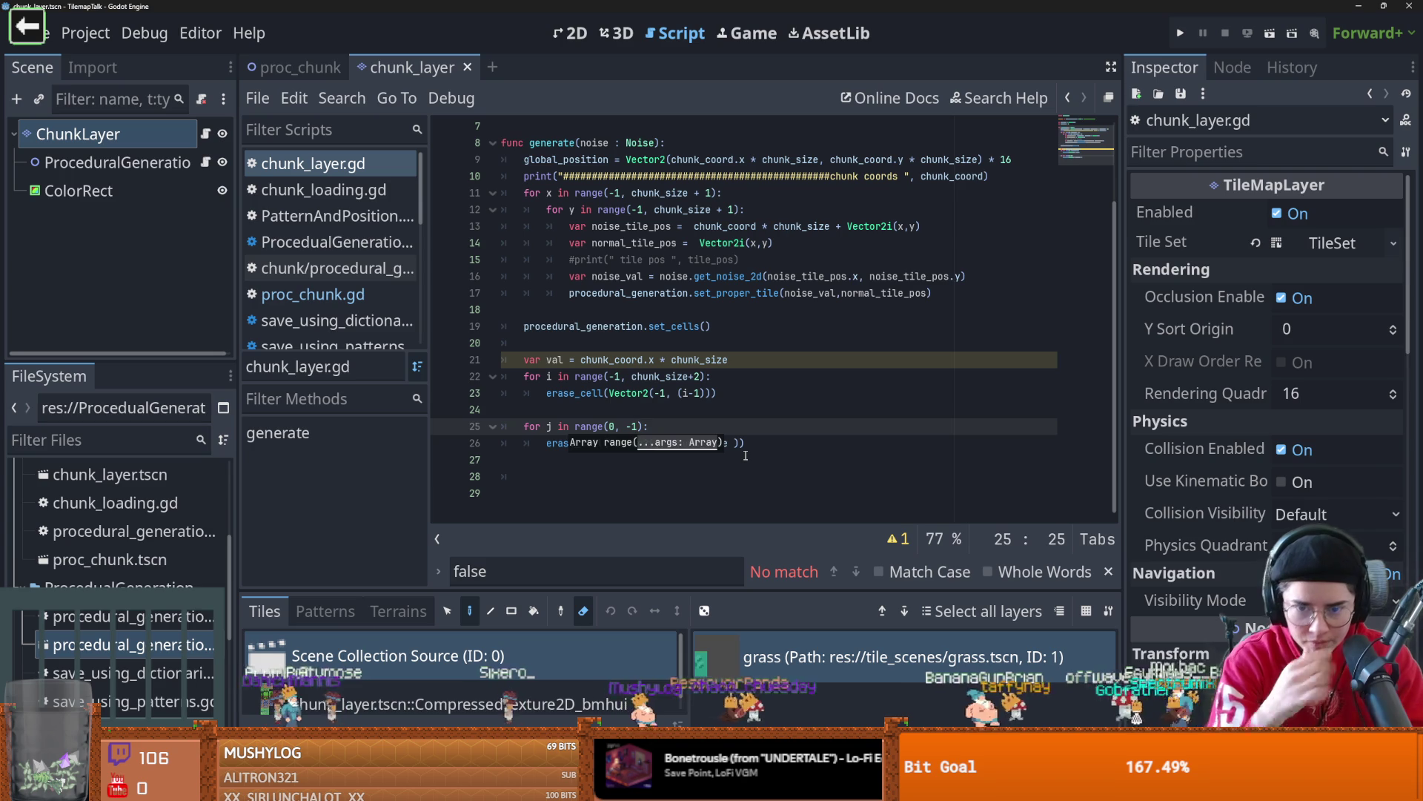
{"action": "key", "text": "End"}
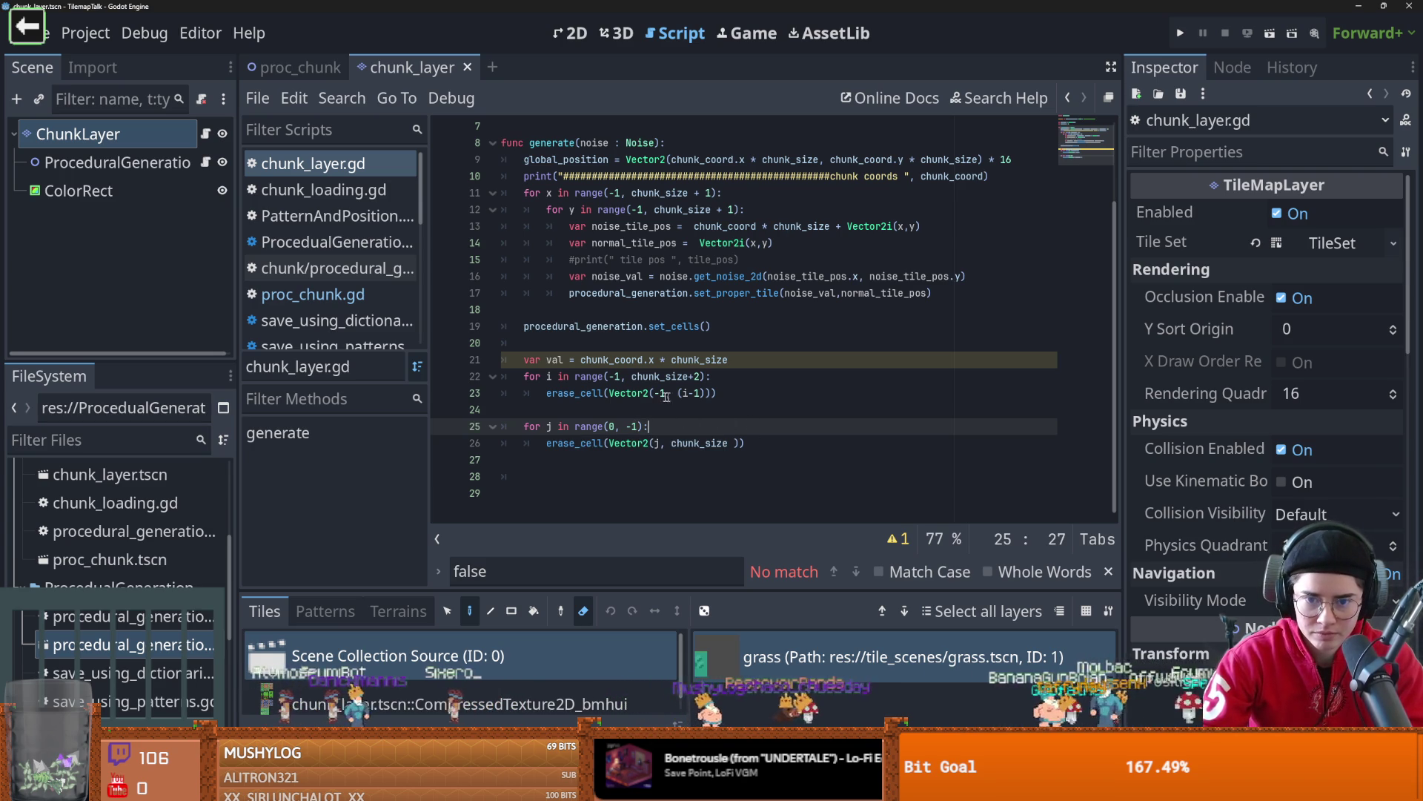
{"action": "left_click", "coordinate": [655, 443]}
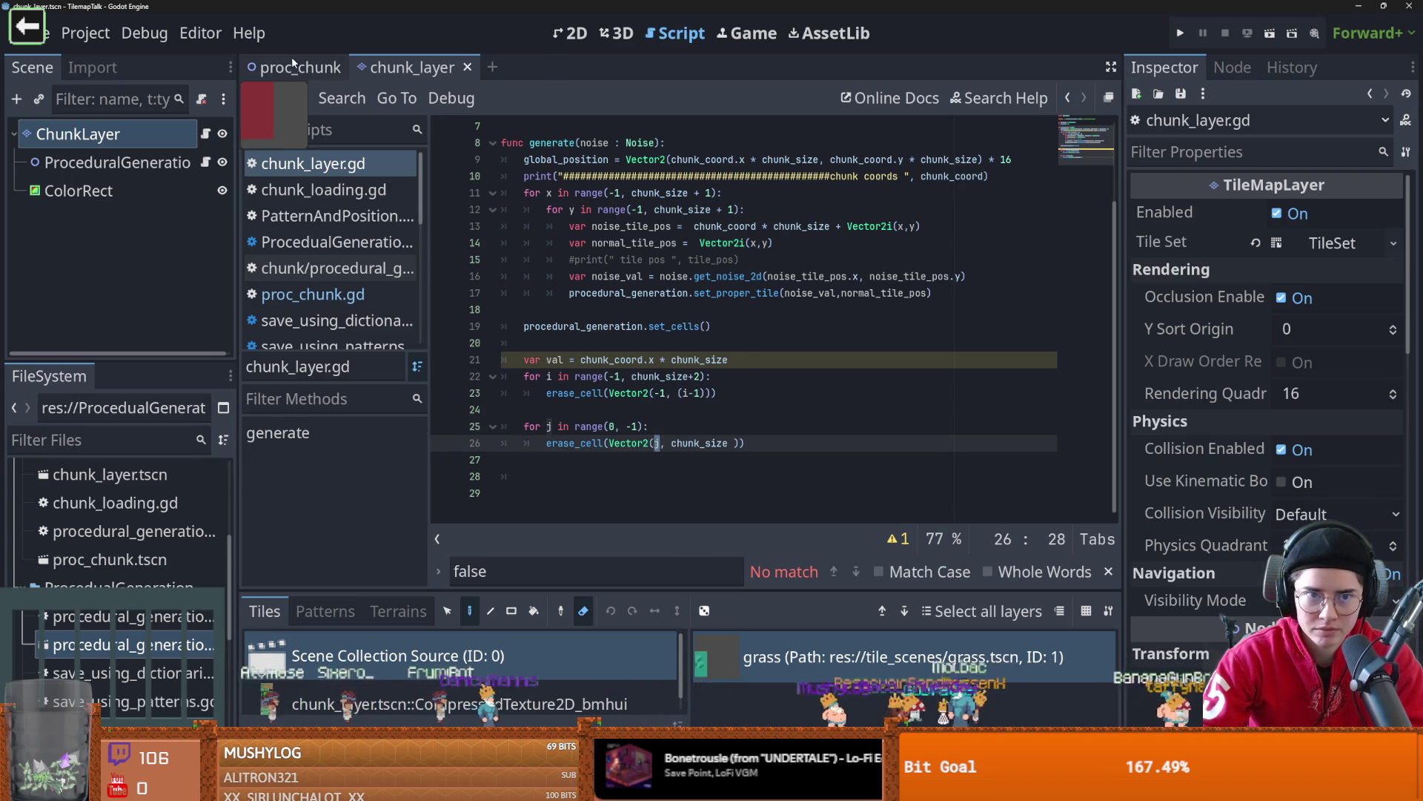
{"action": "left_click", "coordinate": [291, 59]}
{"action": "left_click", "coordinate": [1270, 32]}
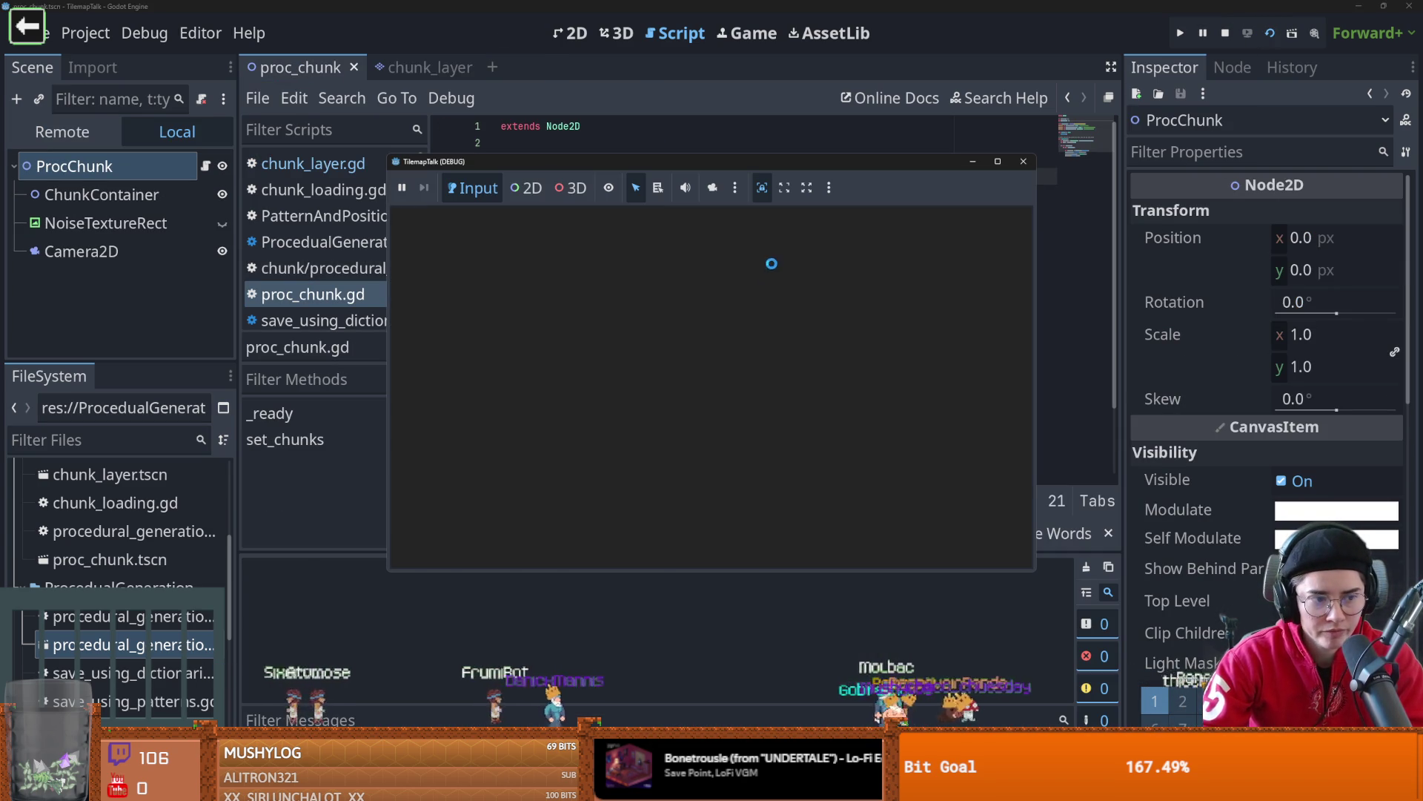
{"action": "left_click", "coordinate": [1024, 161]}
- Change line 26's erase x from j to (j-1), save, and test-run proc_chunk
{"action": "left_click", "coordinate": [423, 66]}
{"action": "left_click", "coordinate": [666, 443]}
{"action": "double_click", "coordinate": [716, 443]}
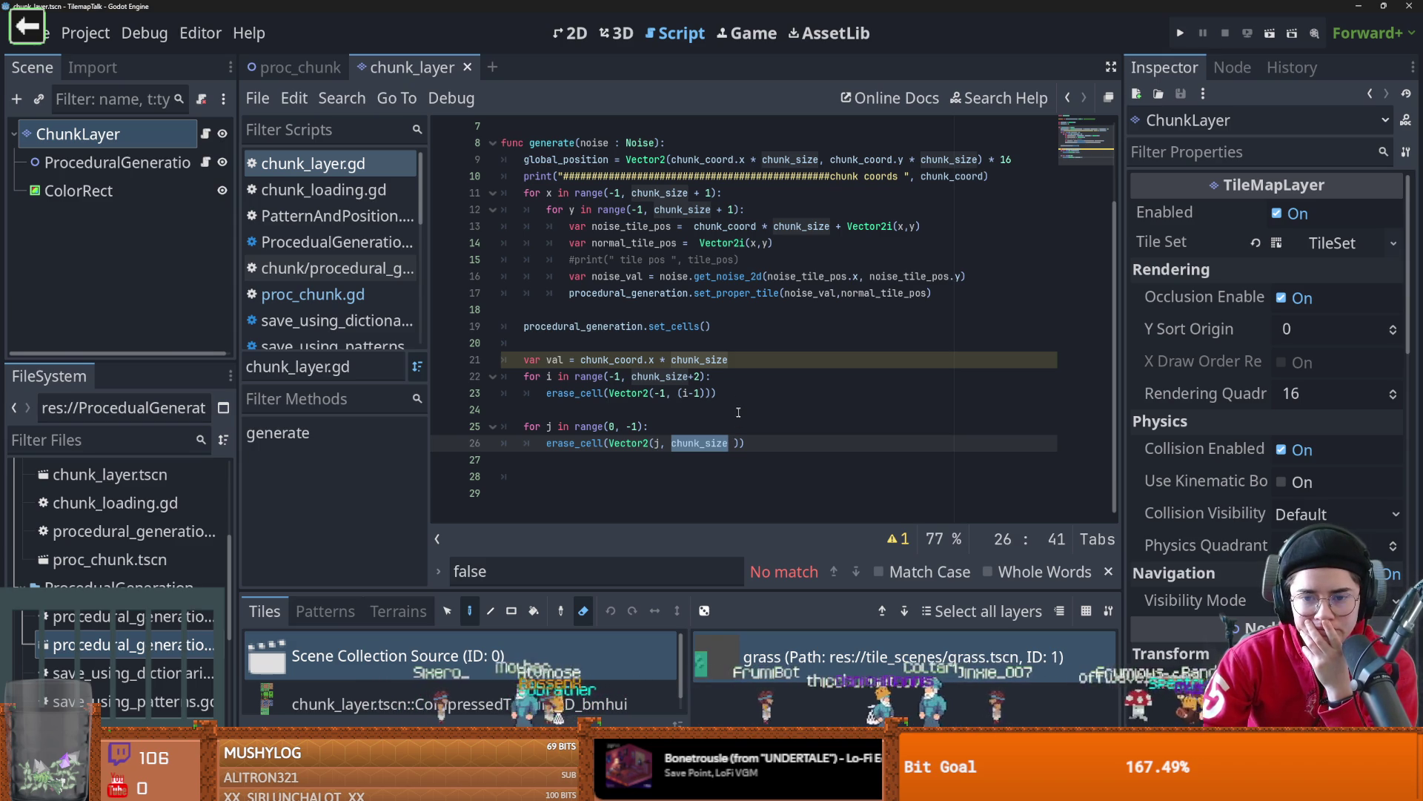
{"action": "left_click", "coordinate": [663, 443]}
{"action": "key", "text": "shift+Left"}
{"action": "type", "text": "(j-1"}
{"action": "key", "text": "ctrl+s"}
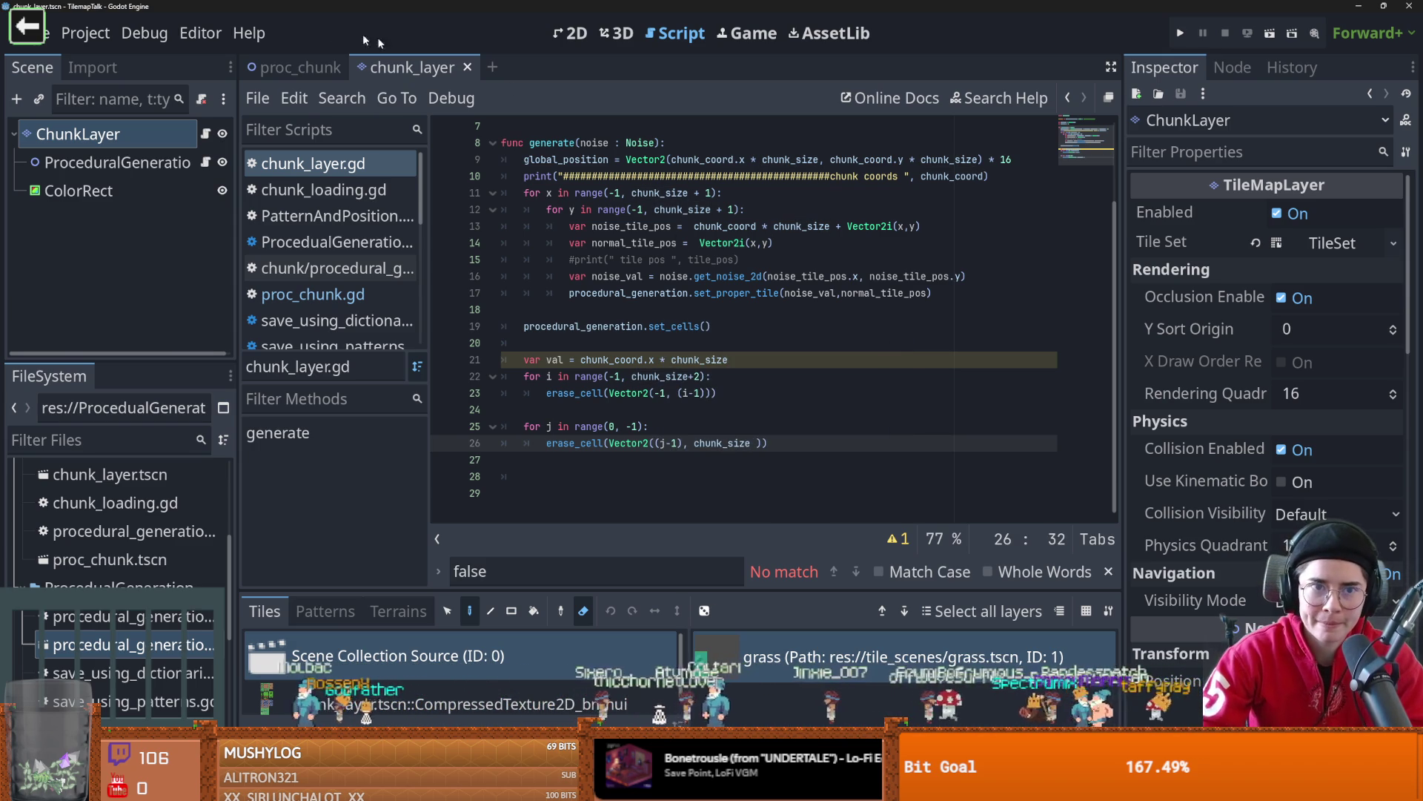
{"action": "left_click", "coordinate": [290, 65]}
{"action": "key", "text": "F6"}
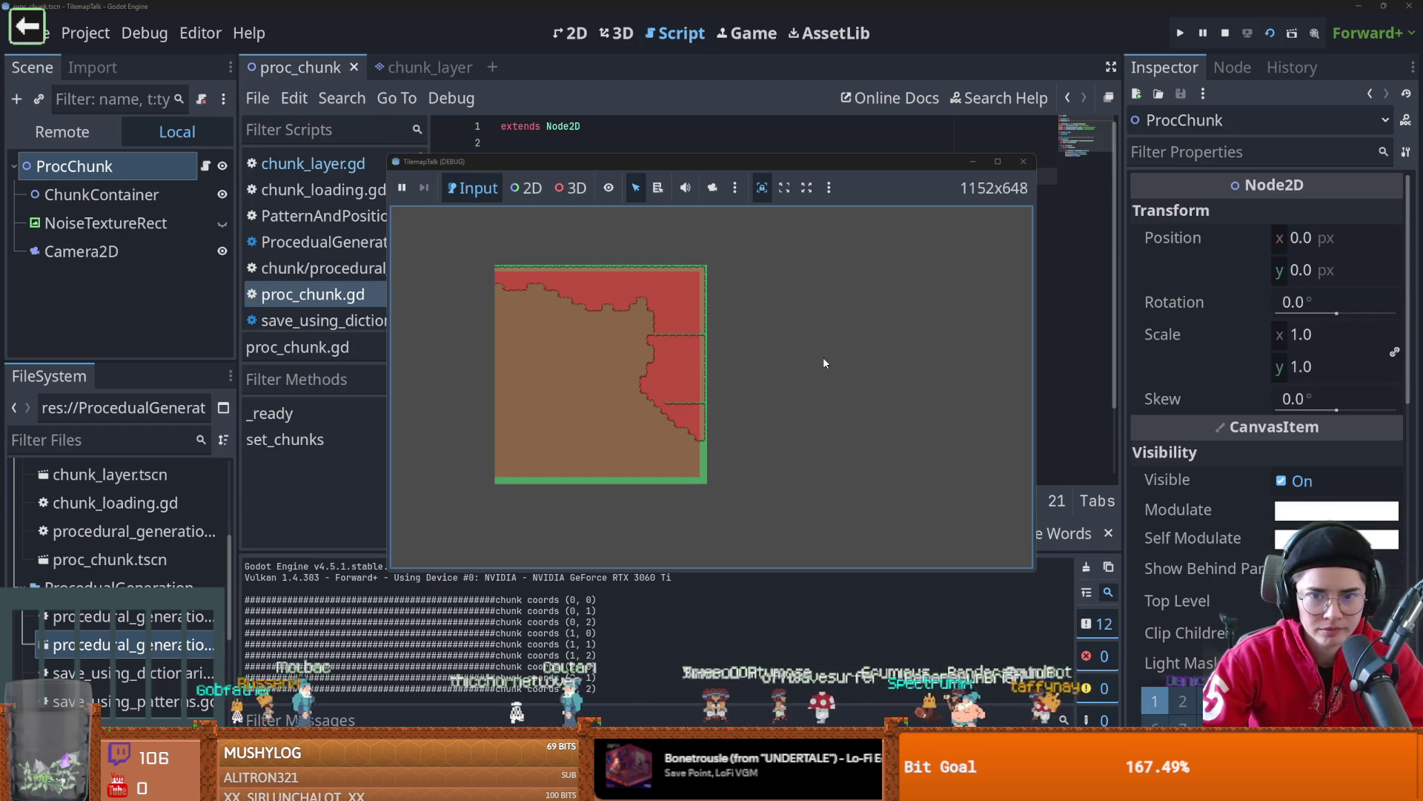
{"action": "key", "text": "F8"}
{"action": "left_click", "coordinate": [415, 68]}
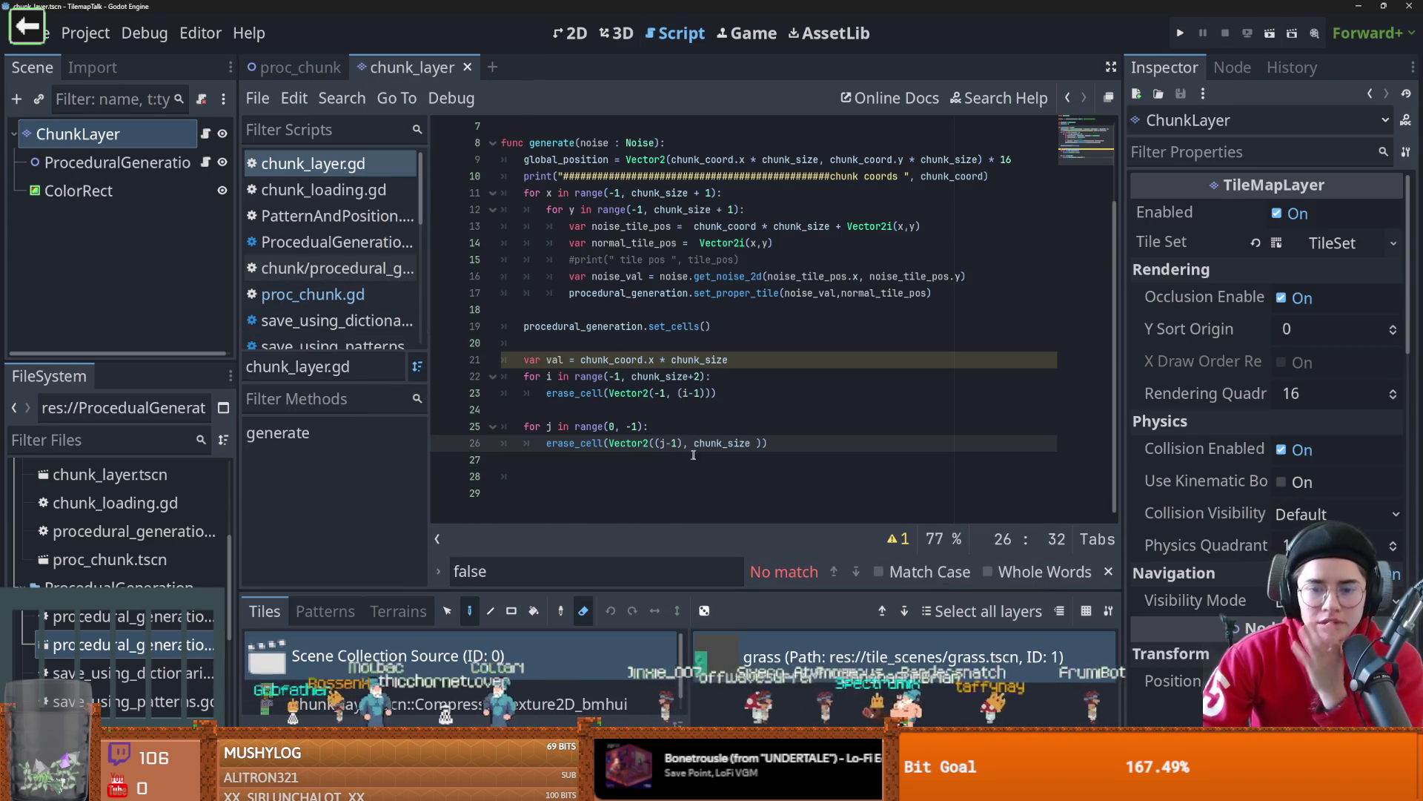